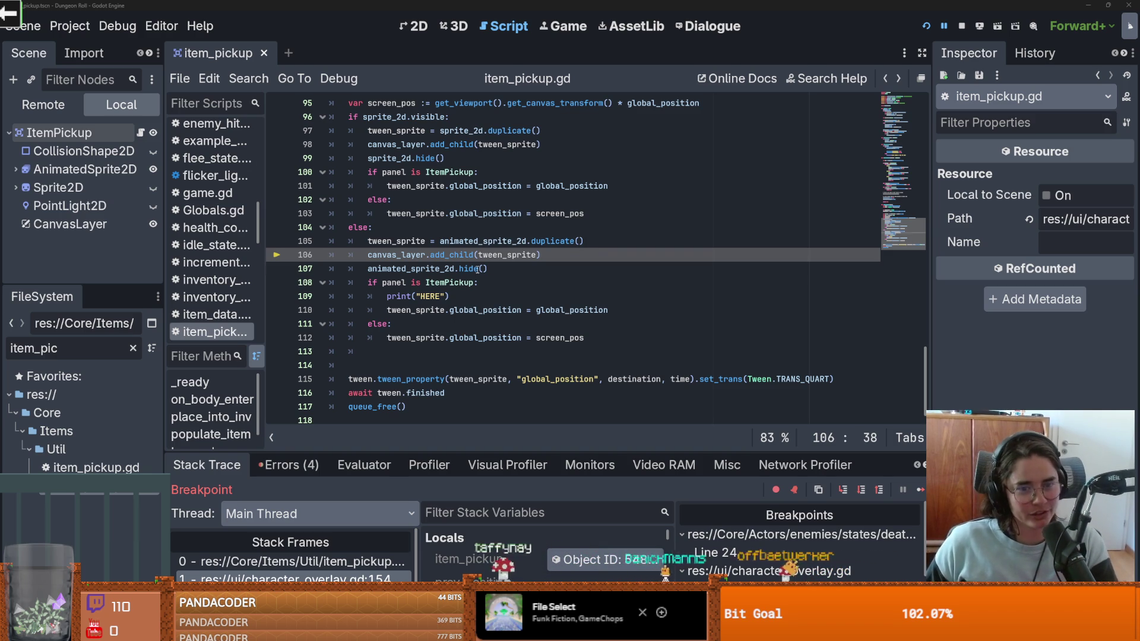
# Step: Save item_pickup.gd after reviewing the animated_sprite_2d.hide() line and tween code
pyautogui.click(526, 275)
pyautogui.hotkey('ctrl', 's')
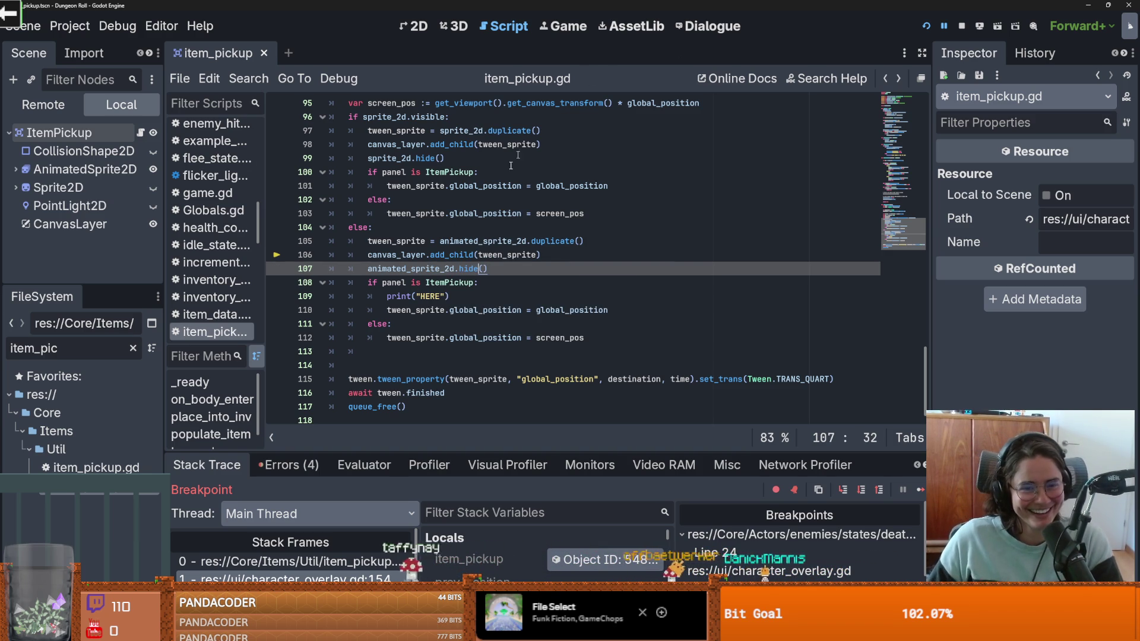
pyautogui.click(469, 310)
pyautogui.hotkey('ctrl', 's')
pyautogui.press('Up')
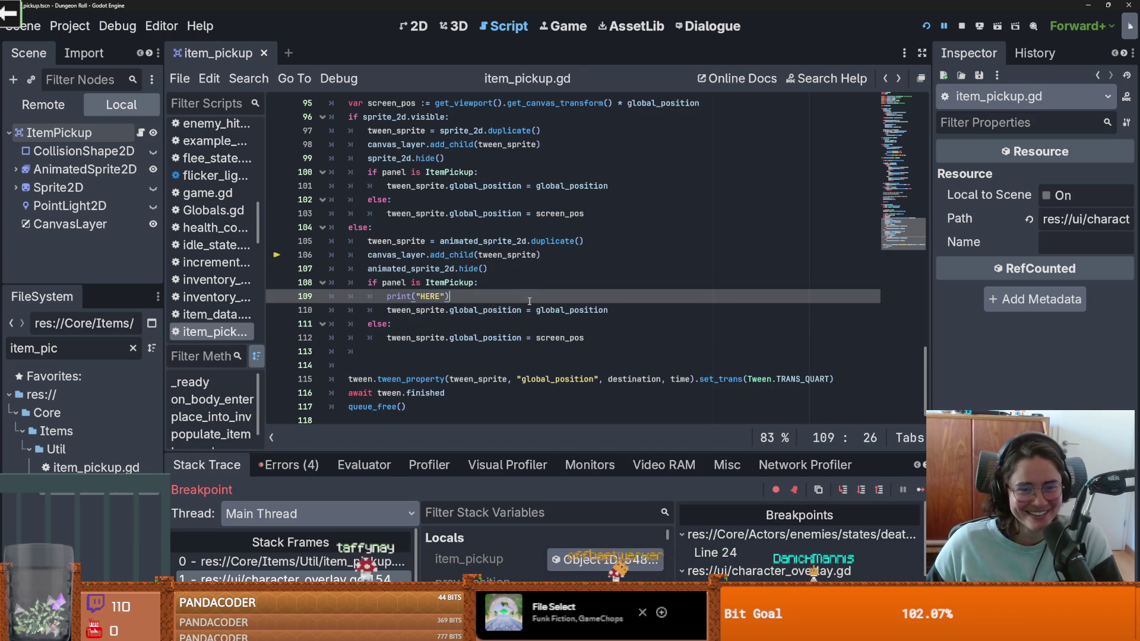
pyautogui.scroll(2, 520, 318)
pyautogui.scroll(1, 521, 318)
pyautogui.scroll(-2, 520, 318)
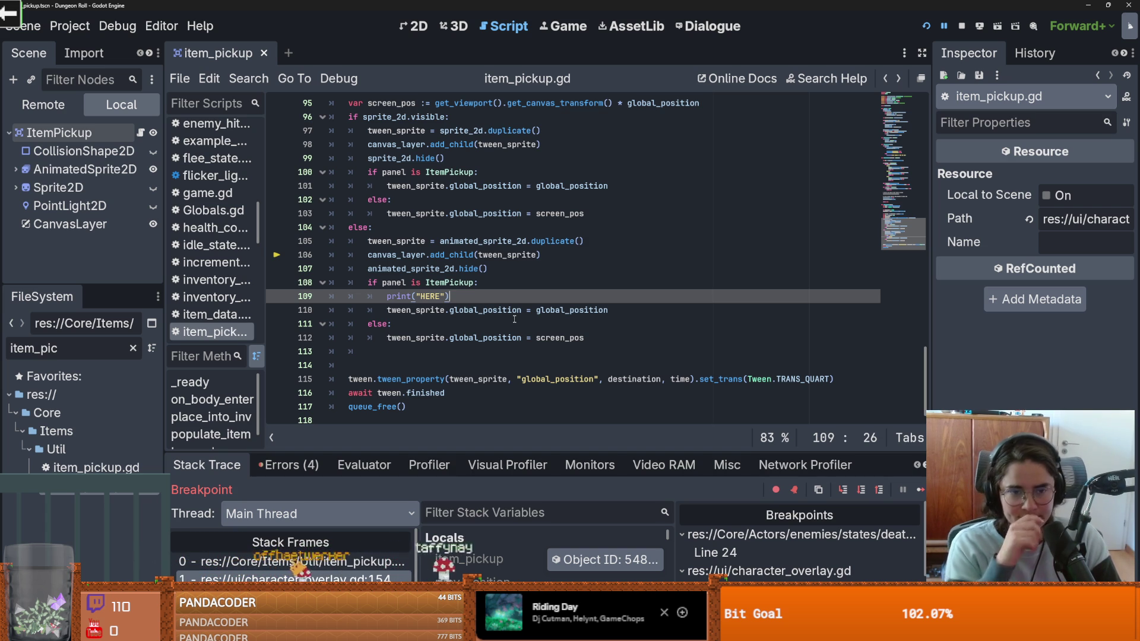
pyautogui.scroll(1, 491, 331)
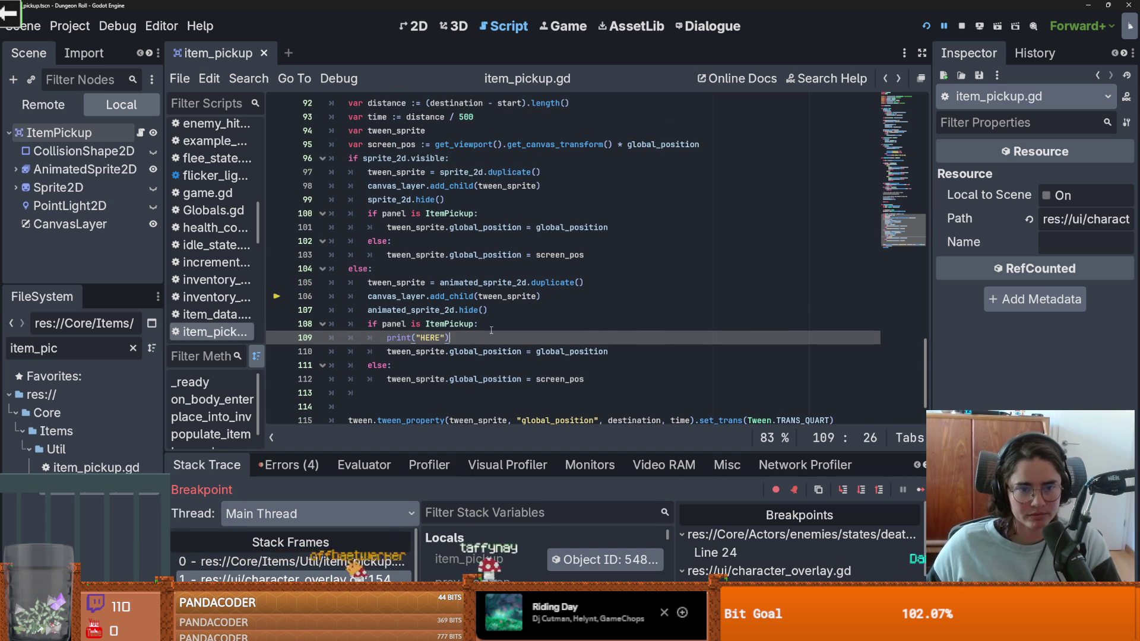
pyautogui.scroll(1, 491, 331)
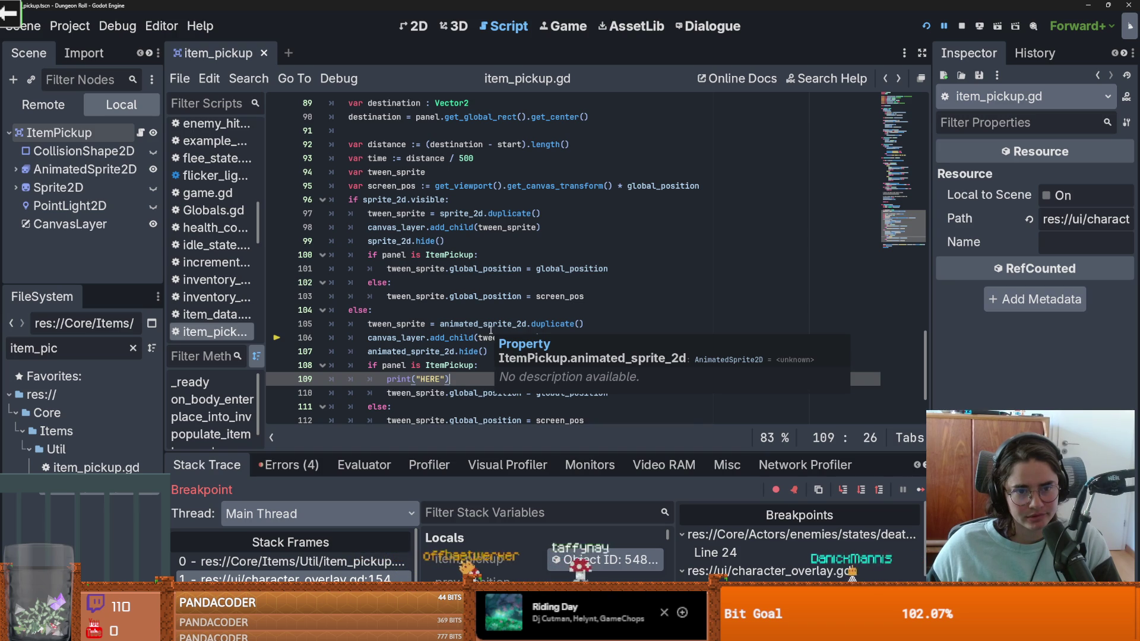
pyautogui.scroll(-1, 491, 330)
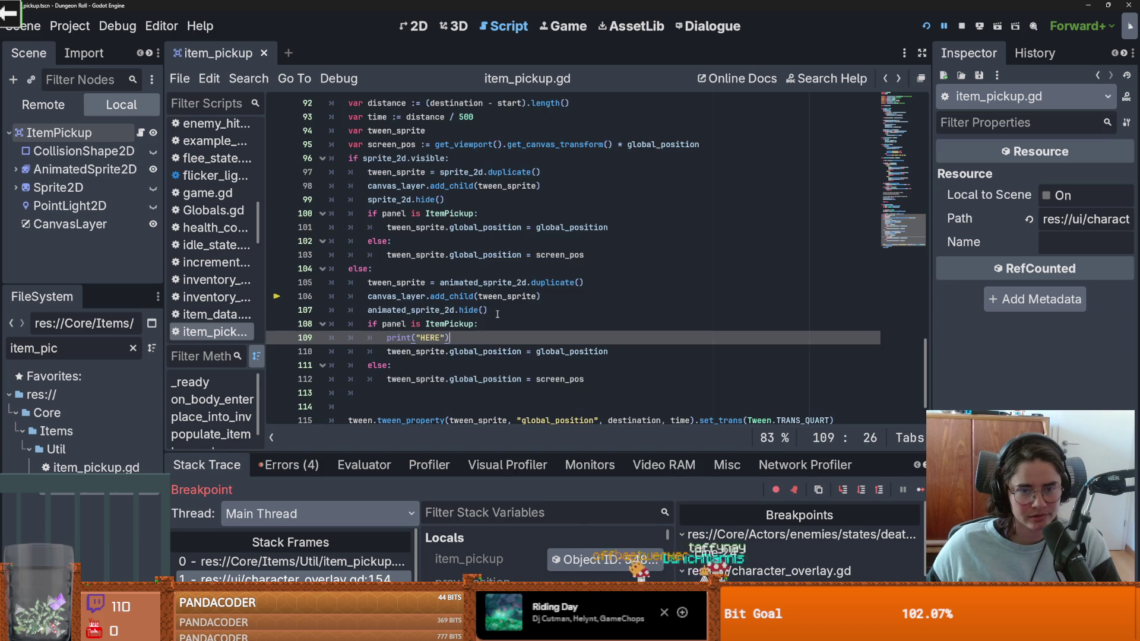
pyautogui.scroll(13, 481, 273)
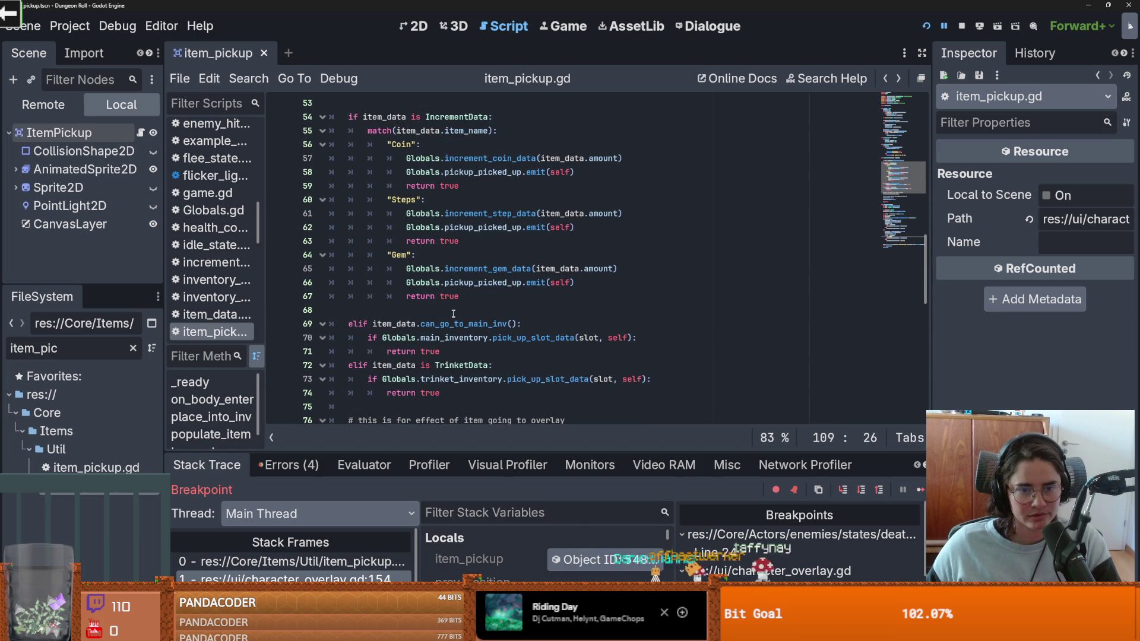
# Step: Review the main inventory check and pickup_picked_up emit, then save the script again
pyautogui.click(400, 337)
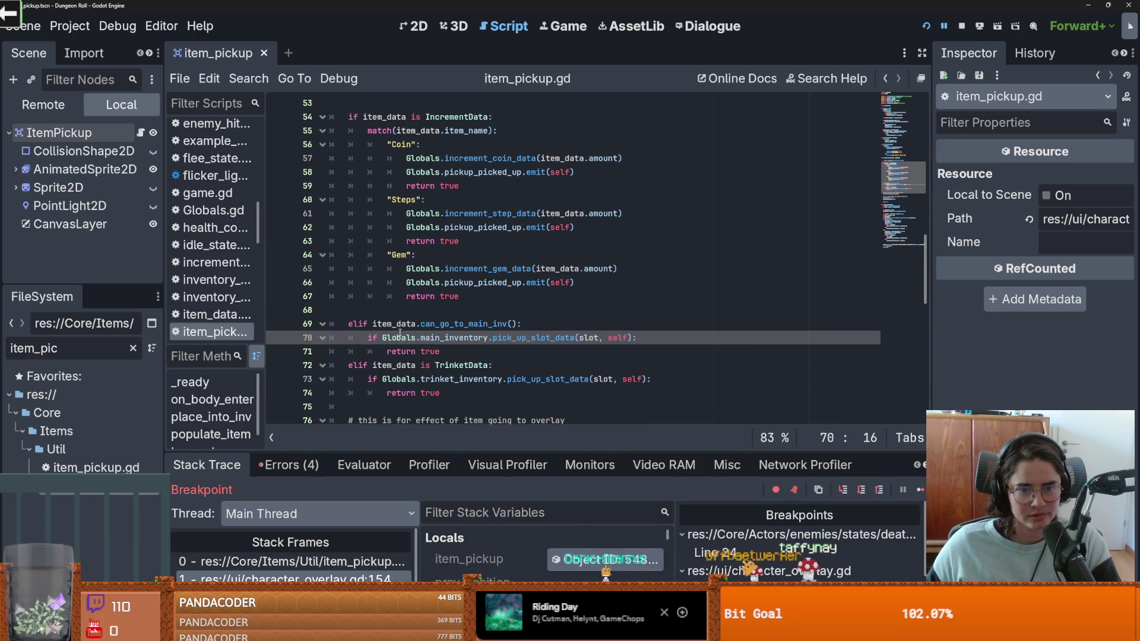
pyautogui.moveTo(575, 283)
pyautogui.mouseDown()
pyautogui.moveTo(394, 283)
pyautogui.moveTo(406, 283)
pyautogui.mouseUp()
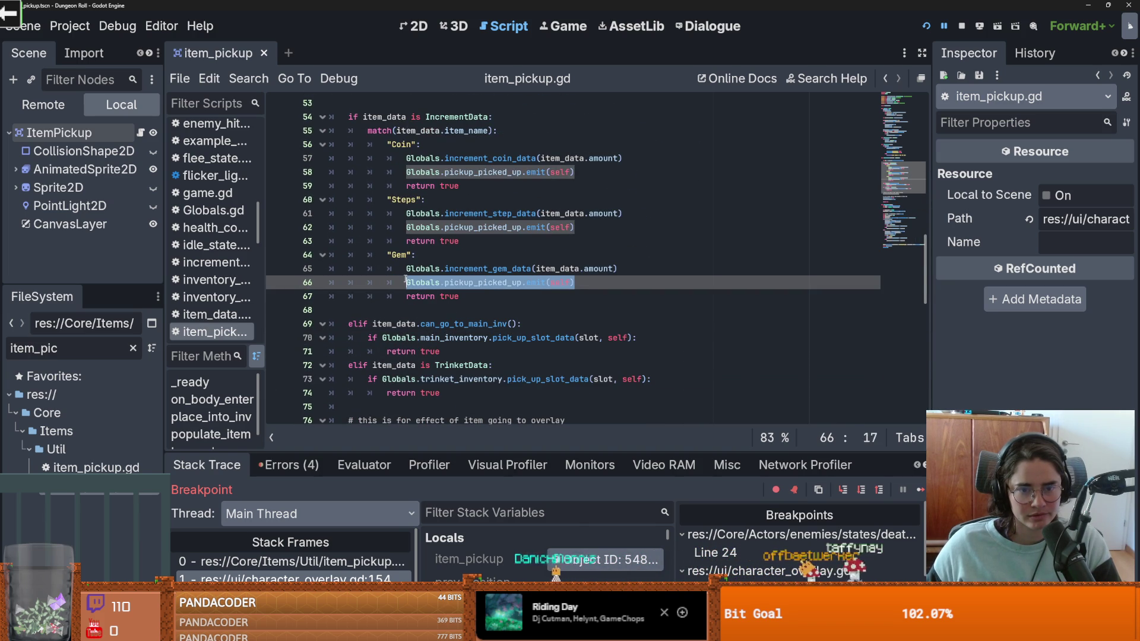
pyautogui.scroll(-4, 504, 420)
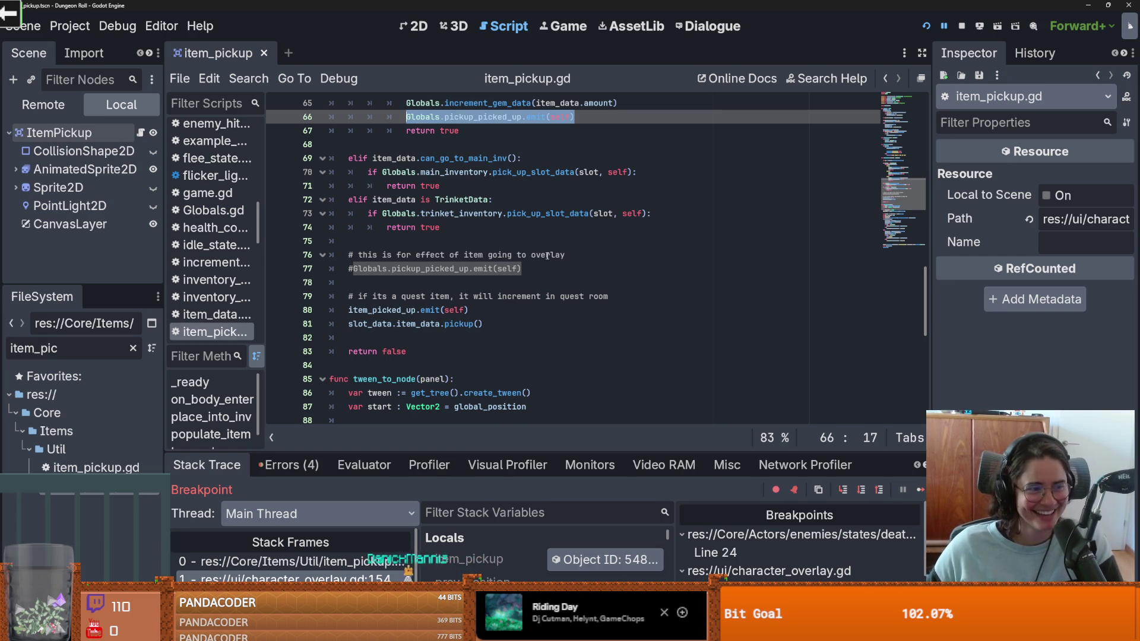
pyautogui.click(517, 283)
pyautogui.hotkey('ctrl', 's')
pyautogui.scroll(-4, 459, 335)
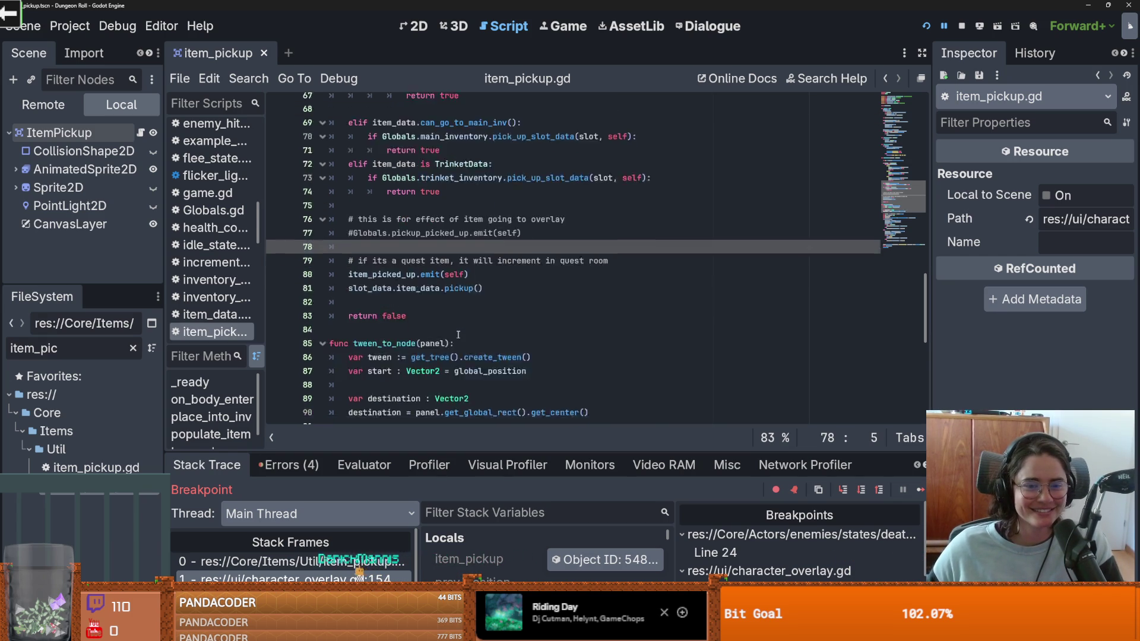
pyautogui.scroll(-2, 459, 334)
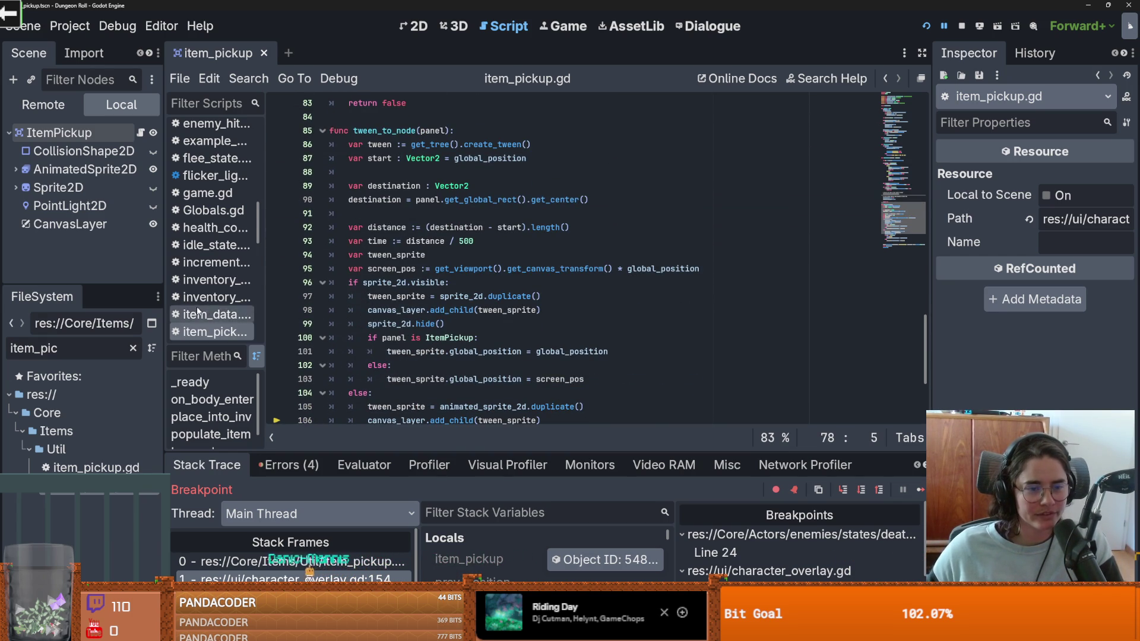
pyautogui.scroll(-4, 268, 236)
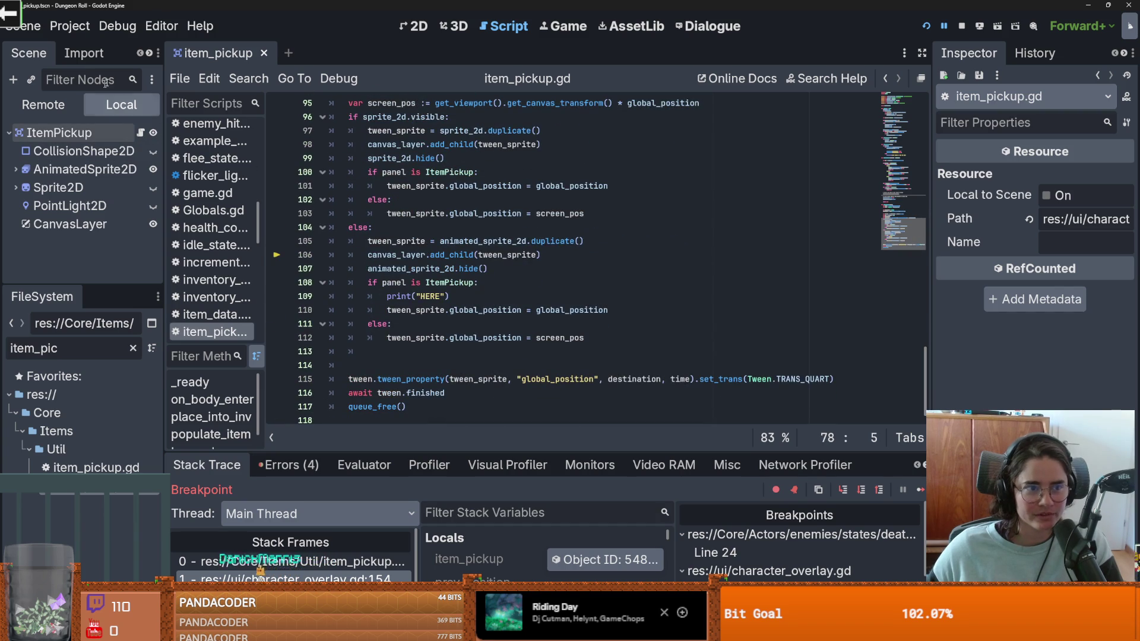
pyautogui.scroll(2, 437, 297)
pyautogui.scroll(2, 438, 297)
pyautogui.scroll(-2, 437, 297)
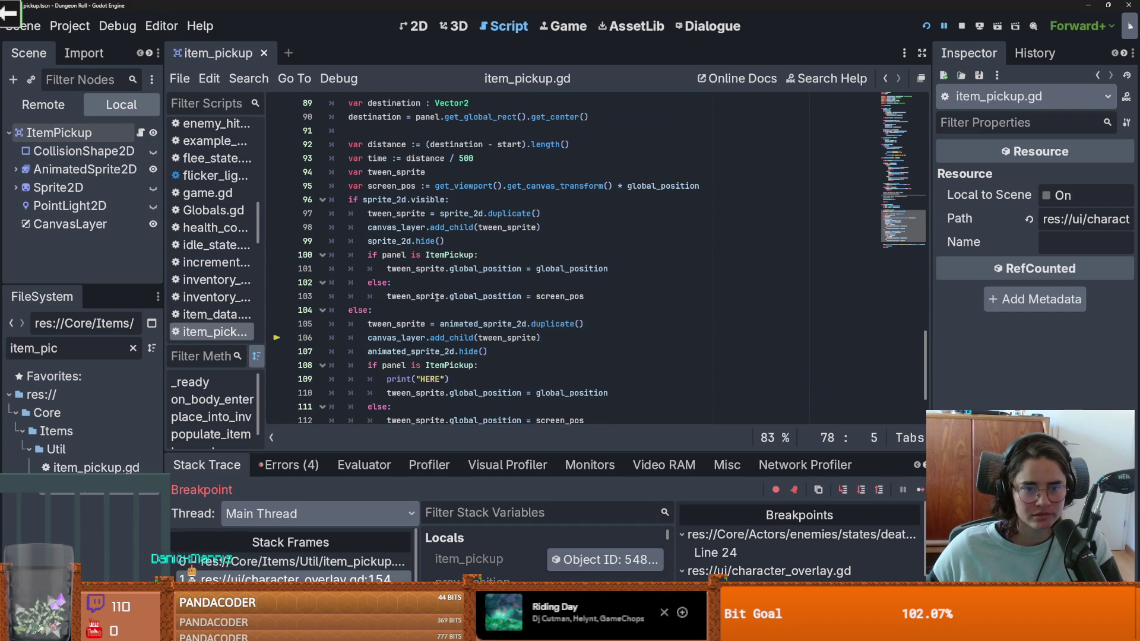
pyautogui.scroll(4, 437, 297)
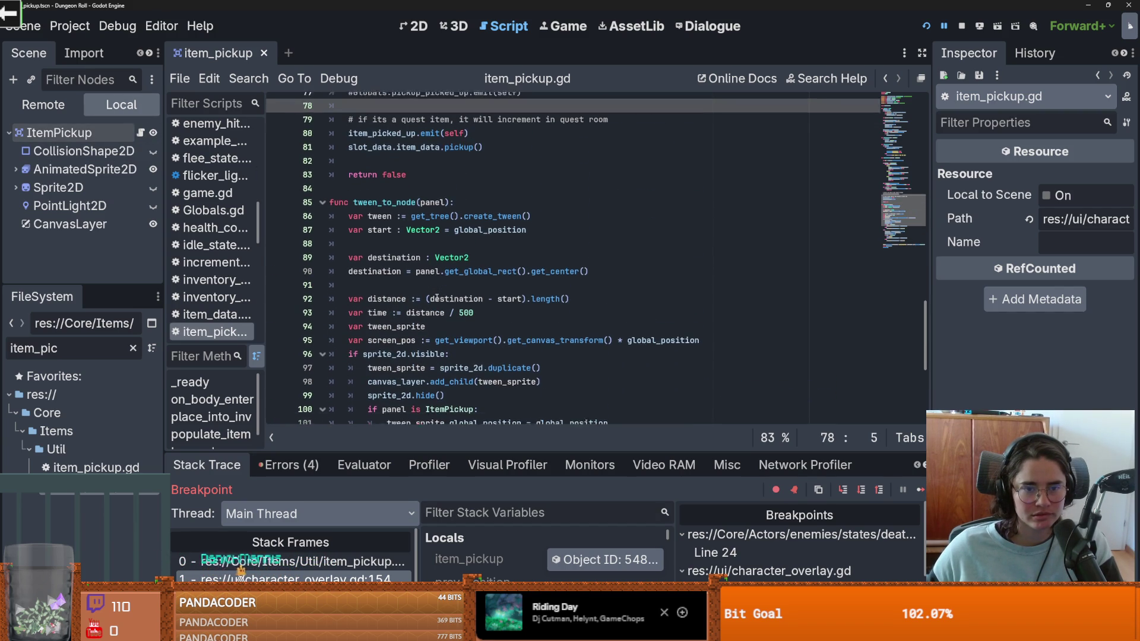
# Step: Replace global_position with position in the start variable on line 87 and save
pyautogui.doubleClick(479, 241)
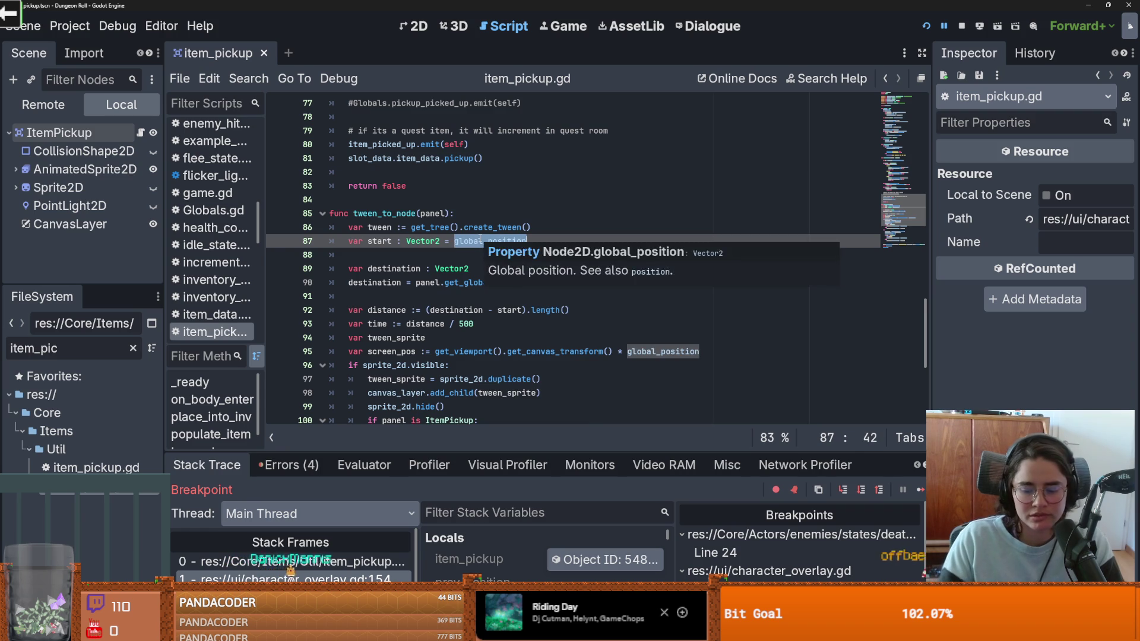
pyautogui.press('BackSpace')
pyautogui.write('position')
pyautogui.click(480, 240)
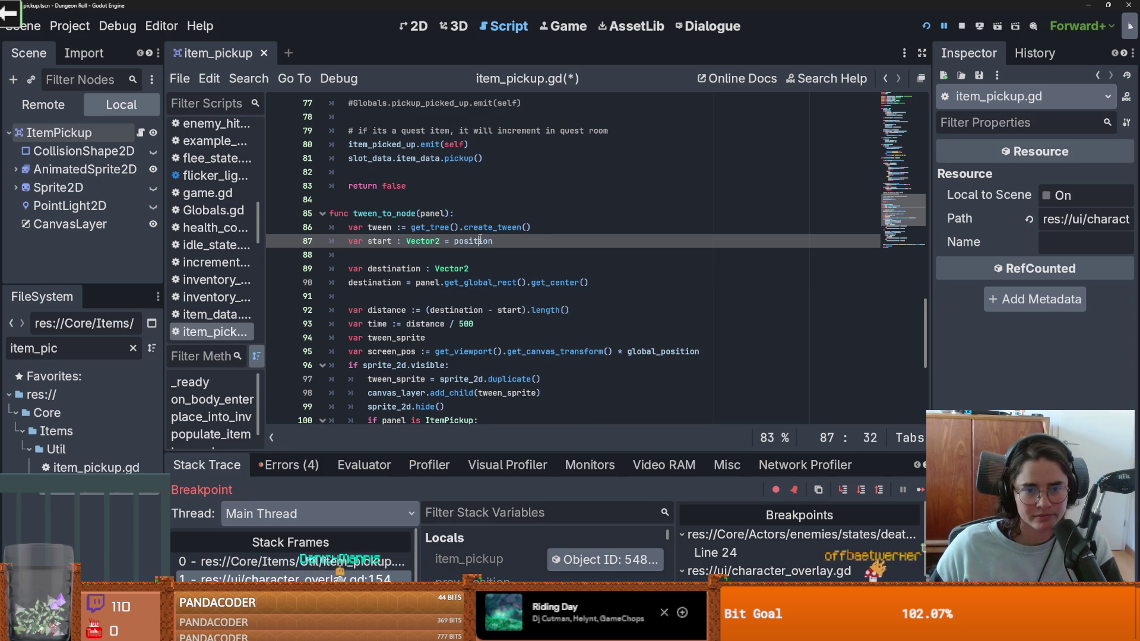
pyautogui.scroll(-1, 479, 239)
pyautogui.hotkey('ctrl', 's')
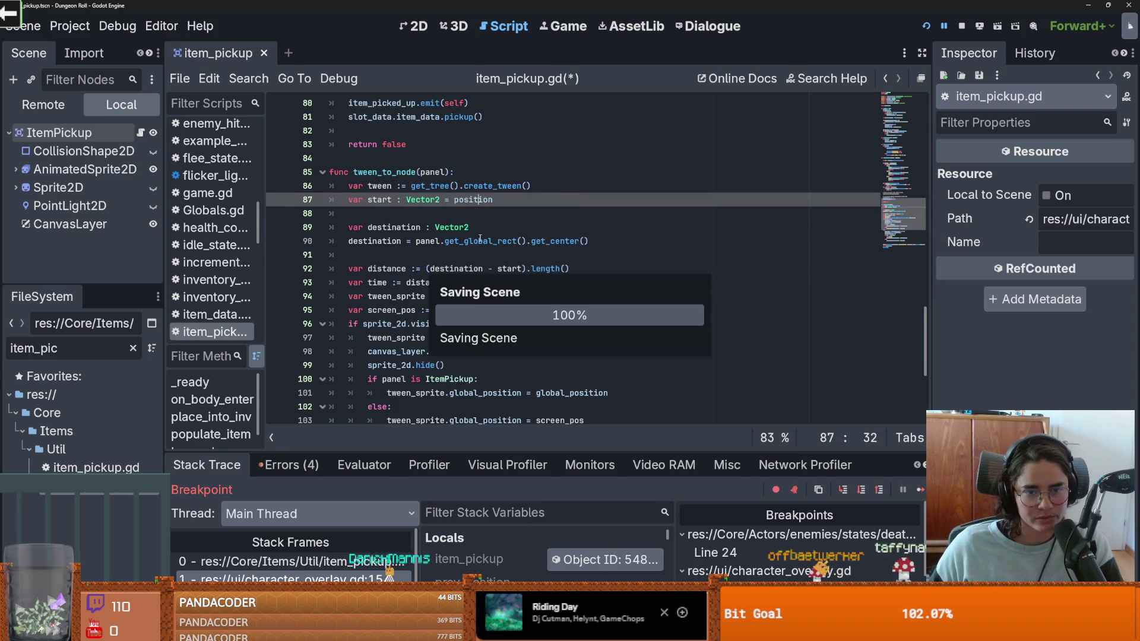
# Step: Inspect the ItemPickup check and destination usage, then select the sprite tween block
pyautogui.scroll(-2, 469, 268)
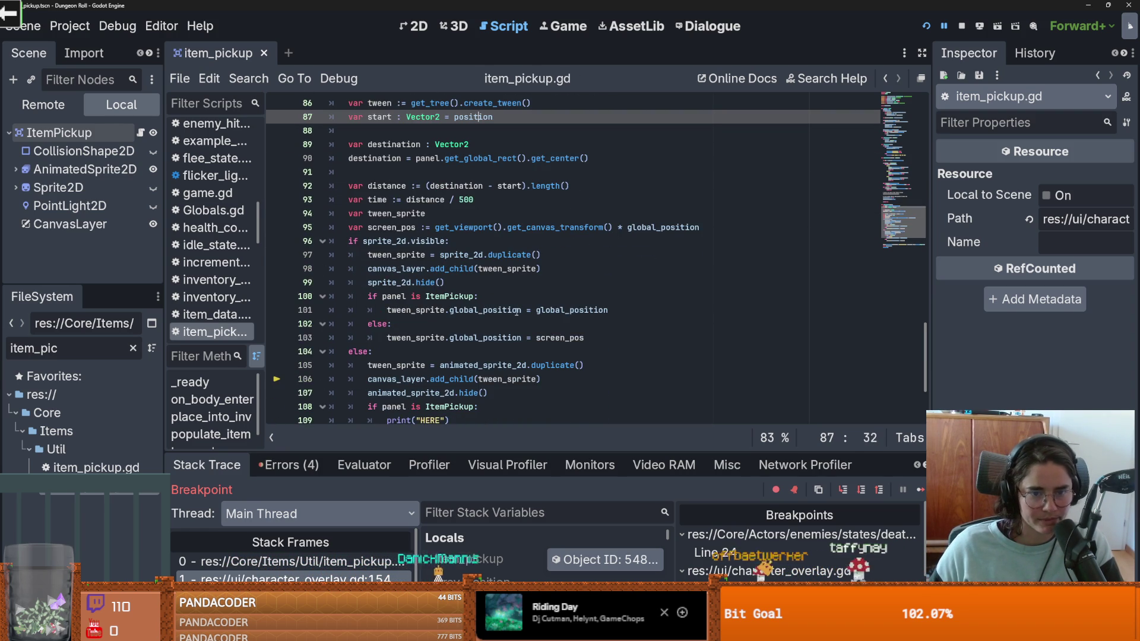
pyautogui.moveTo(517, 311)
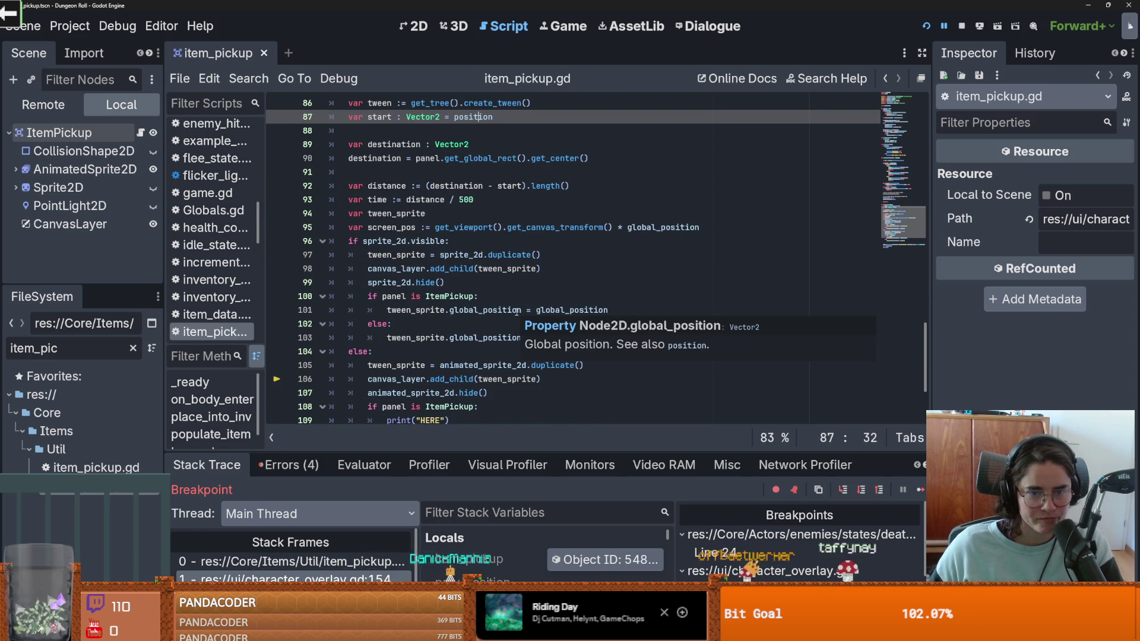
pyautogui.click(465, 296)
pyautogui.moveTo(395, 307)
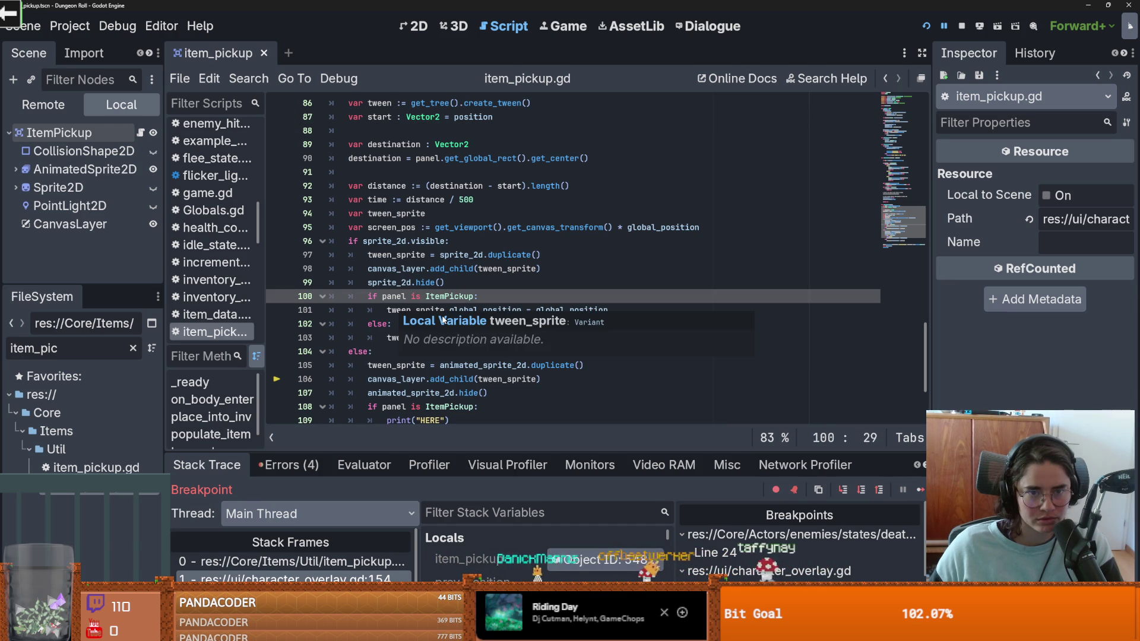
pyautogui.doubleClick(374, 158)
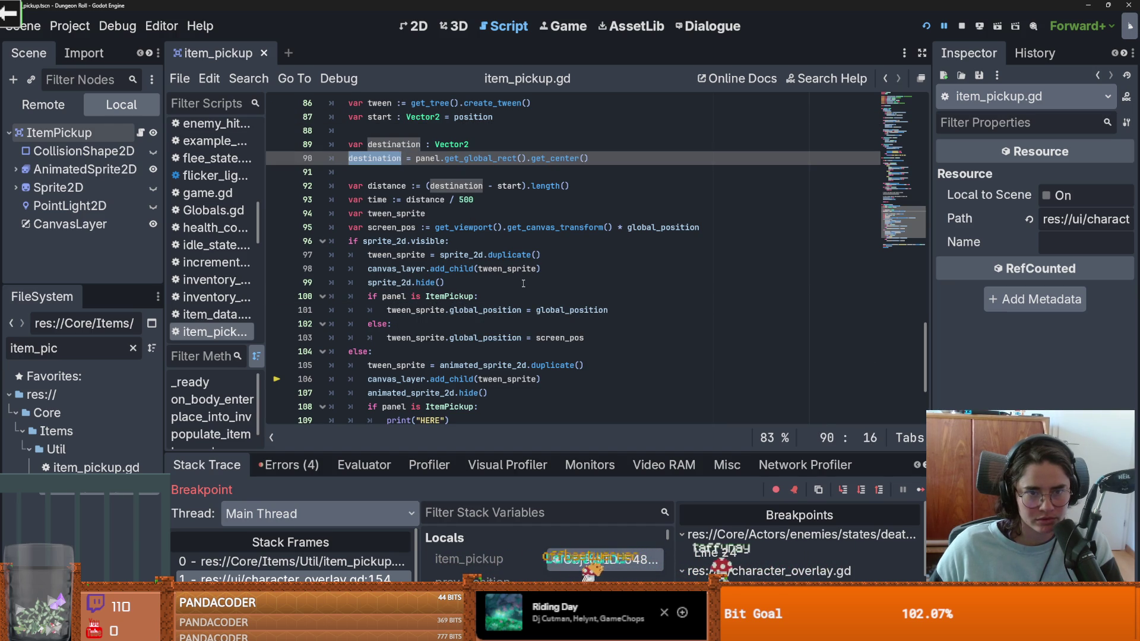
pyautogui.scroll(-5, 516, 282)
pyautogui.scroll(5, 461, 271)
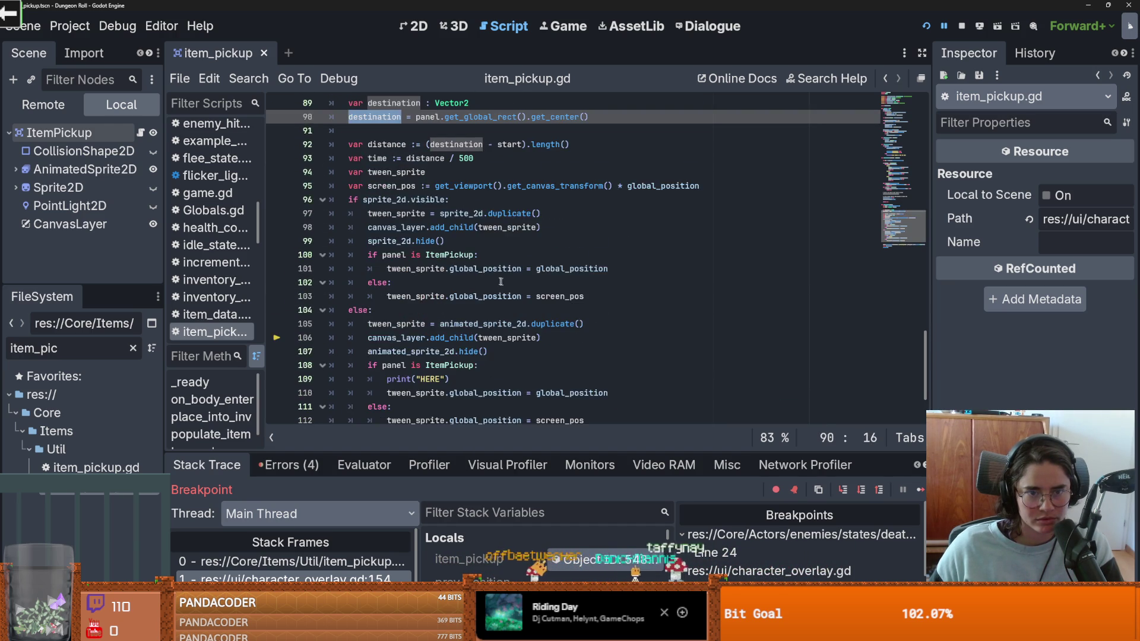
pyautogui.scroll(-1, 461, 271)
pyautogui.scroll(1, 451, 274)
pyautogui.scroll(-1, 442, 275)
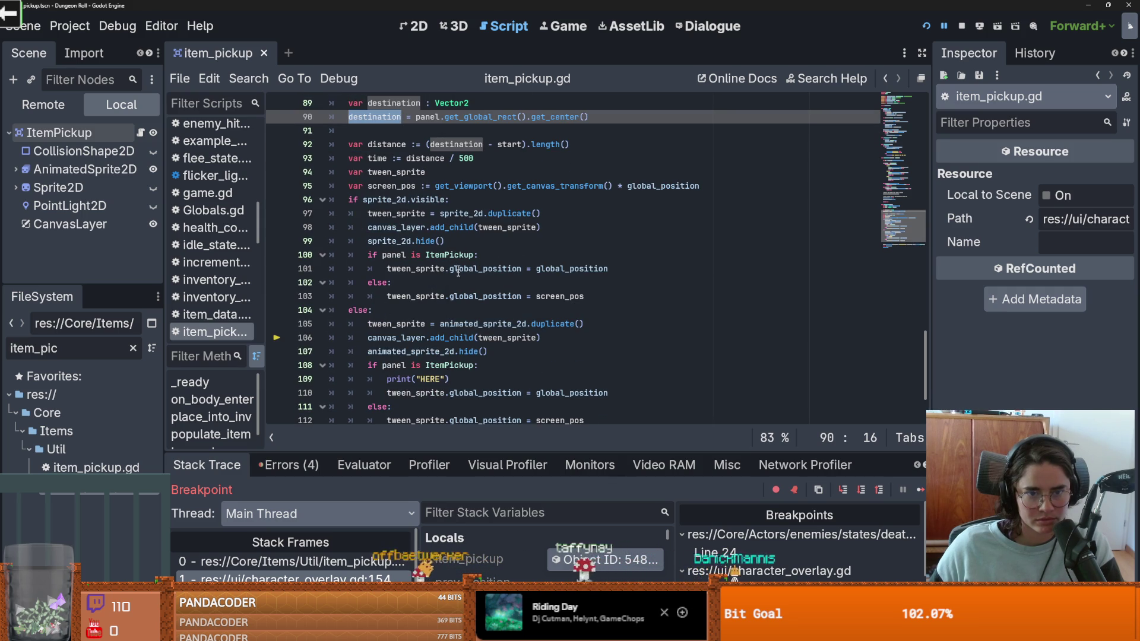
pyautogui.scroll(-2, 419, 334)
pyautogui.moveTo(588, 338)
pyautogui.mouseDown()
pyautogui.moveTo(357, 225)
pyautogui.moveTo(341, 200)
pyautogui.mouseUp()
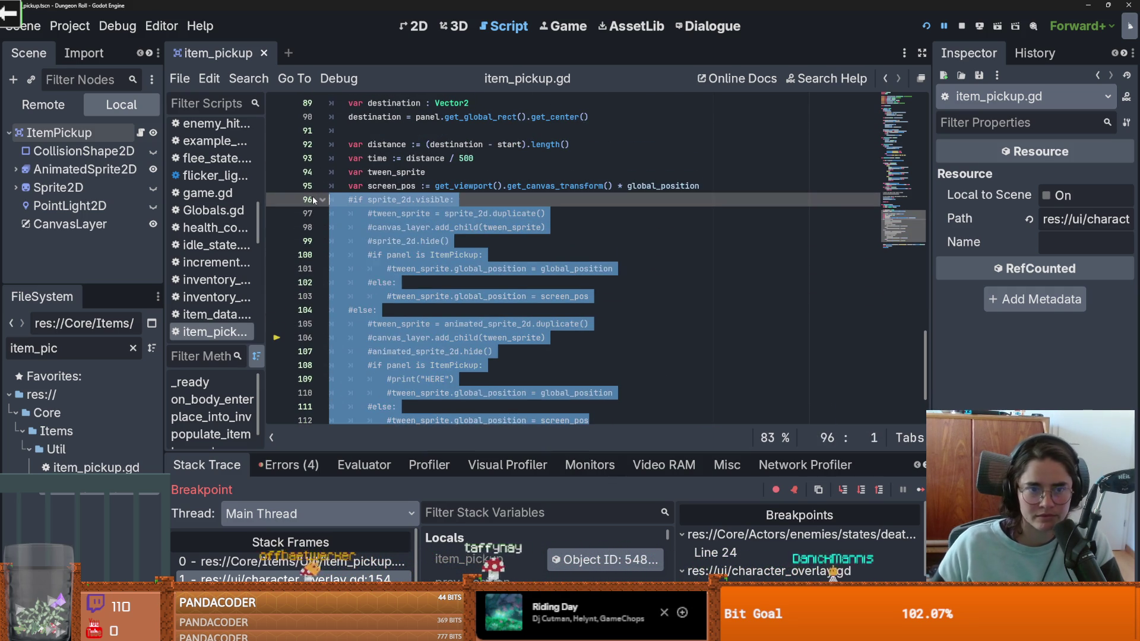
# Step: Comment out the sprite-duplicating if/else block in item_pickup.gd
pyautogui.hotkey('ctrl', 'k')
pyautogui.click(455, 227)
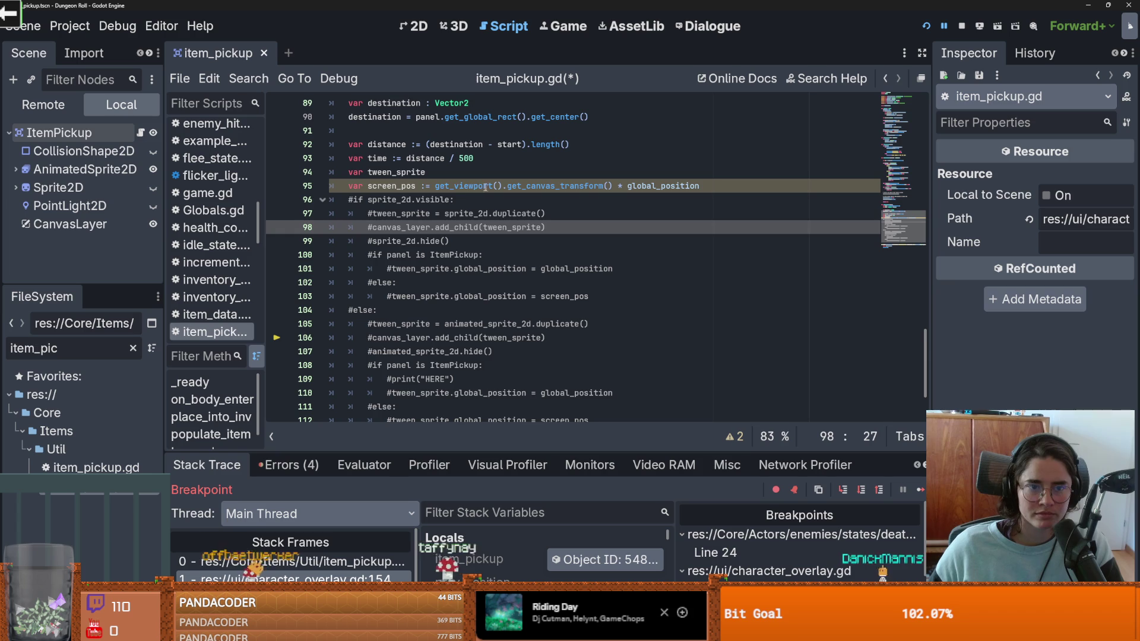
pyautogui.scroll(2, 596, 187)
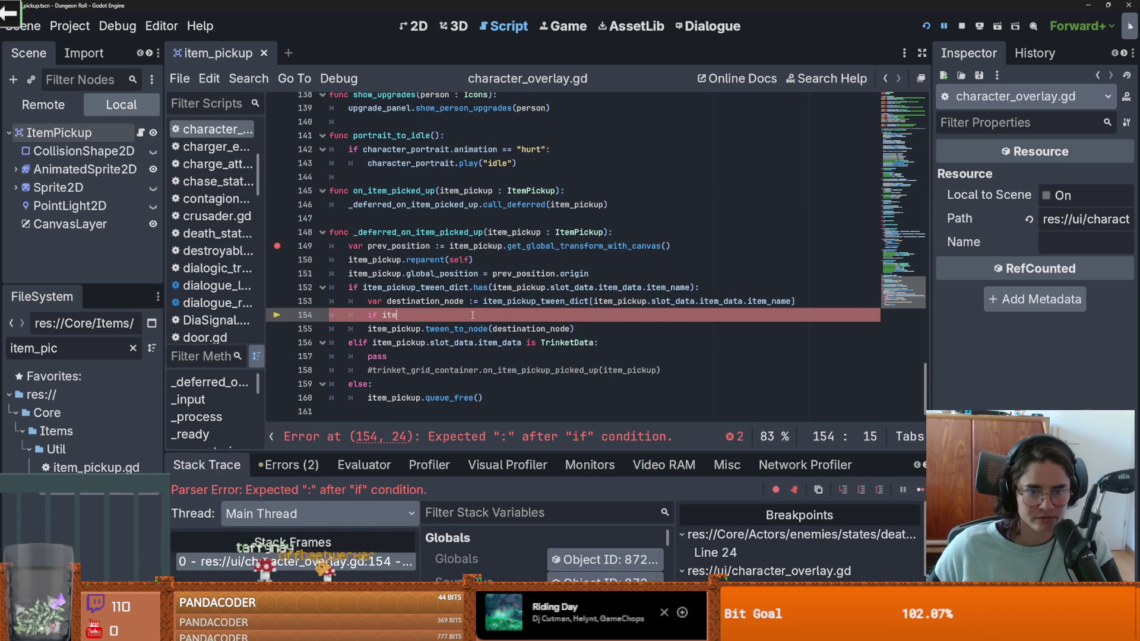
# Step: Delete the unfinished if statement on line 154 and remove the line 149 breakpoint
pyautogui.hotkey('ctrl', 'z')
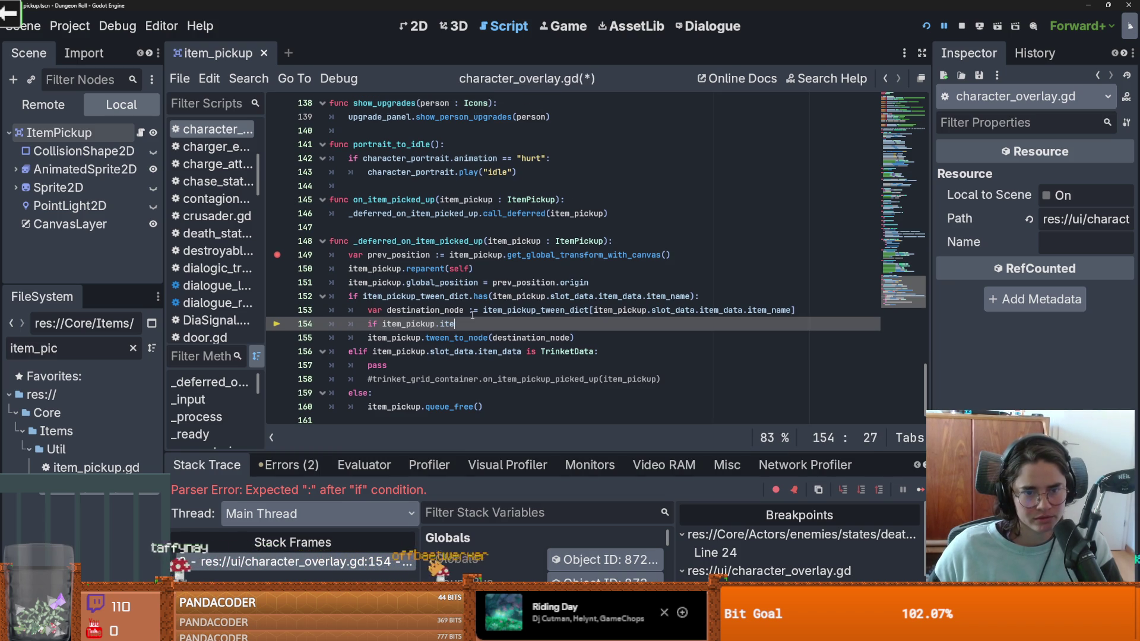
pyautogui.hotkey('shift', 'Home')
pyautogui.press('BackSpace')
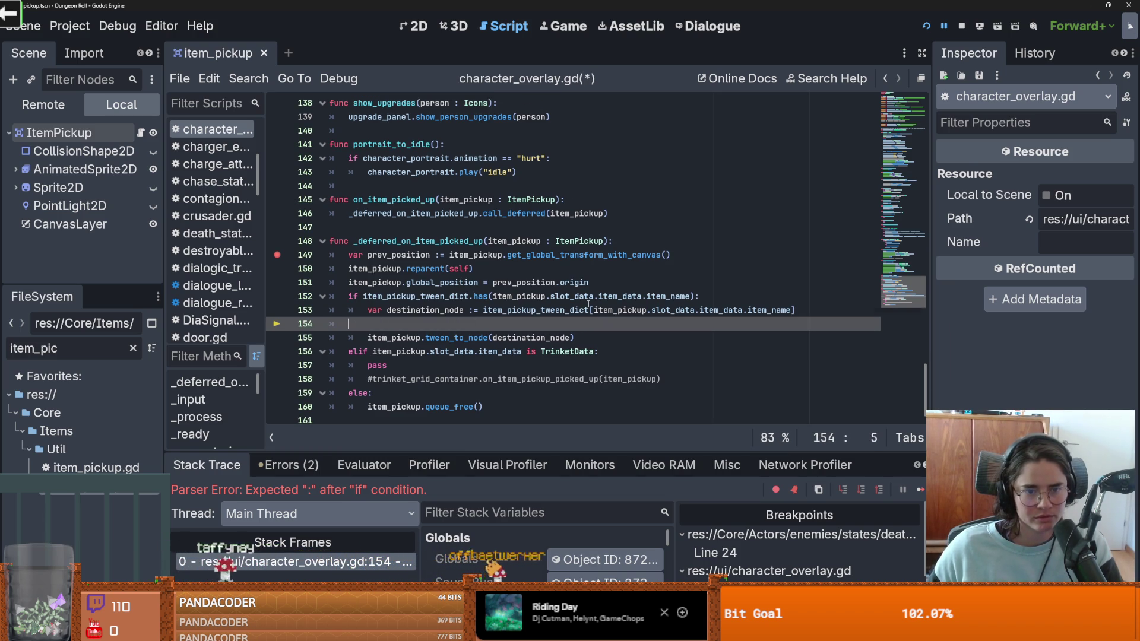
pyautogui.press('BackSpace')
pyautogui.press('BackSpace')
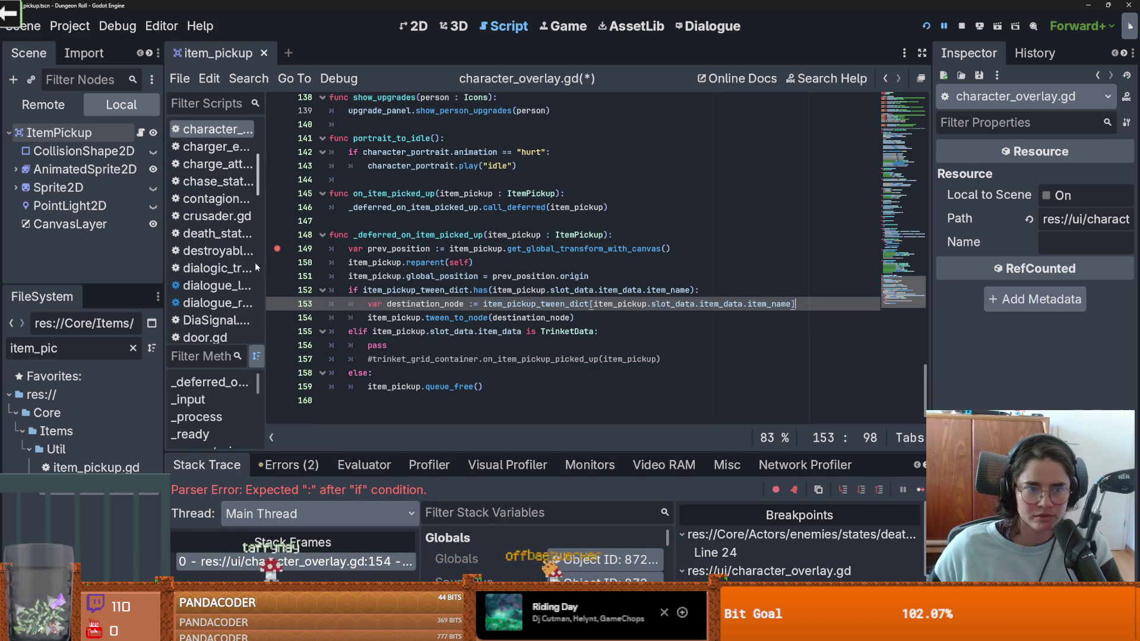
pyautogui.click(277, 249)
pyautogui.click(906, 495)
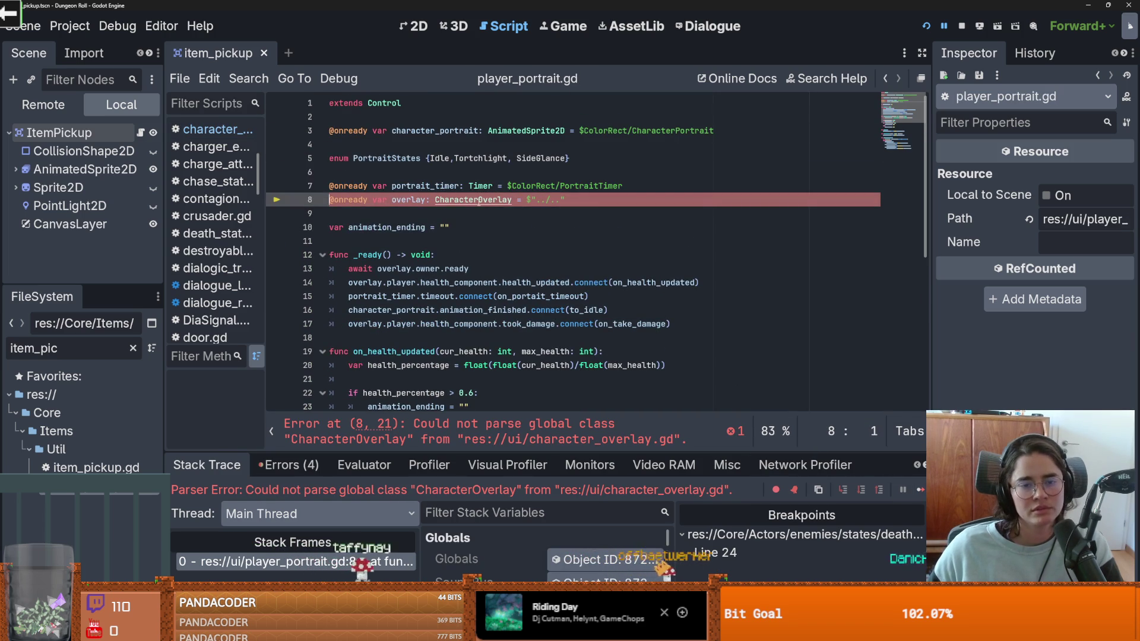
# Step: Check the CharacterOverlay error on player_portrait.gd line 8, then open Dungeon.tscn from Favorites
pyautogui.click(532, 426)
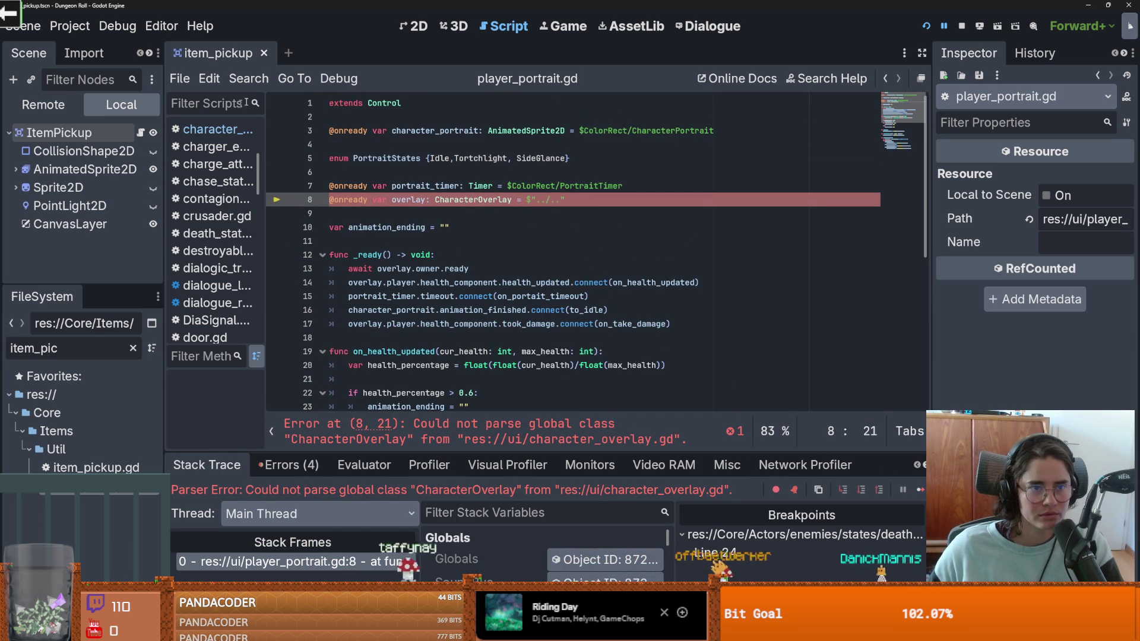
pyautogui.click(133, 349)
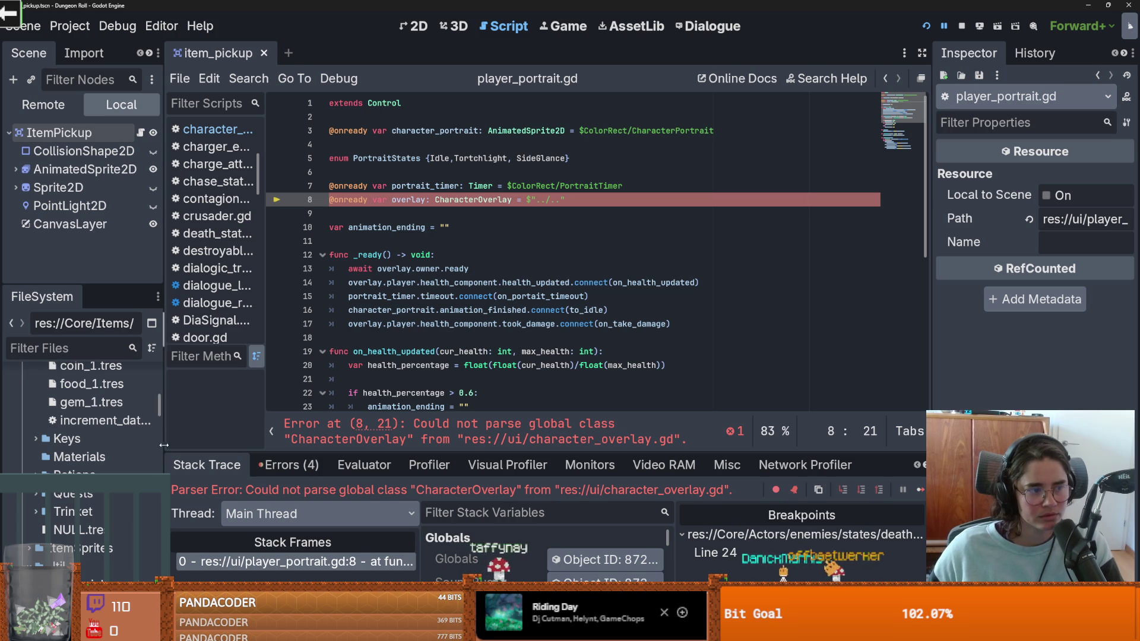
pyautogui.moveTo(160, 408); pyautogui.dragTo(159, 374)
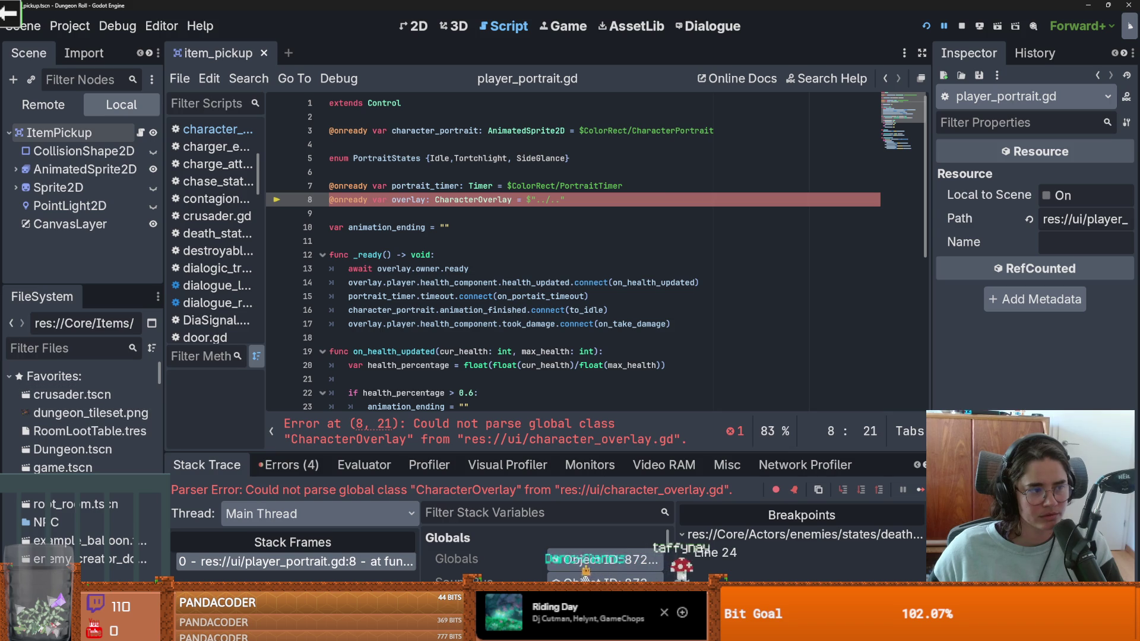
pyautogui.doubleClick(92, 451)
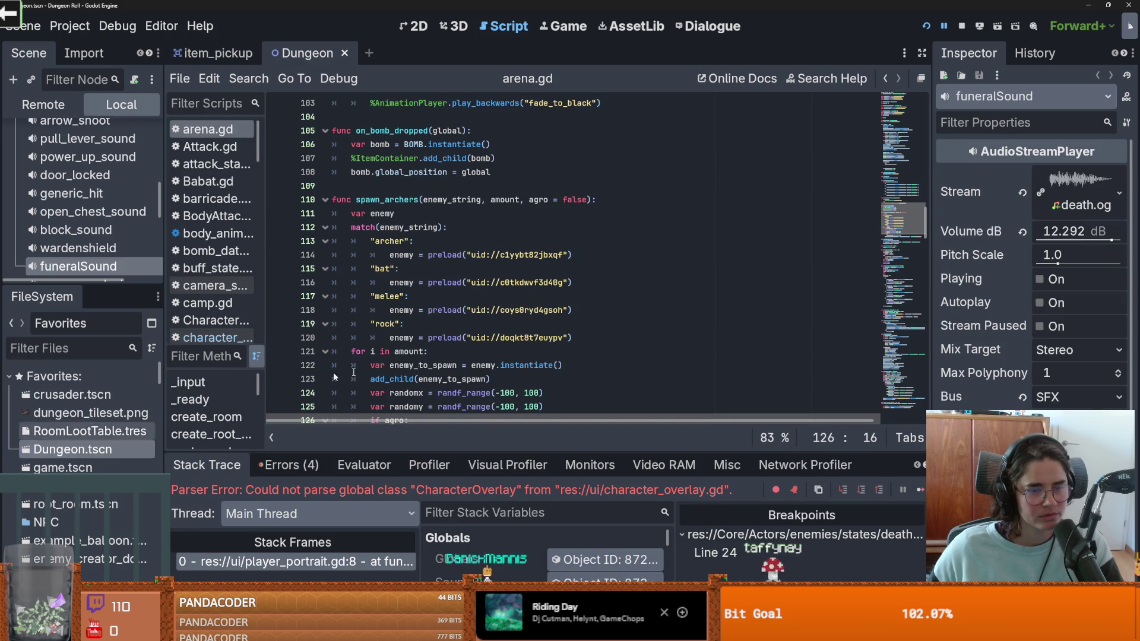
# Step: Add the missing colon after 'if agro' on line 126 of arena.gd
pyautogui.scroll(-4, 497, 376)
pyautogui.write(':')
pyautogui.scroll(2, 488, 368)
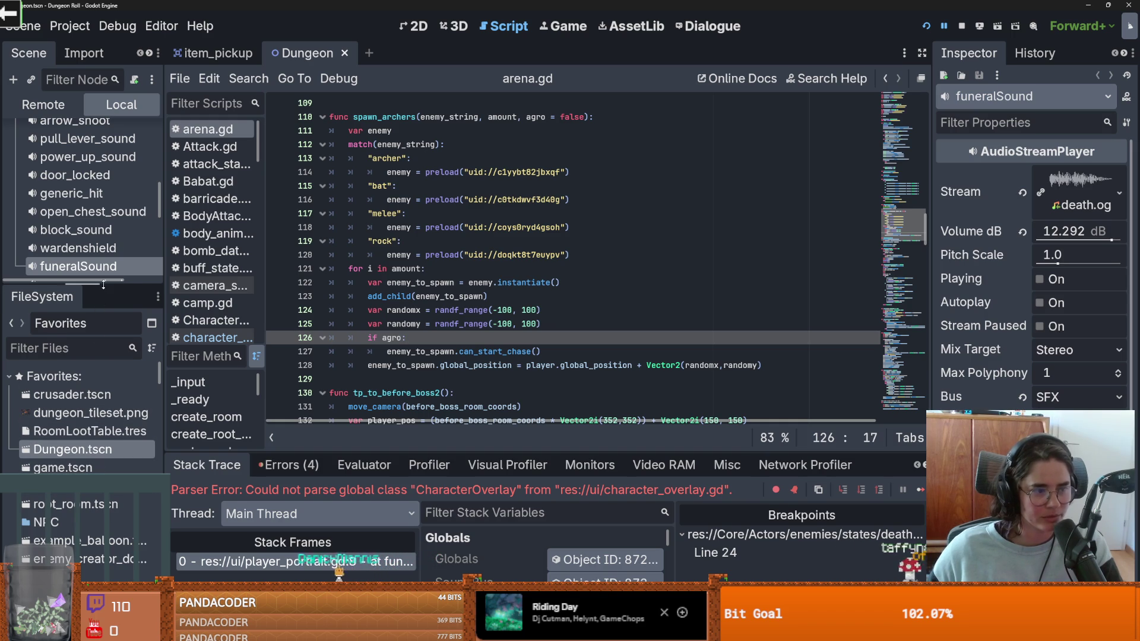
pyautogui.moveTo(103, 285); pyautogui.dragTo(101, 494)
pyautogui.scroll(5, 35, 237)
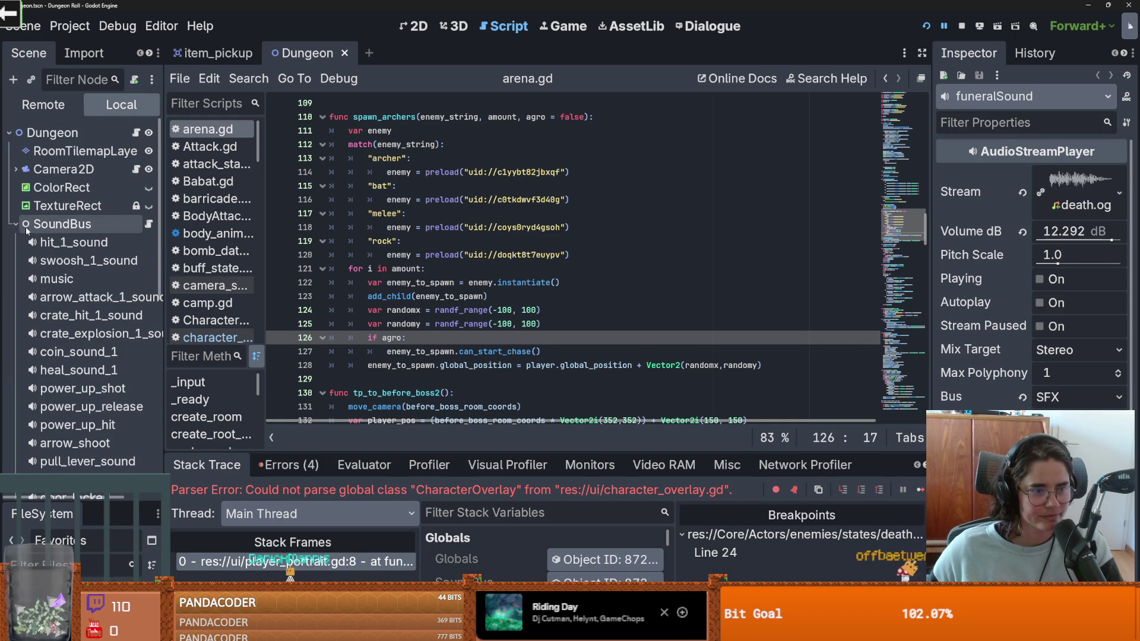
# Step: Collapse SoundBus, open the Overlay node's character_overlay.gd script, and save it
pyautogui.click(27, 229)
pyautogui.click(16, 225)
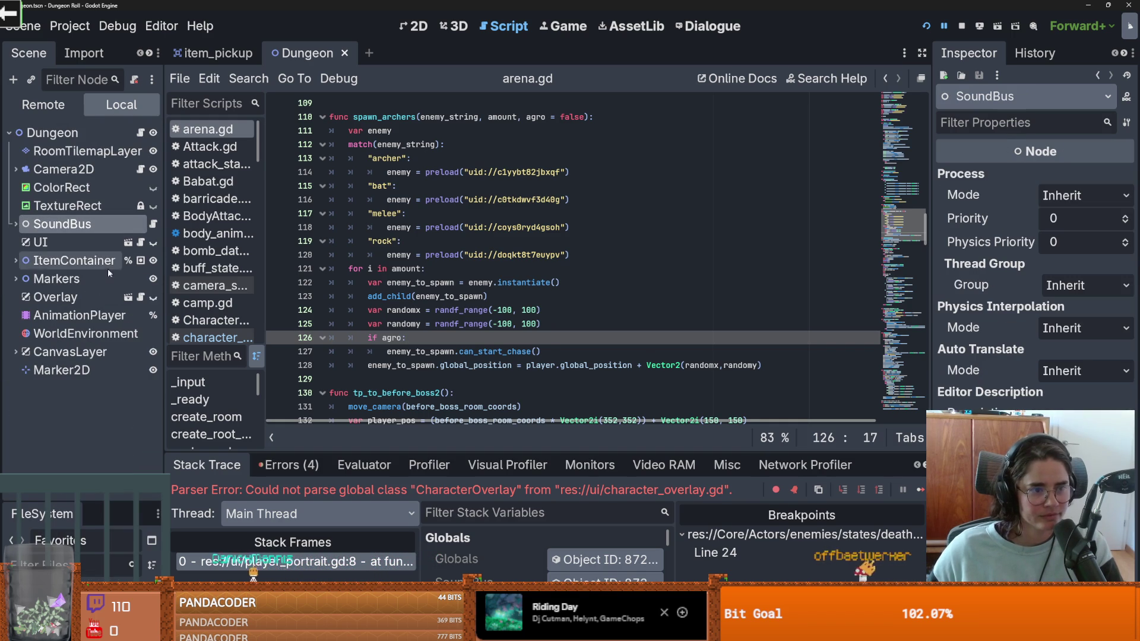
pyautogui.click(140, 299)
pyautogui.click(467, 353)
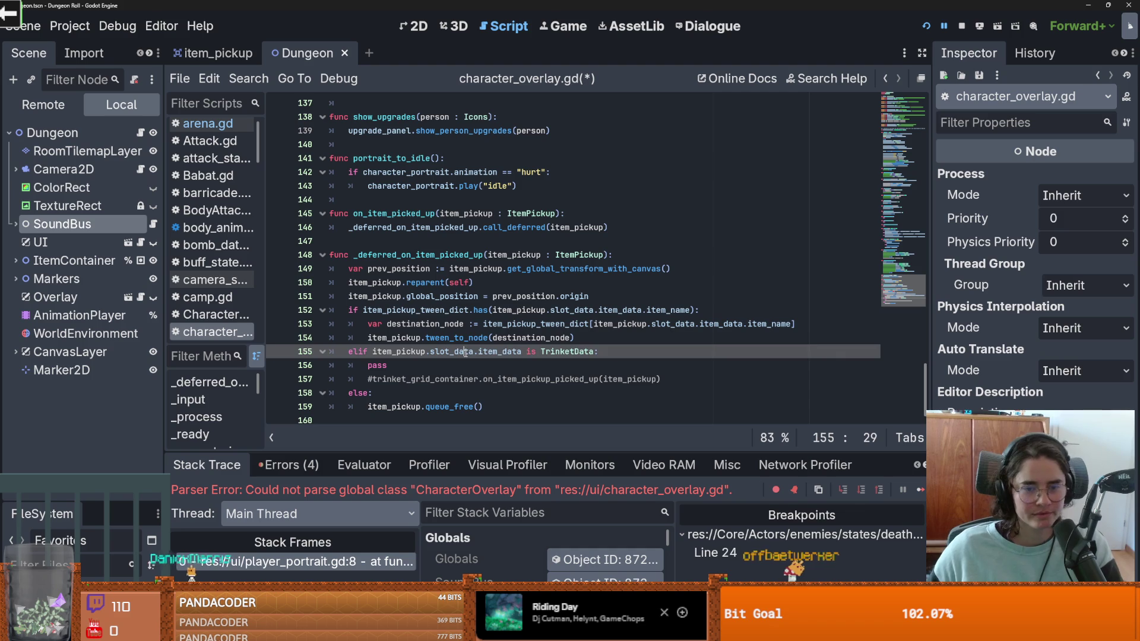
pyautogui.moveTo(465, 353)
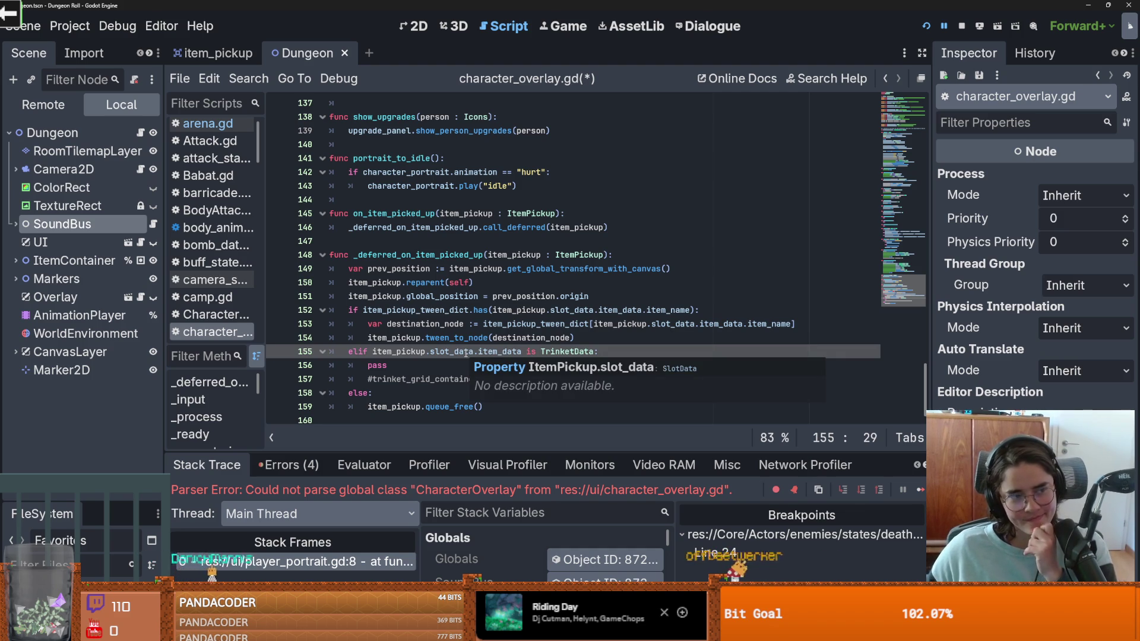
pyautogui.click(461, 325)
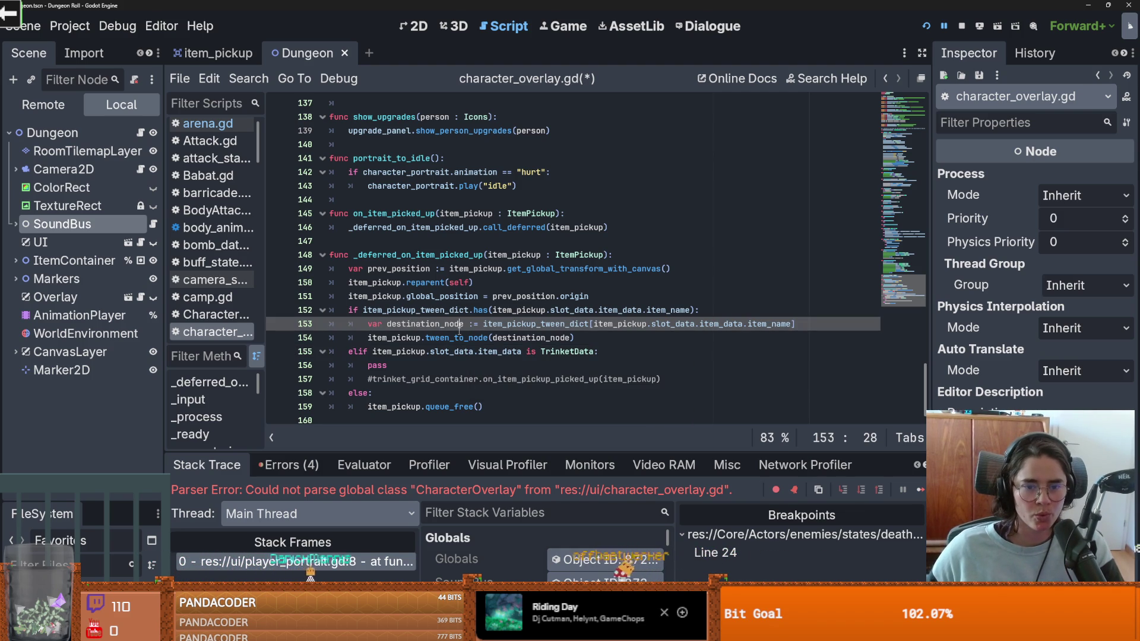
pyautogui.click(549, 338)
pyautogui.hotkey('ctrl', 's')
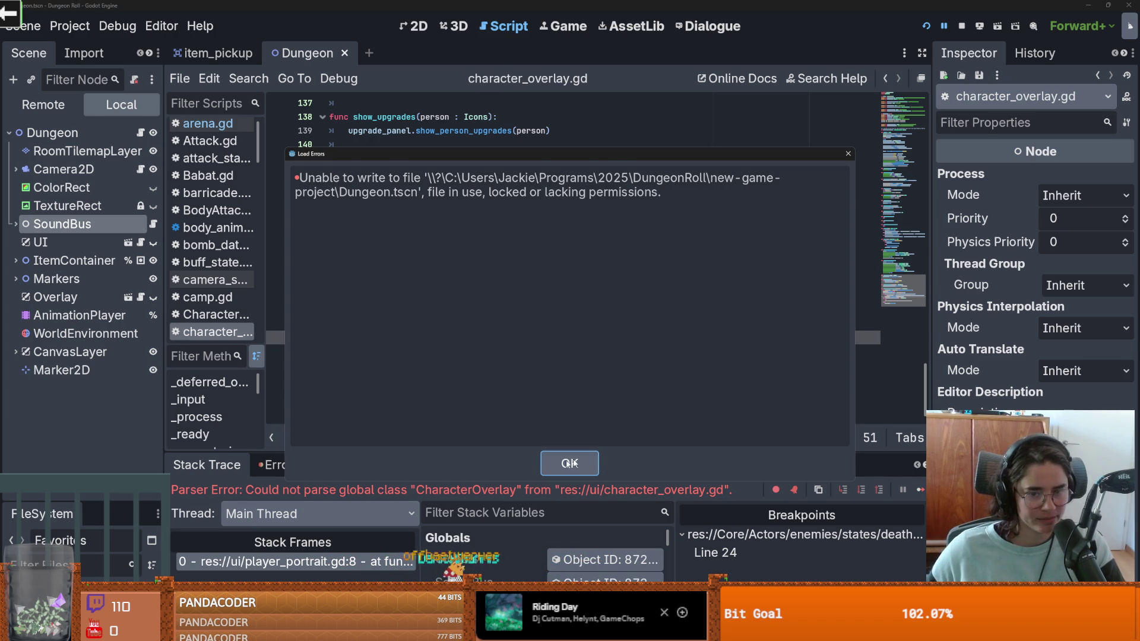
# Step: Dismiss the Dungeon.tscn write error and resave character_overlay.gd twice more
pyautogui.click(570, 462)
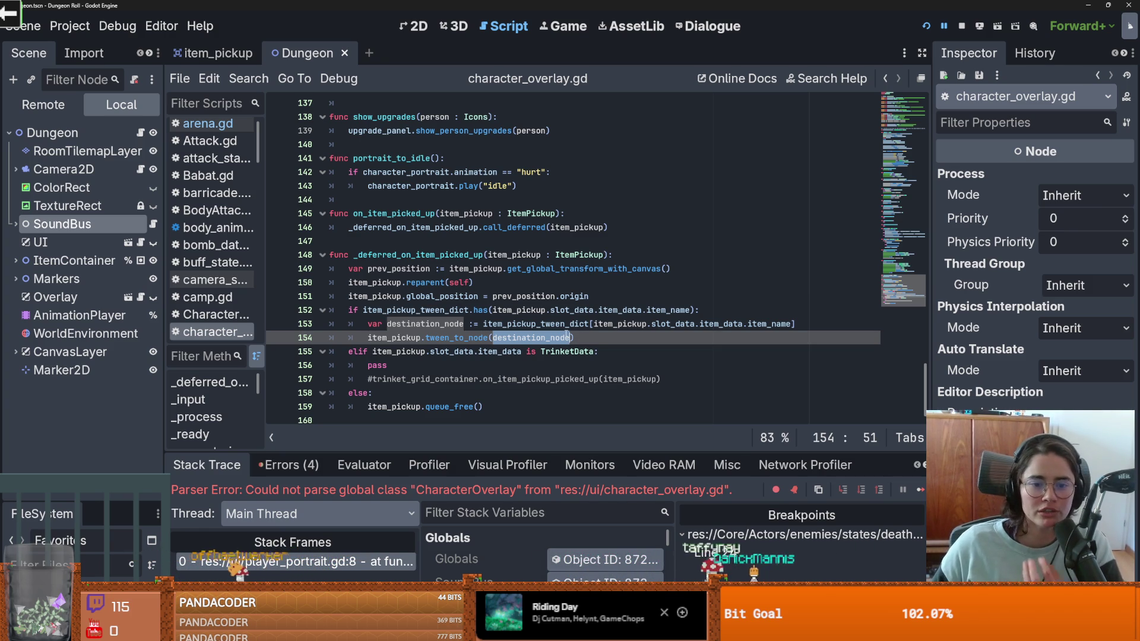
pyautogui.click(597, 345)
pyautogui.hotkey('ctrl', 's')
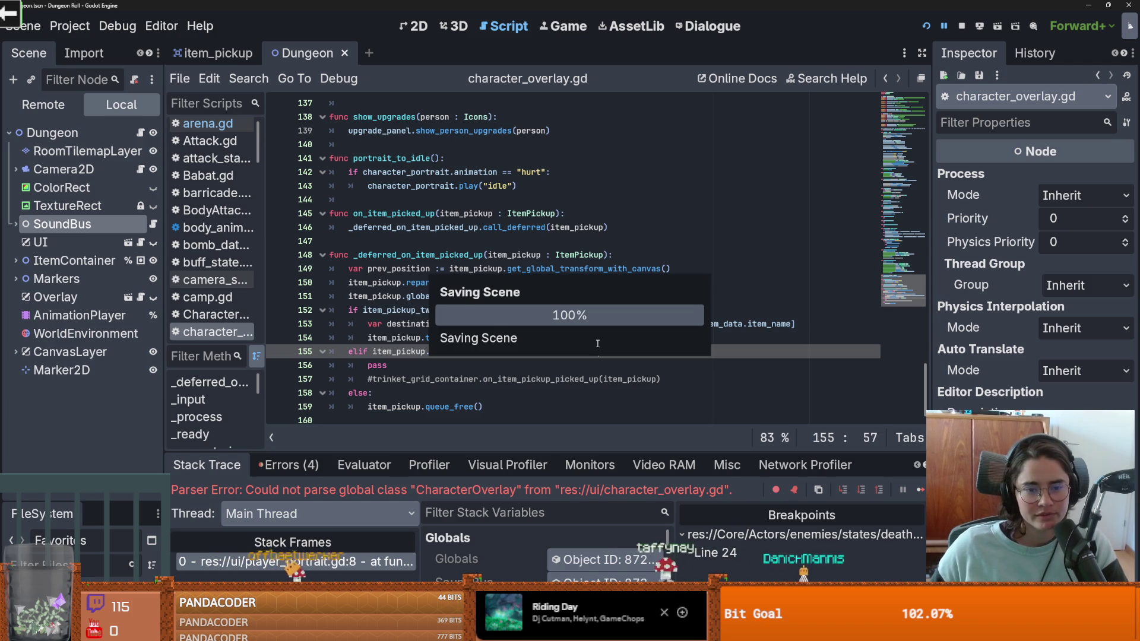
pyautogui.click(532, 397)
pyautogui.scroll(-2, 559, 381)
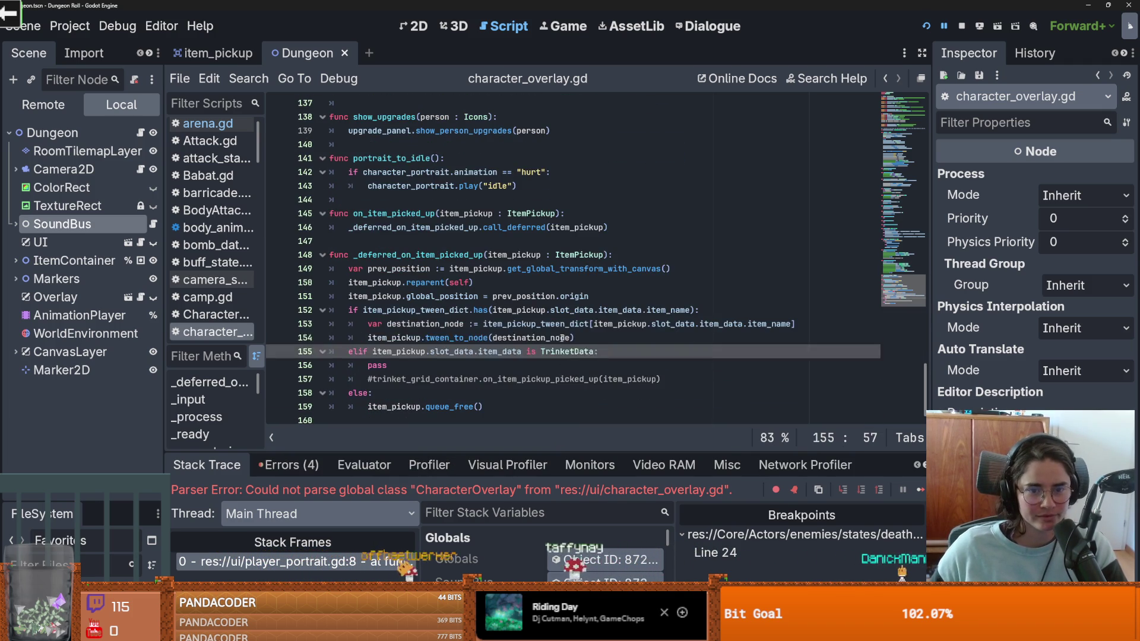
pyautogui.click(538, 337)
pyautogui.hotkey('ctrl', 's')
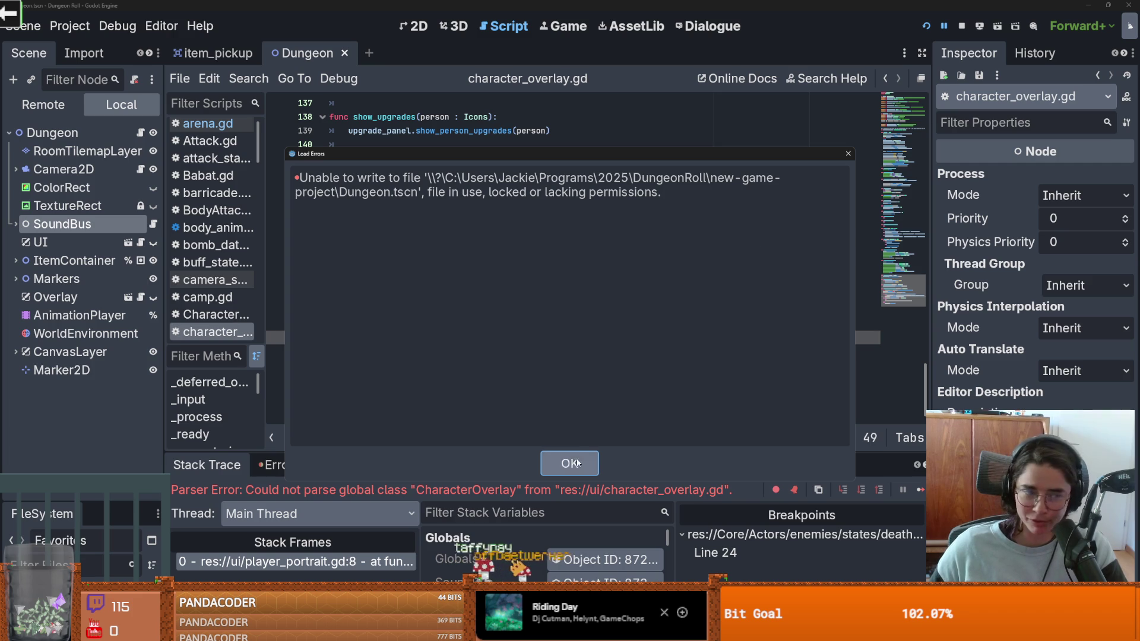
pyautogui.click(571, 463)
# Step: Keep saving and dismissing the write errors, then run the game
pyautogui.click(501, 352)
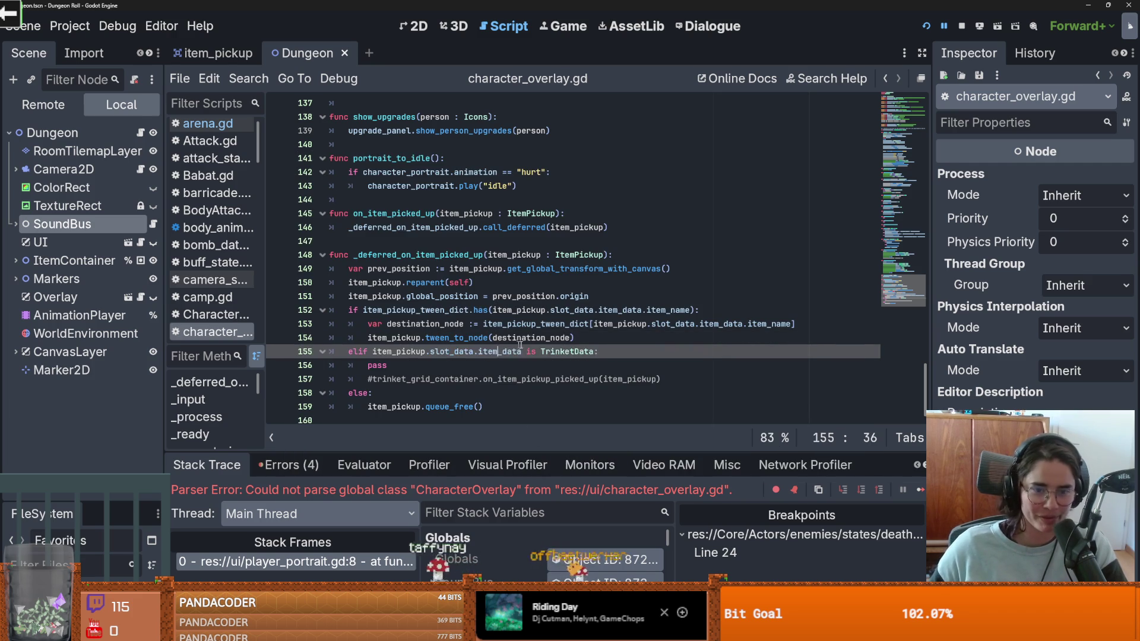
pyautogui.hotkey('ctrl', 's')
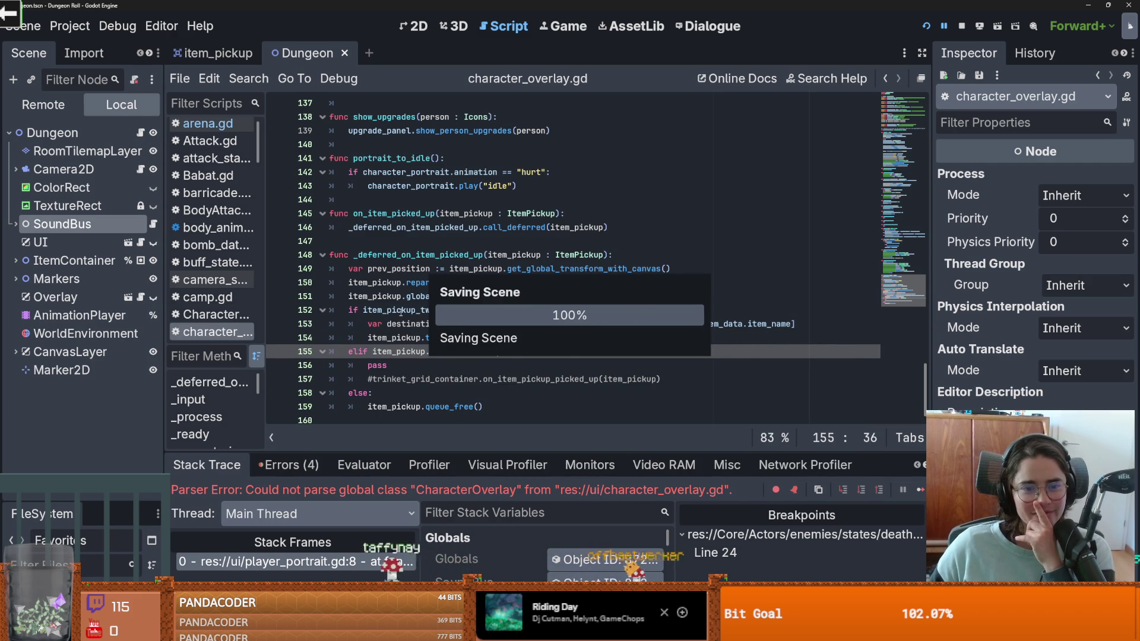
pyautogui.press('Return')
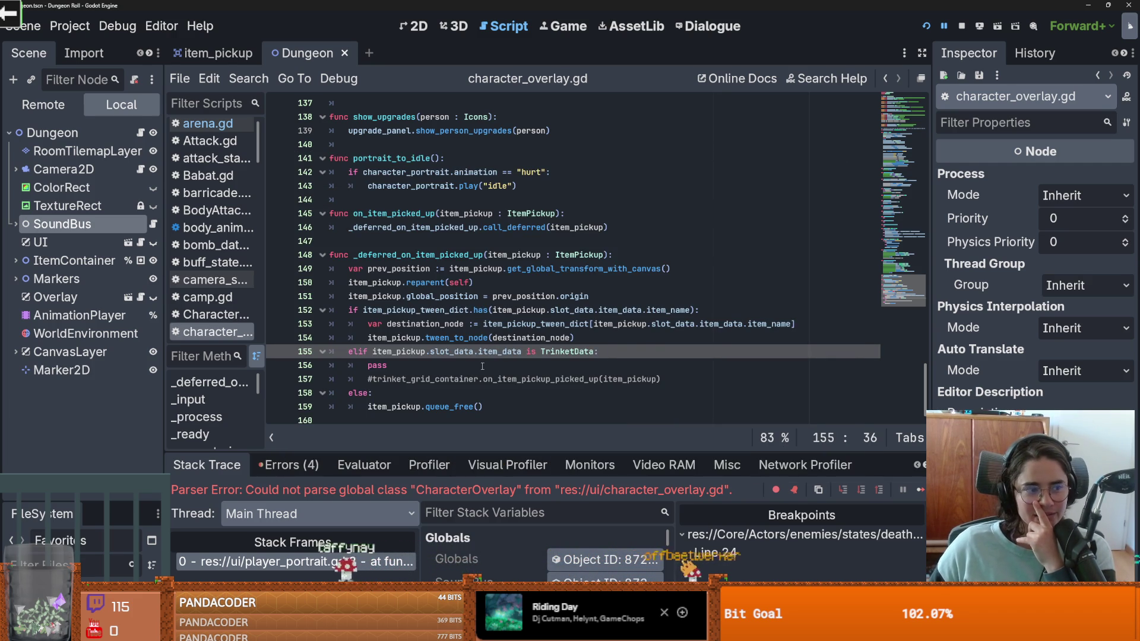
pyautogui.moveTo(563, 337)
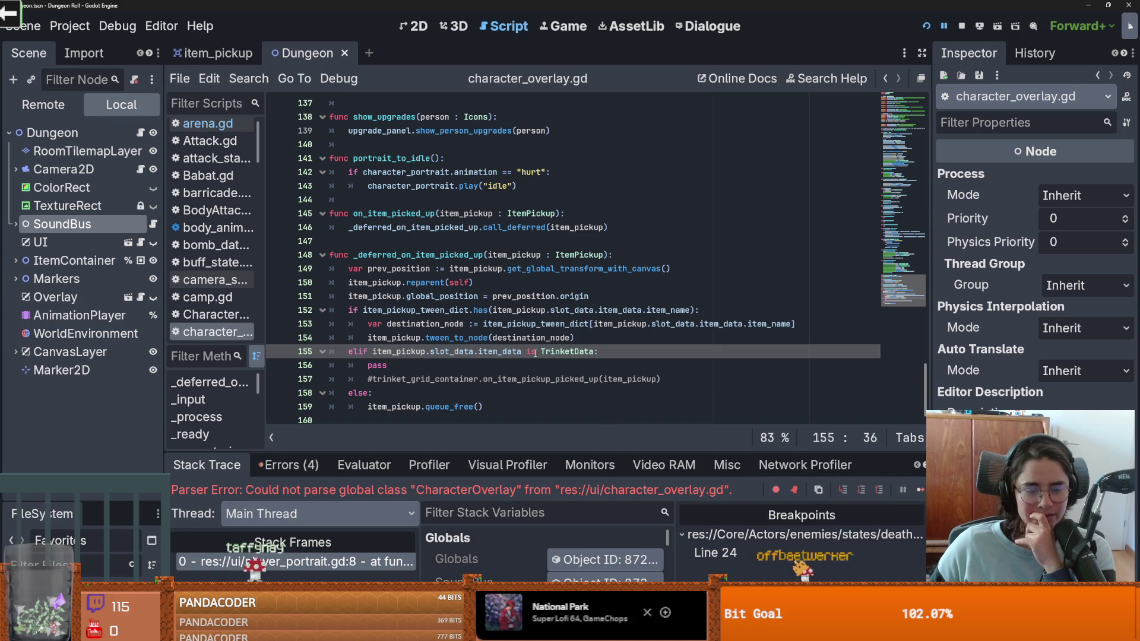
pyautogui.click(610, 334)
pyautogui.hotkey('ctrl', 's')
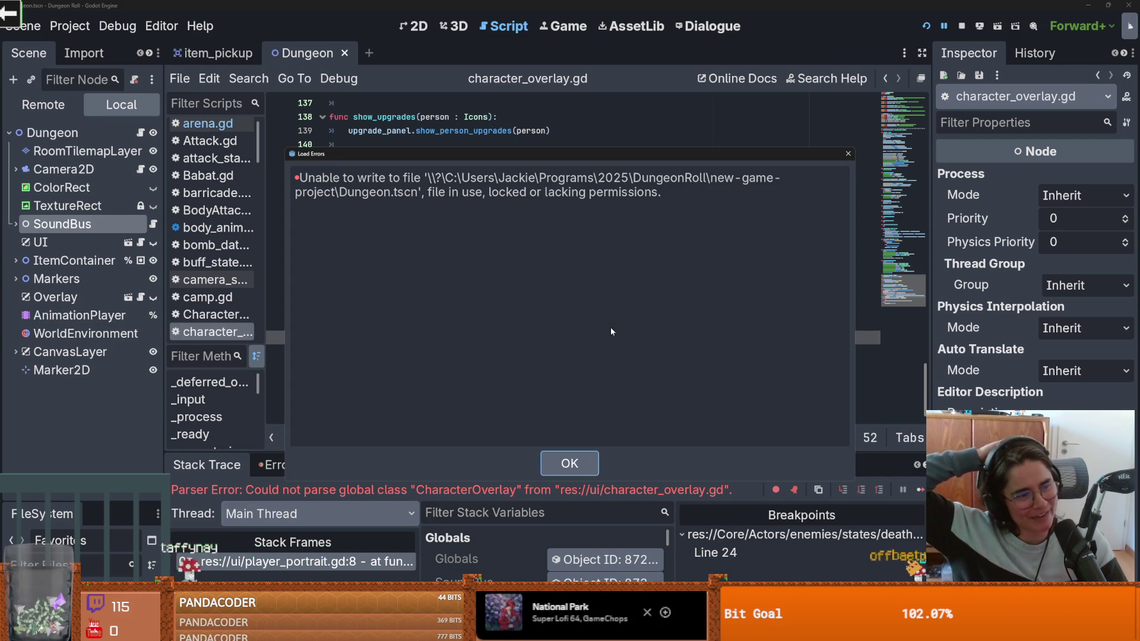
pyautogui.click(569, 463)
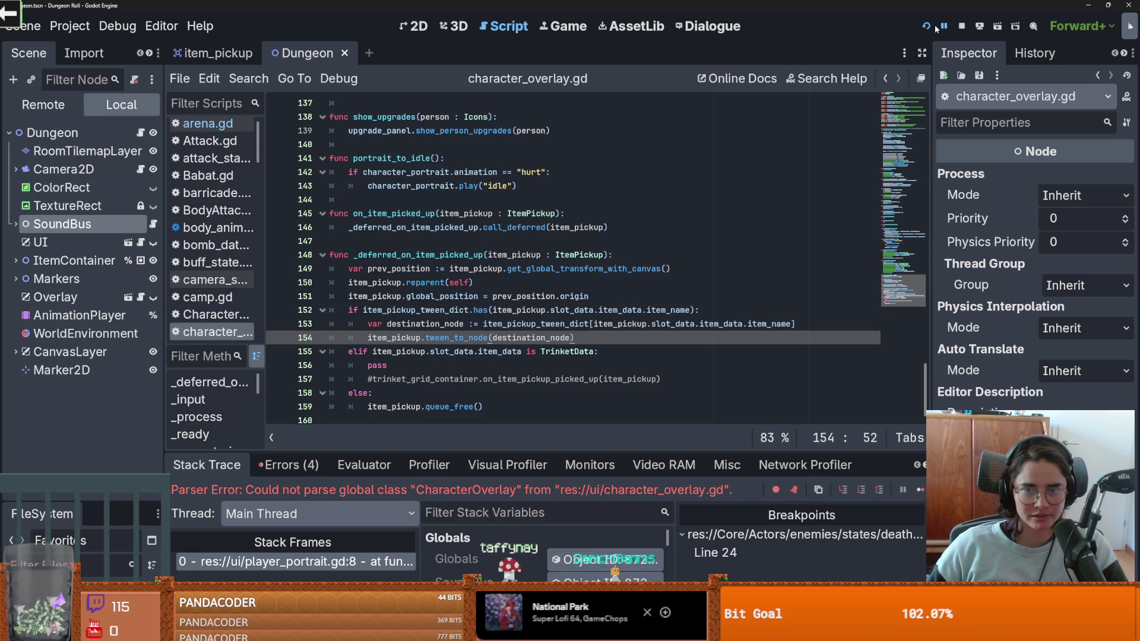
pyautogui.click(927, 26)
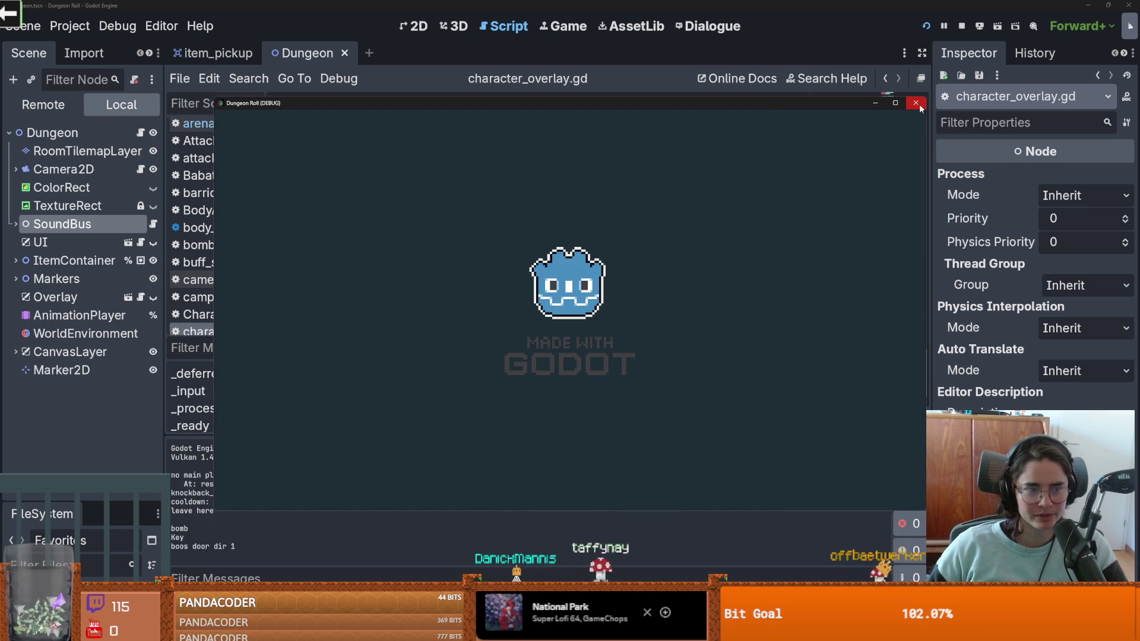
# Step: Clear the dungeon's crates by running on_destroy_crates in the in-game console
pyautogui.press('`')
pyautogui.press('Up')
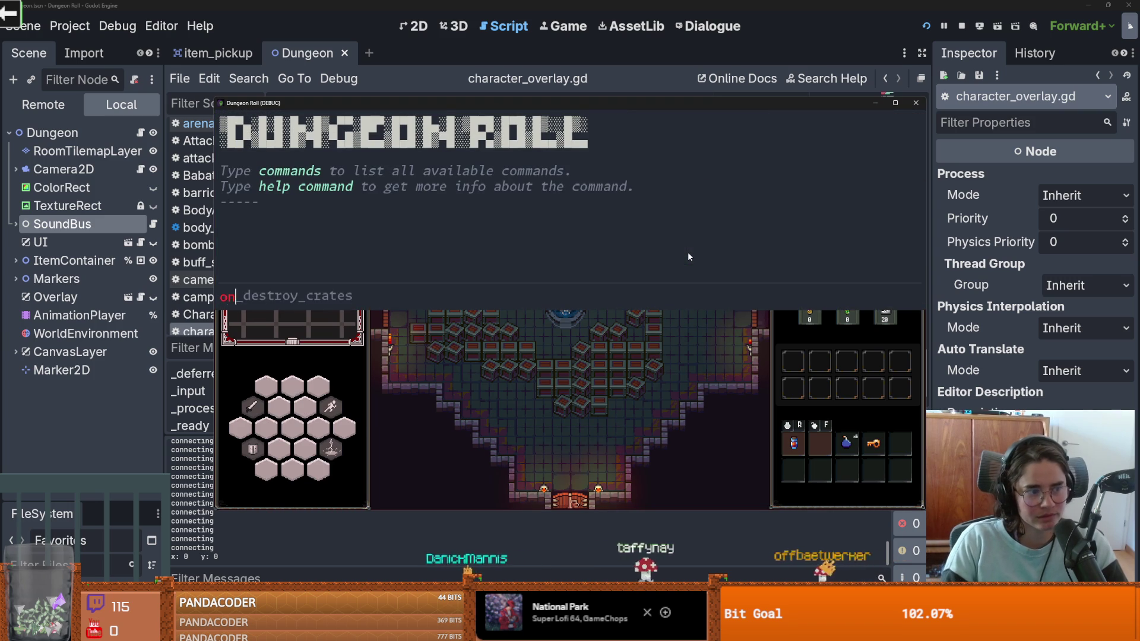
pyautogui.press('Return')
pyautogui.press('`')
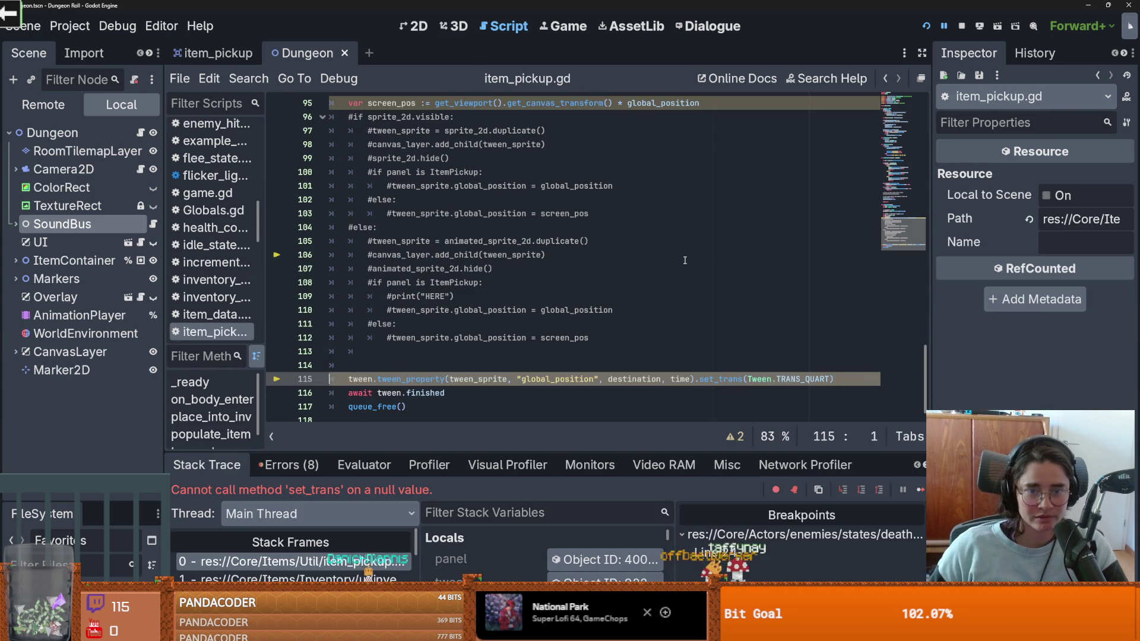
# Step: Select tween_sprite in the tween_property call on line 115 of item_pickup.gd
pyautogui.scroll(2, 508, 378)
pyautogui.scroll(-2, 508, 378)
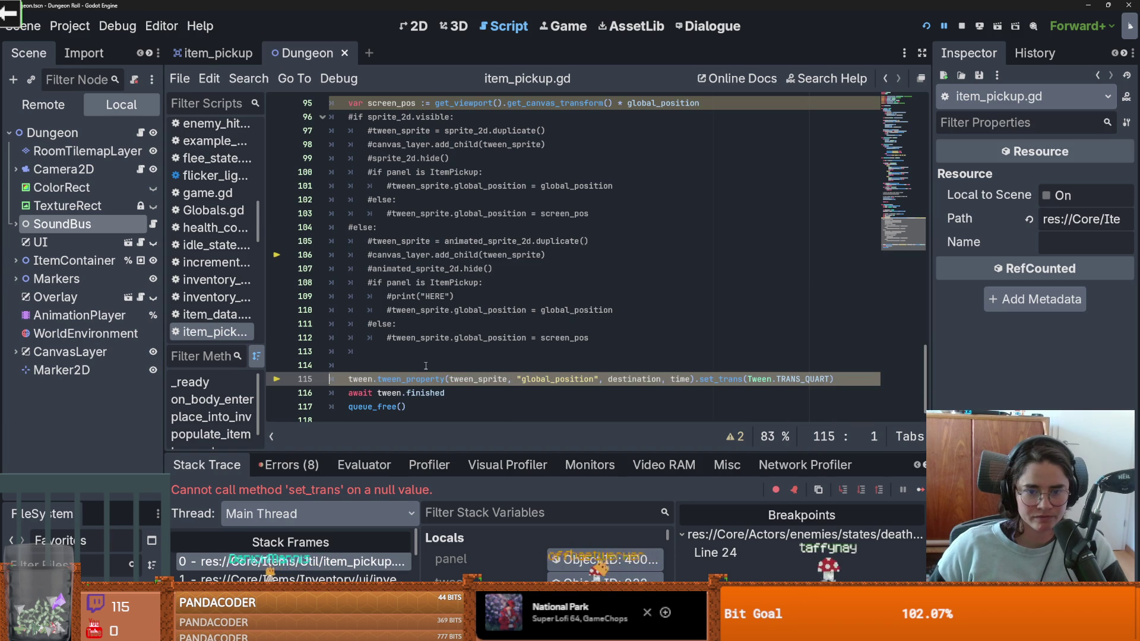
pyautogui.scroll(2, 402, 358)
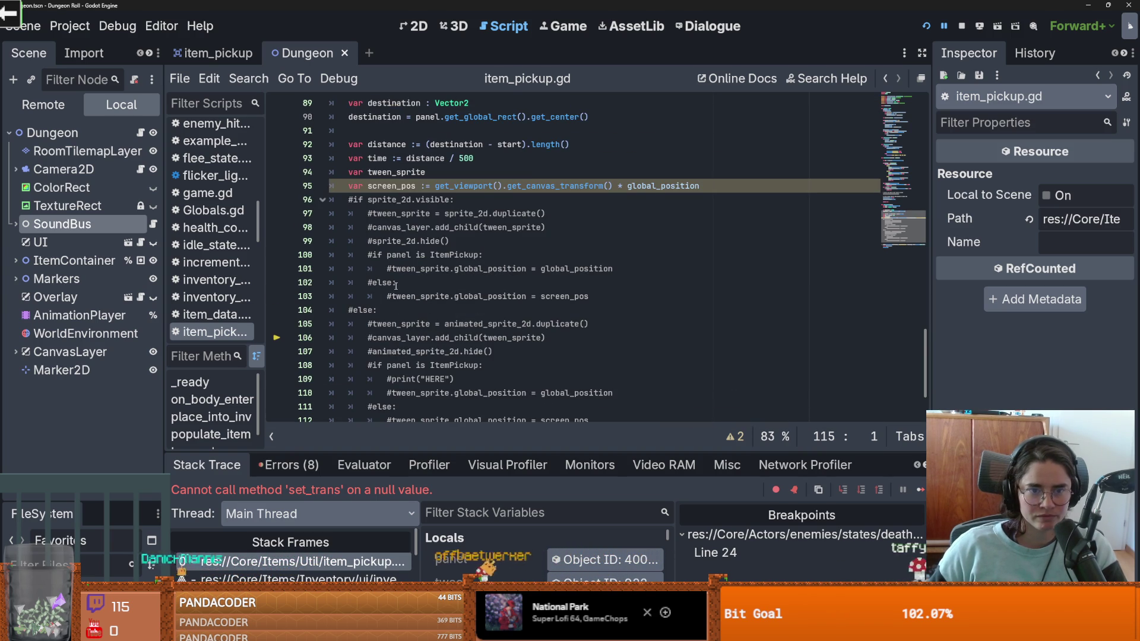
pyautogui.scroll(-2, 434, 281)
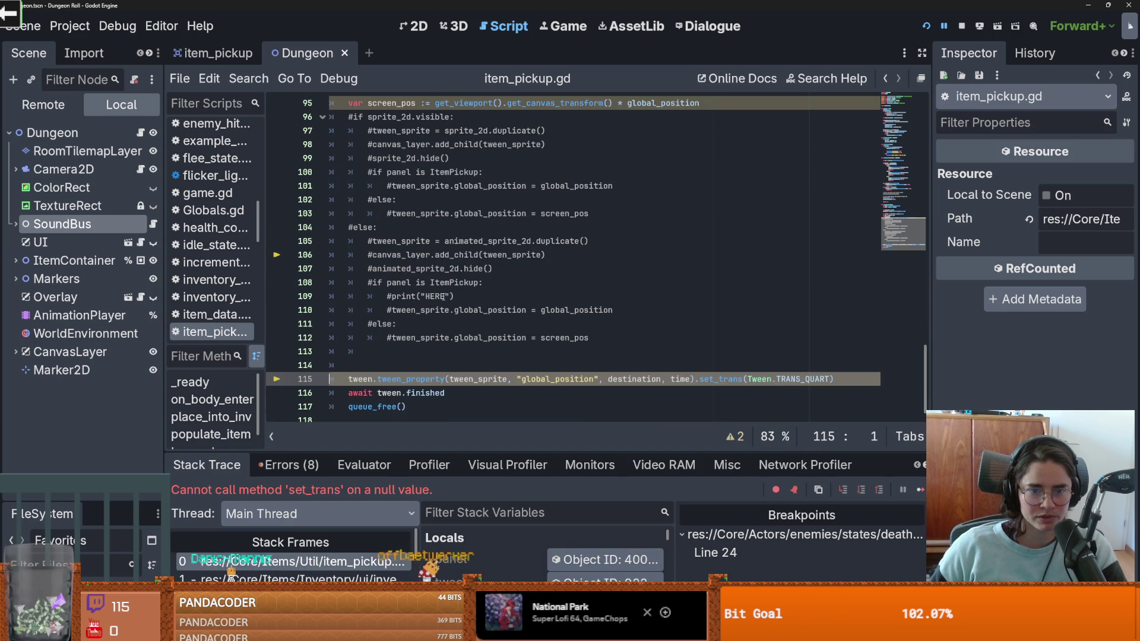
pyautogui.scroll(5, 492, 389)
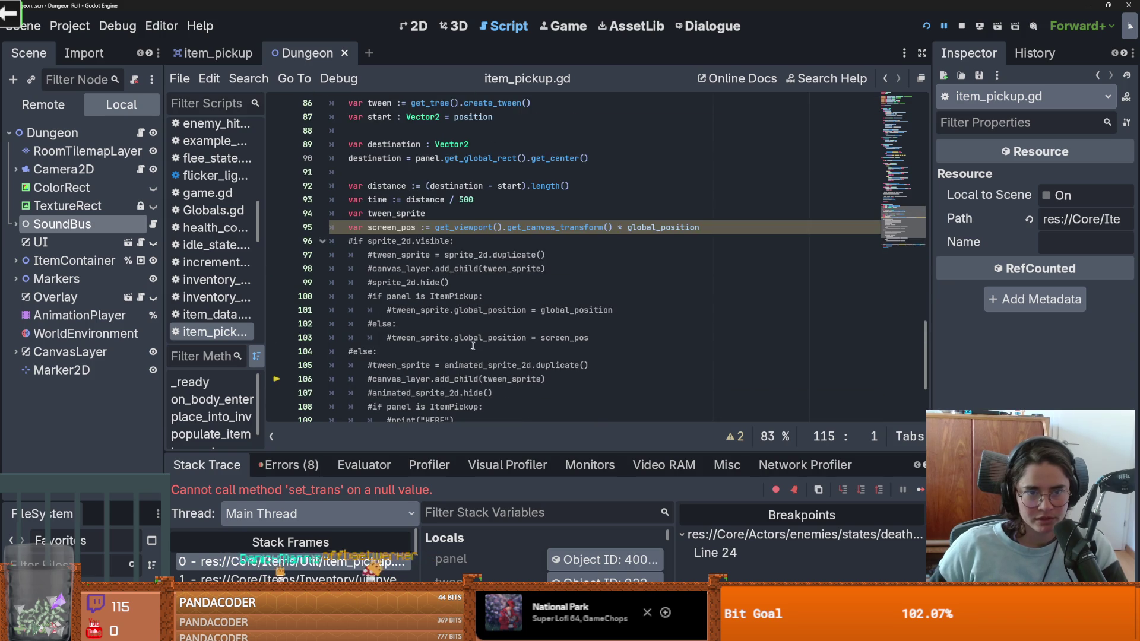
pyautogui.scroll(-5, 469, 334)
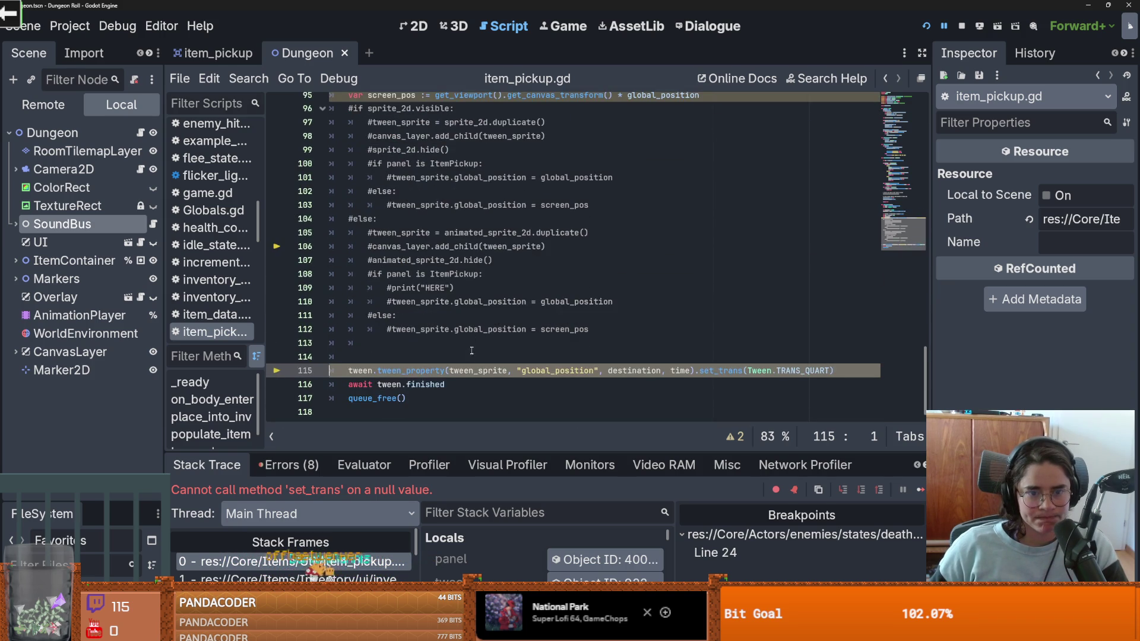
pyautogui.doubleClick(472, 372)
# Step: Put self in place of tween_sprite, run the game, run on_destroy_crates, then stop it
pyautogui.write('self')
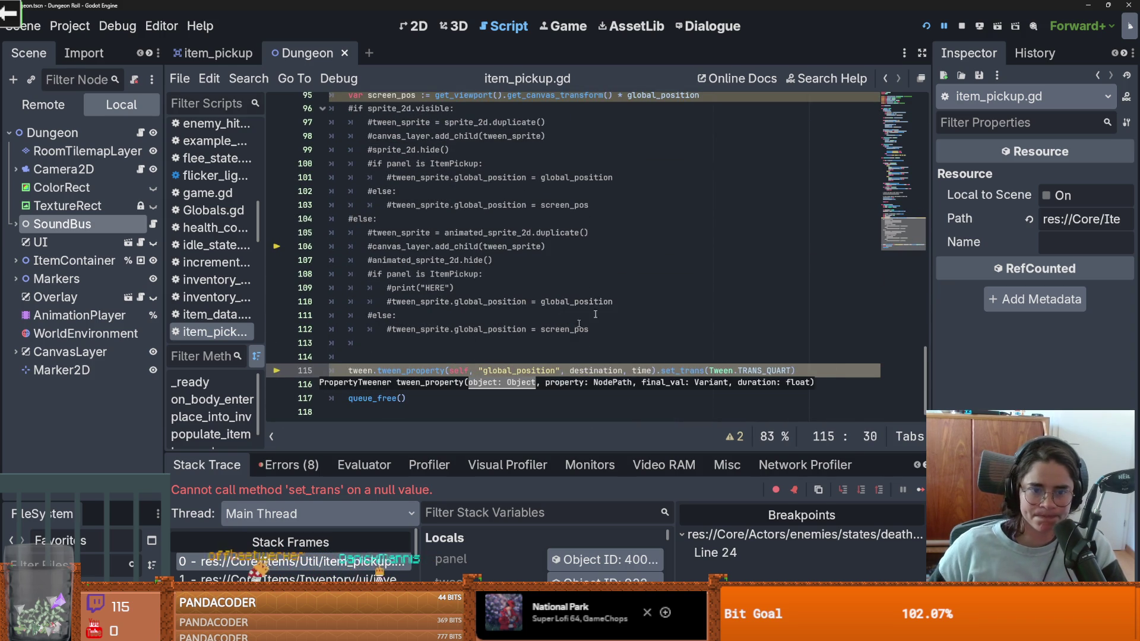
pyautogui.click(927, 27)
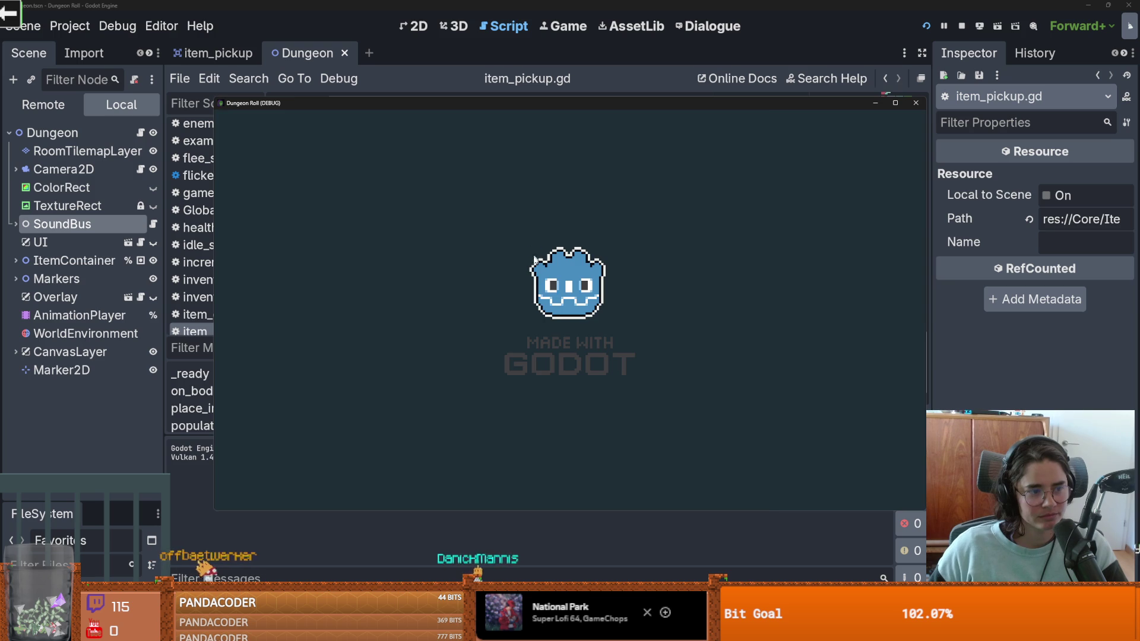
pyautogui.press('`')
pyautogui.write('on')
pyautogui.press('Tab')
pyautogui.press('Return')
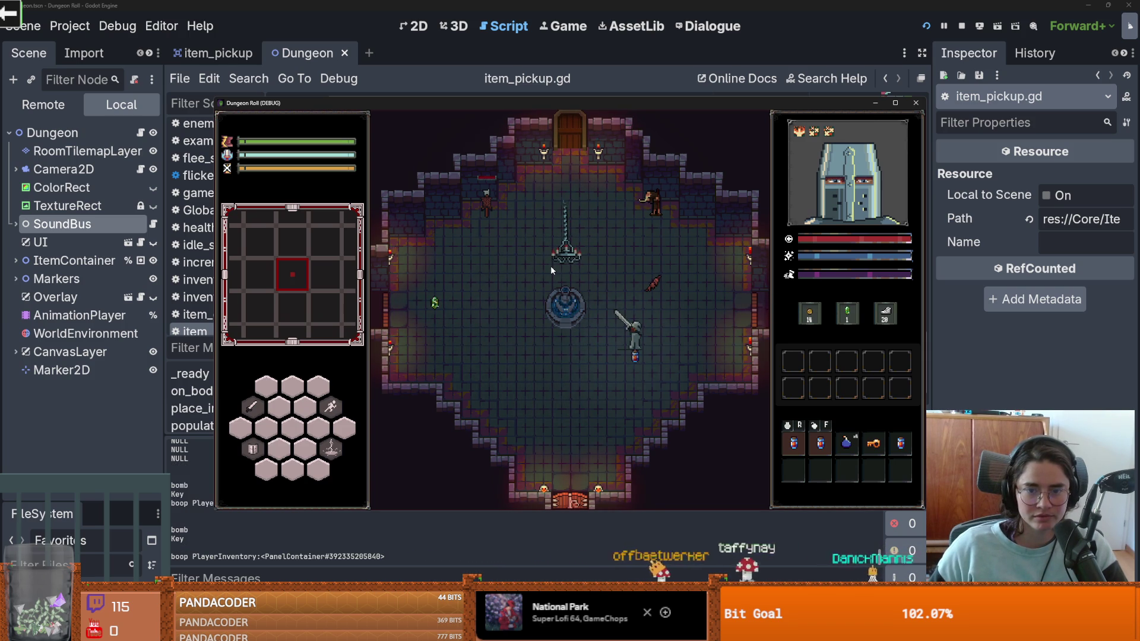
pyautogui.click(916, 105)
pyautogui.press('Down')
pyautogui.press('Down')
pyautogui.press('Down')
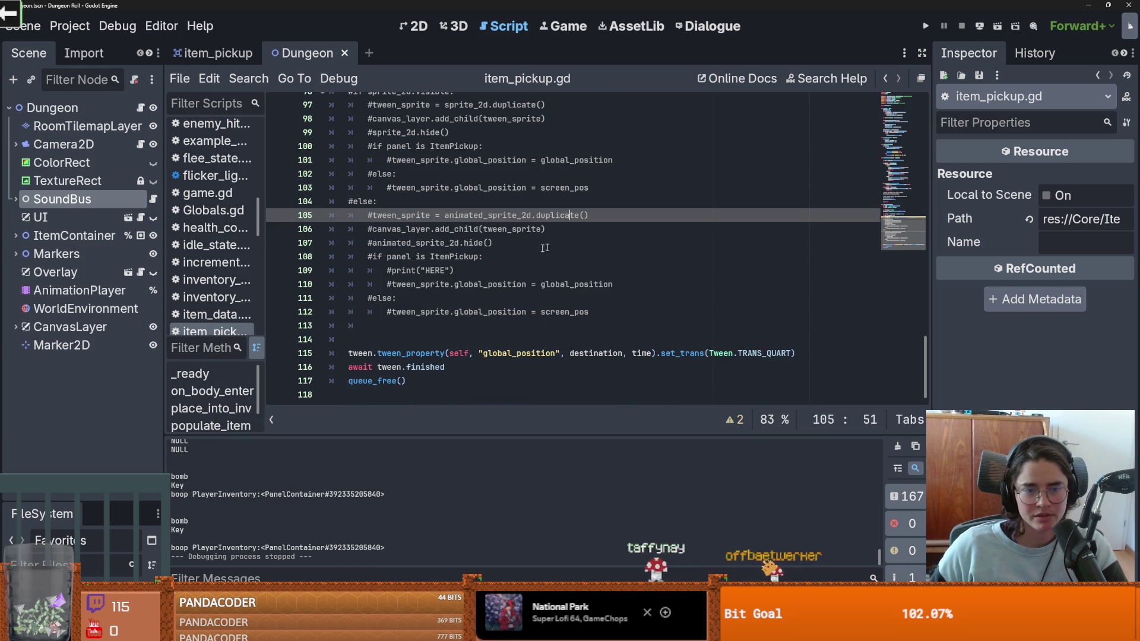
# Step: Add pickup_picked_up emit lines inside the main-inventory and trinket pickup branches
pyautogui.scroll(5, 484, 260)
pyautogui.scroll(9, 484, 260)
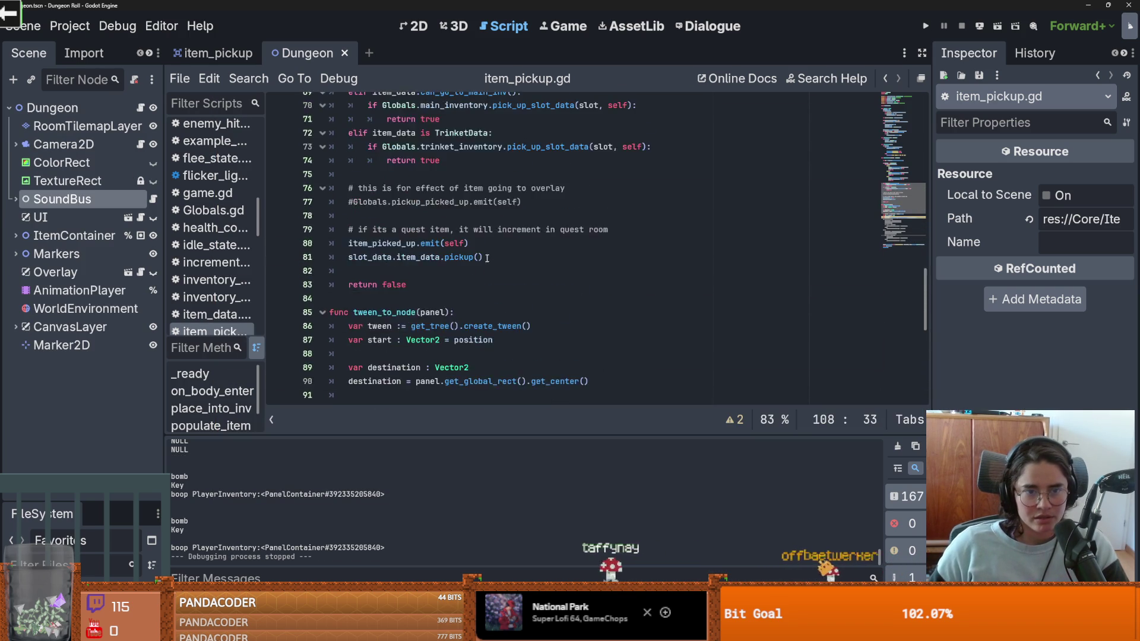
pyautogui.scroll(1, 600, 256)
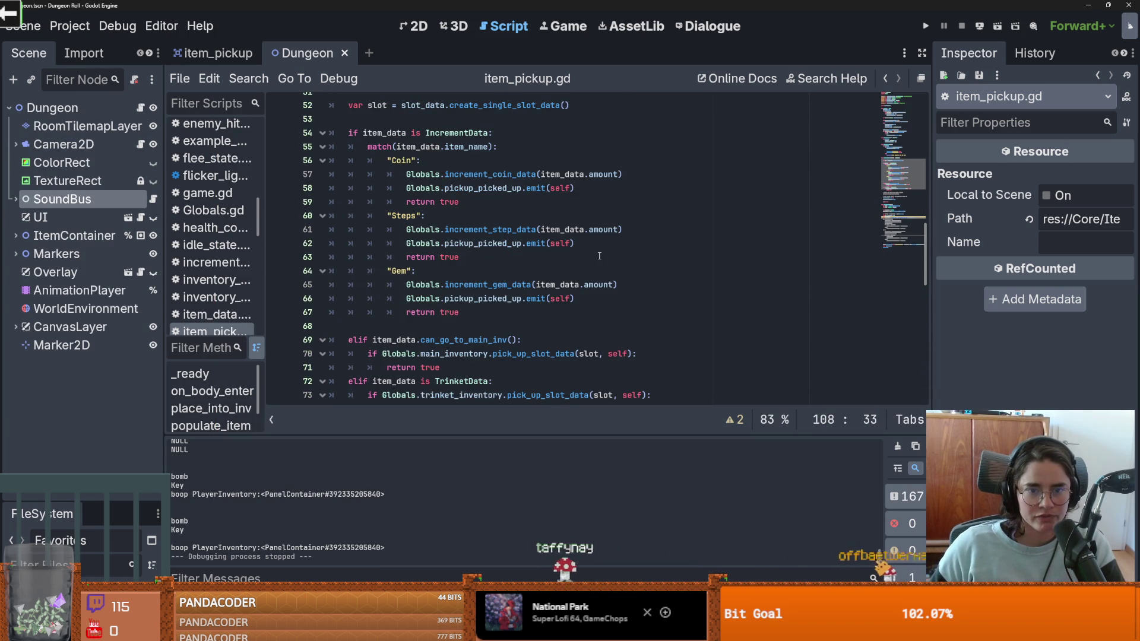
pyautogui.moveTo(580, 299); pyautogui.dragTo(394, 299)
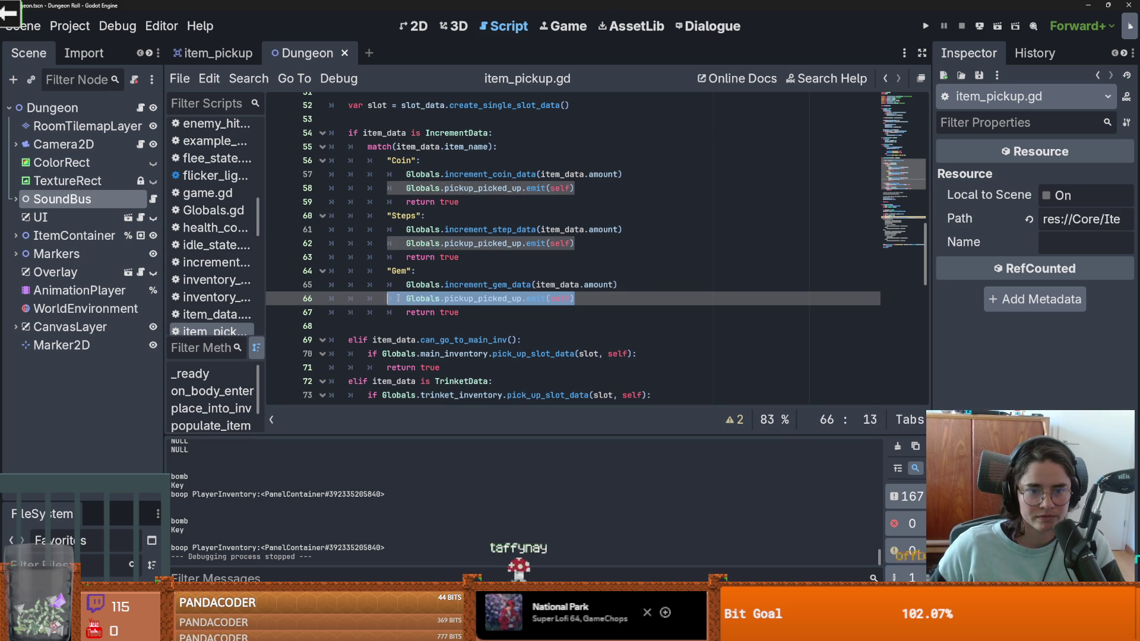
pyautogui.scroll(-3, 475, 295)
pyautogui.click(639, 232)
pyautogui.press('Return')
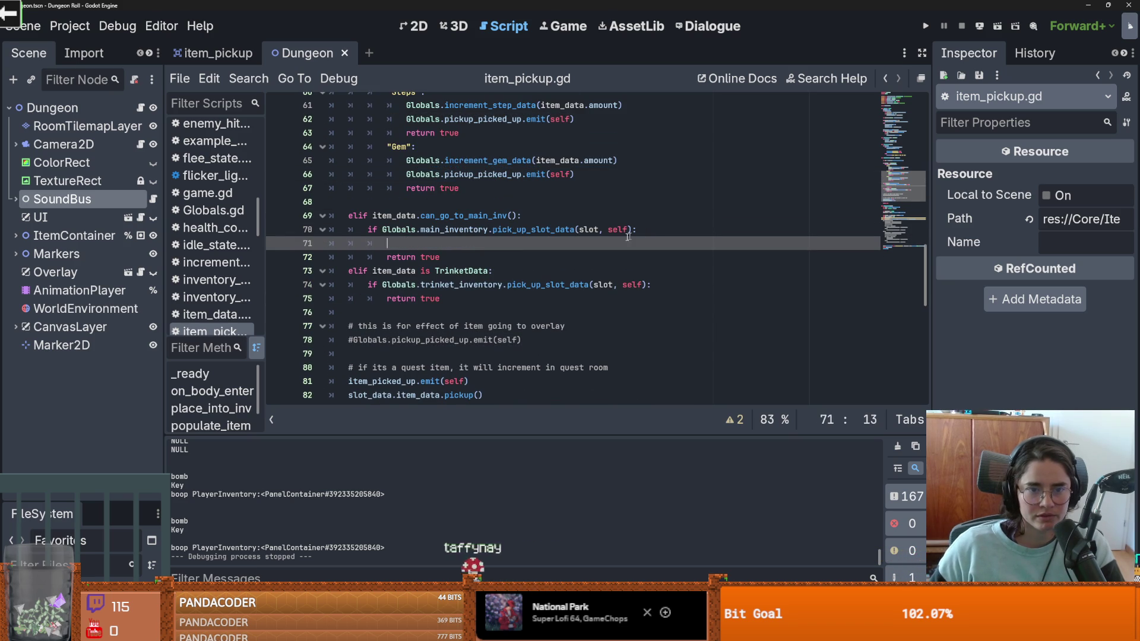
pyautogui.click(662, 284)
pyautogui.press('Return')
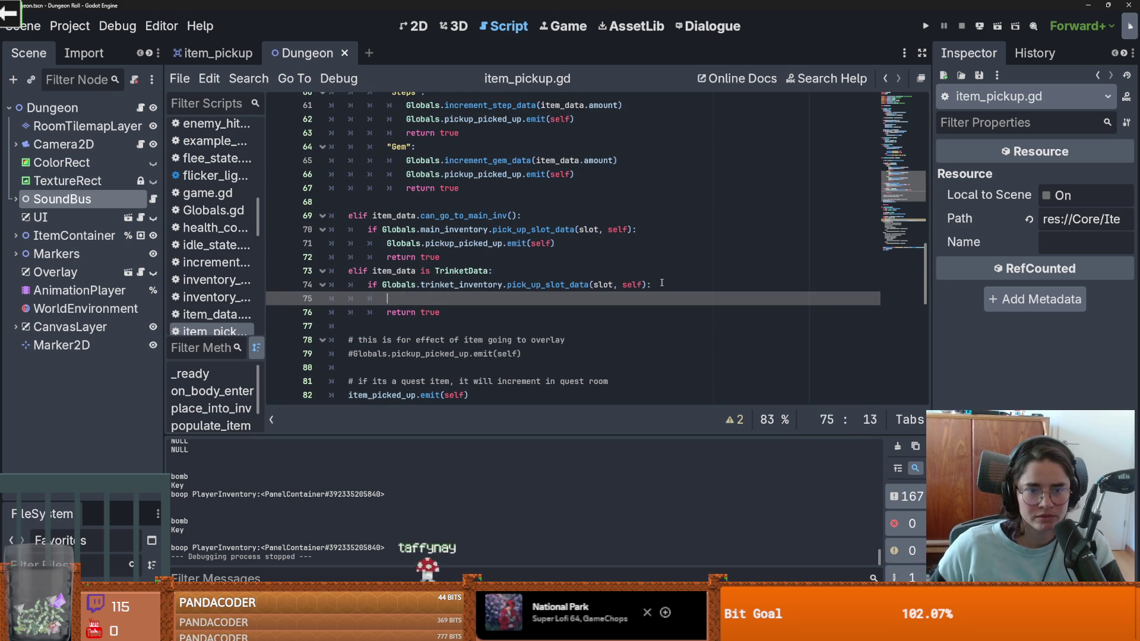
# Step: Comment out the tween_to_slot_inx emits on lines 59 and 66 in pick_up_slot_data, then run
pyautogui.keyDown('ctrl'); pyautogui.click(533, 285); pyautogui.keyUp('ctrl')
pyautogui.scroll(1, 506, 277)
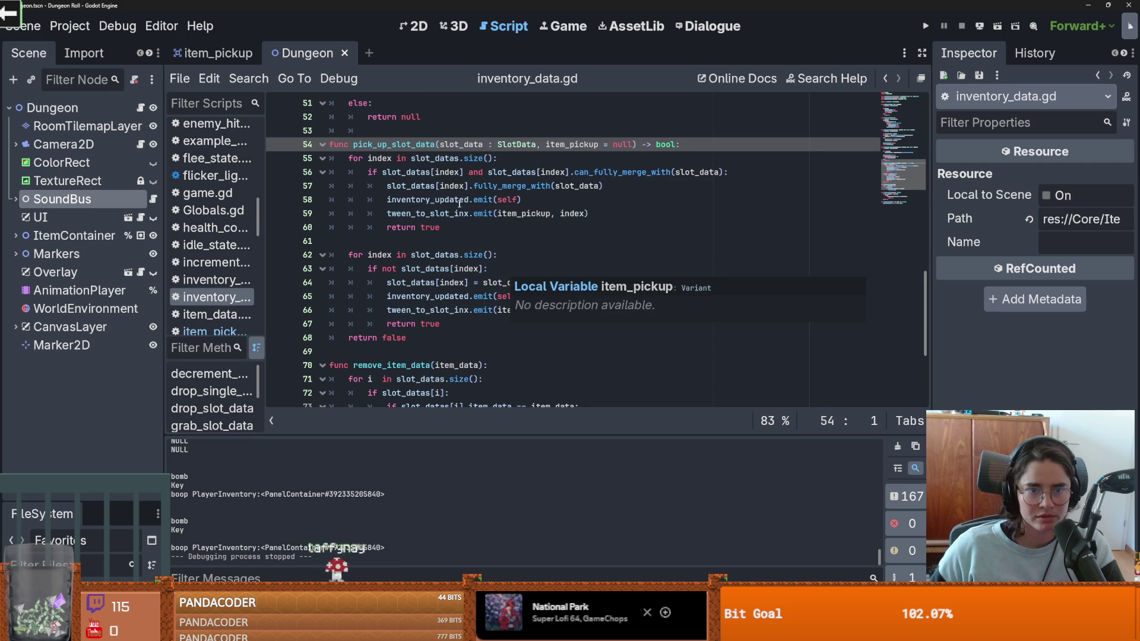
pyautogui.click(461, 213)
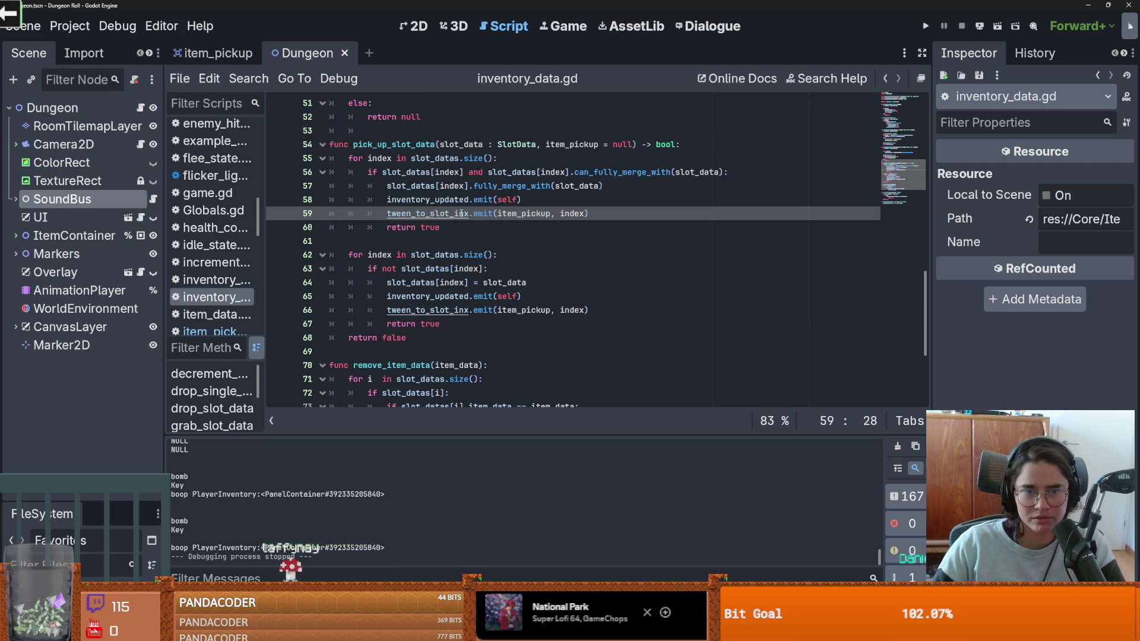
pyautogui.click(456, 310)
pyautogui.hotkey('ctrl', 'k')
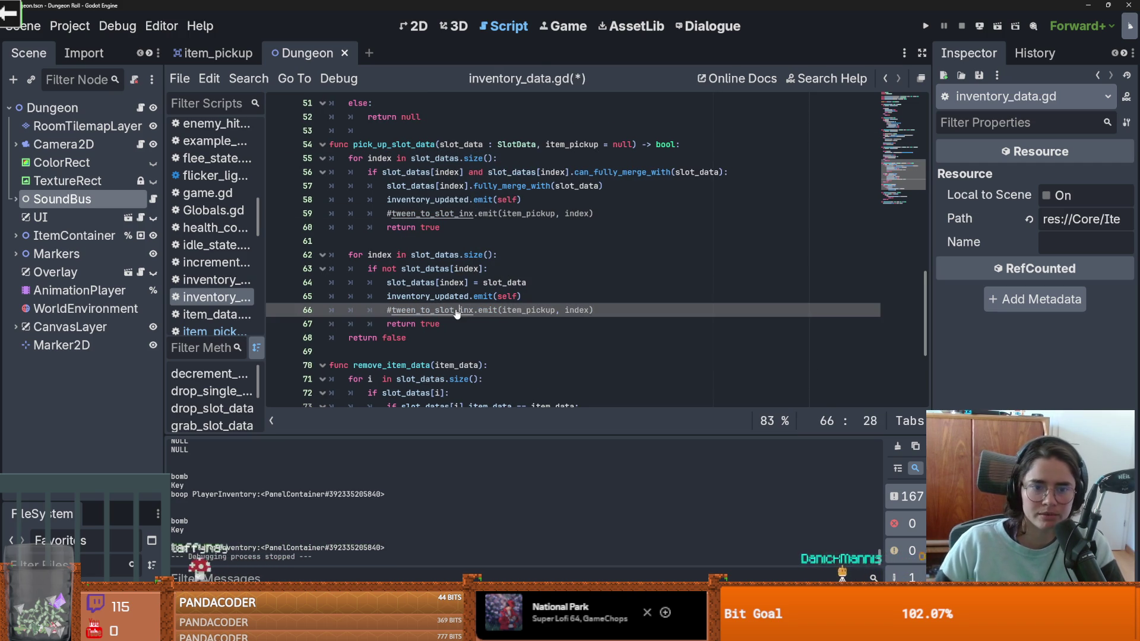
pyautogui.click(926, 27)
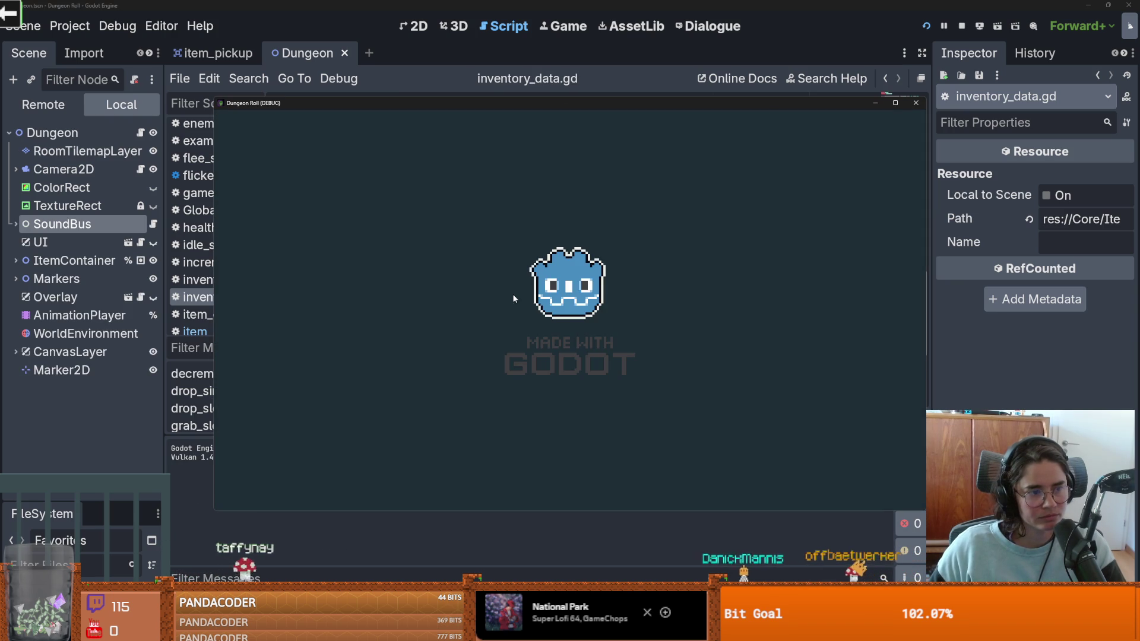
# Step: Clear the crates with on_destroy_crates, walk the knight briefly, then restart the game
pyautogui.press('`')
pyautogui.write('on')
pyautogui.press('Tab')
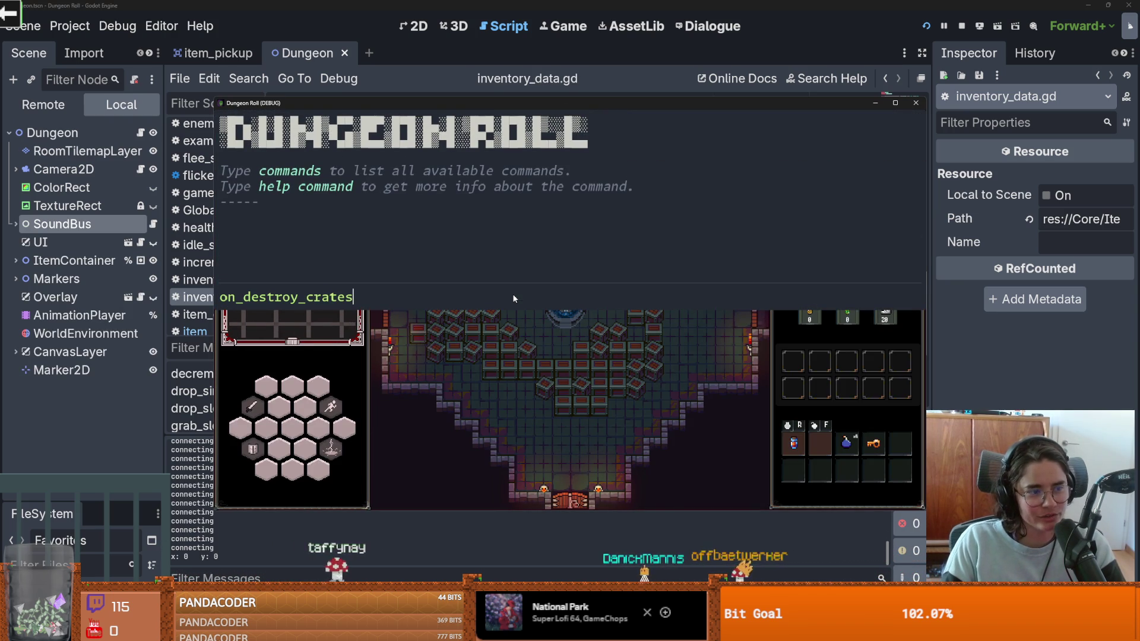
pyautogui.press('Return')
pyautogui.press('`')
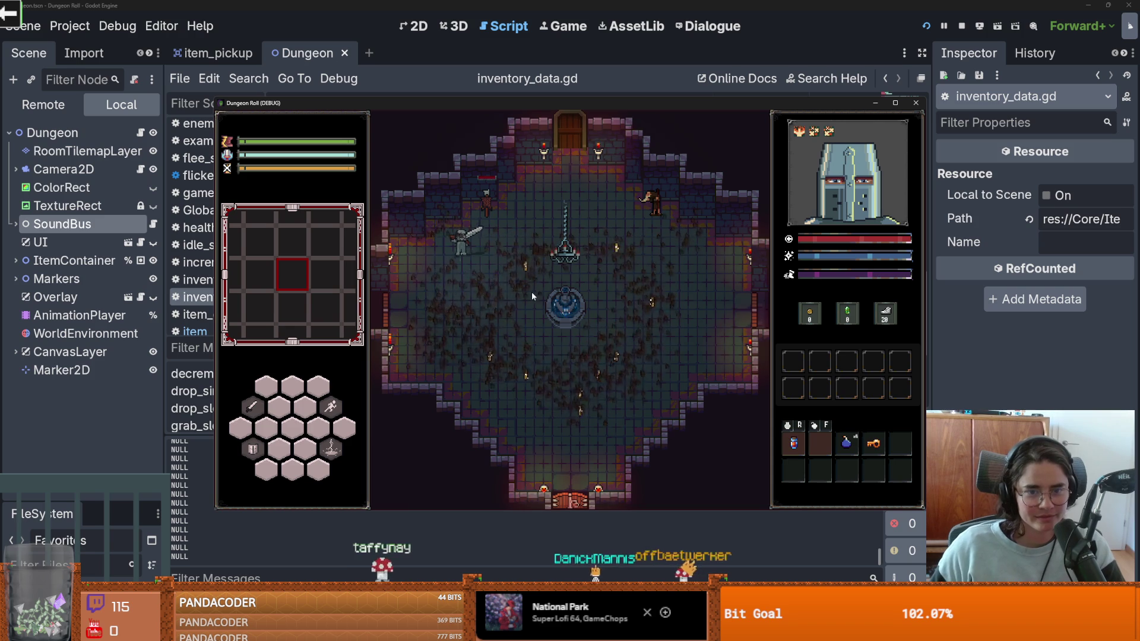
pyautogui.press('s')
pyautogui.press('F5')
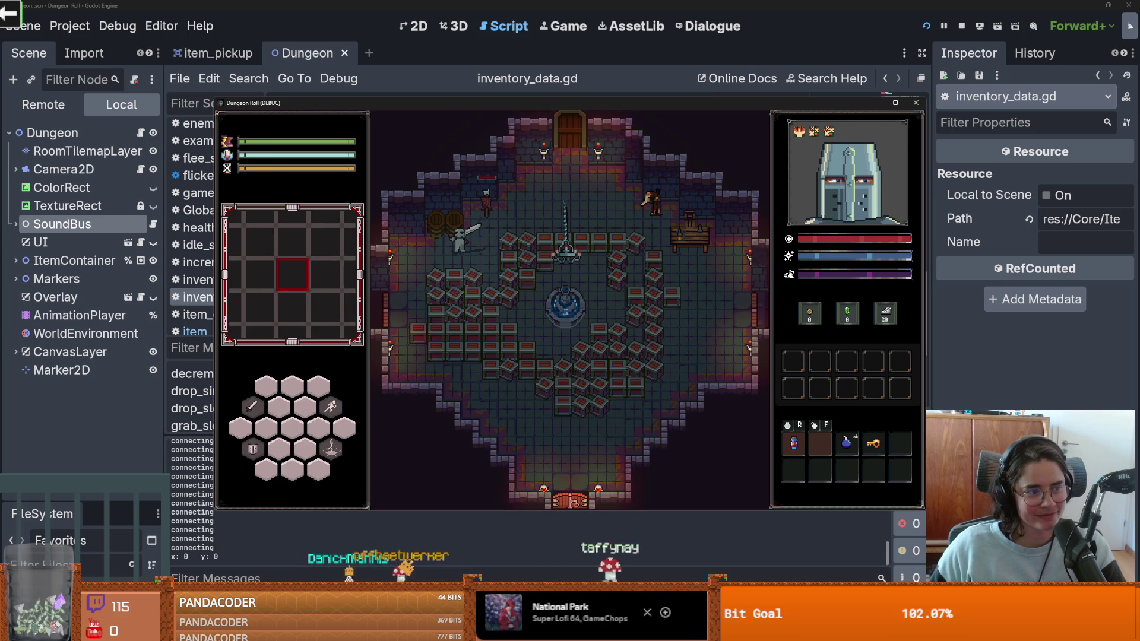
# Step: Clear the crates again, collect the green gem and coins, then stop the game
pyautogui.press('`')
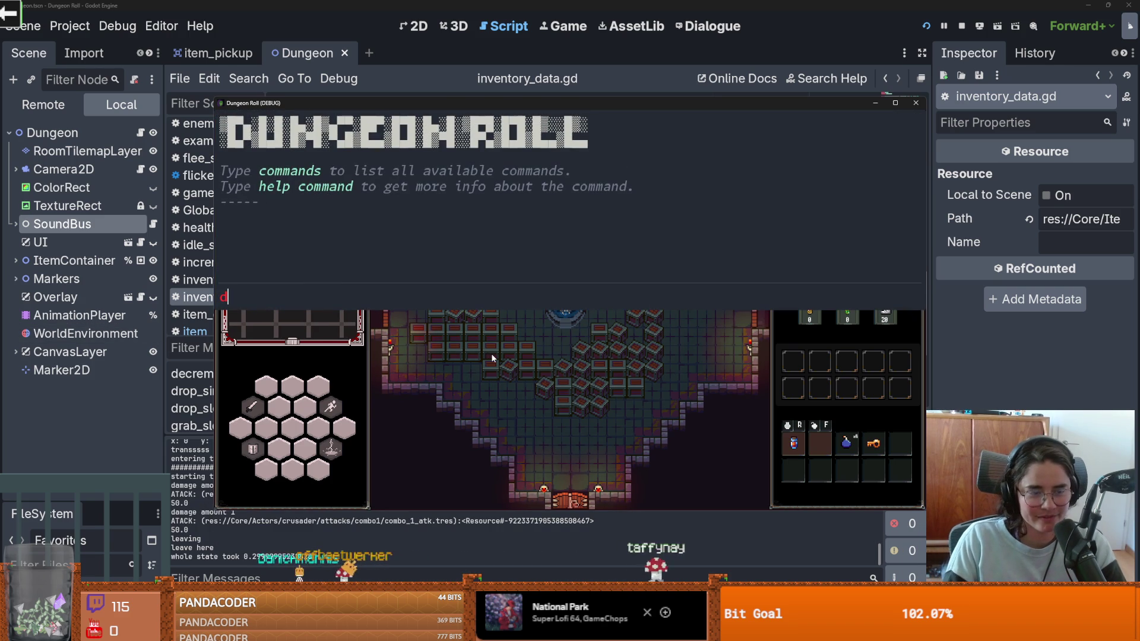
pyautogui.write('on_destroy_crates')
pyautogui.press('Return')
pyautogui.press('`')
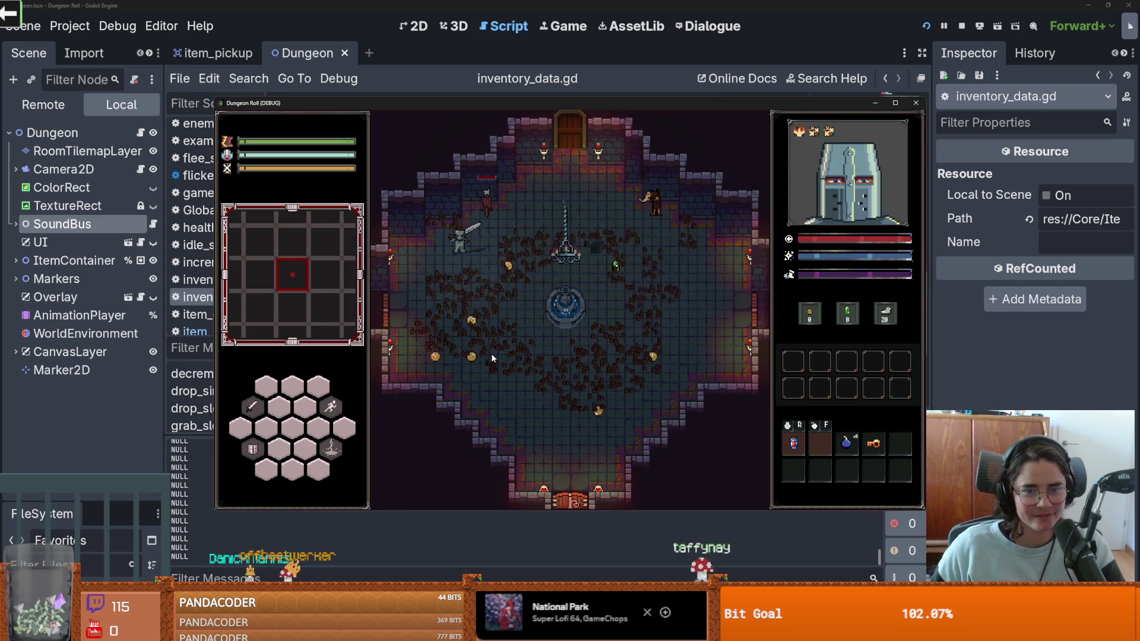
pyautogui.press('d')
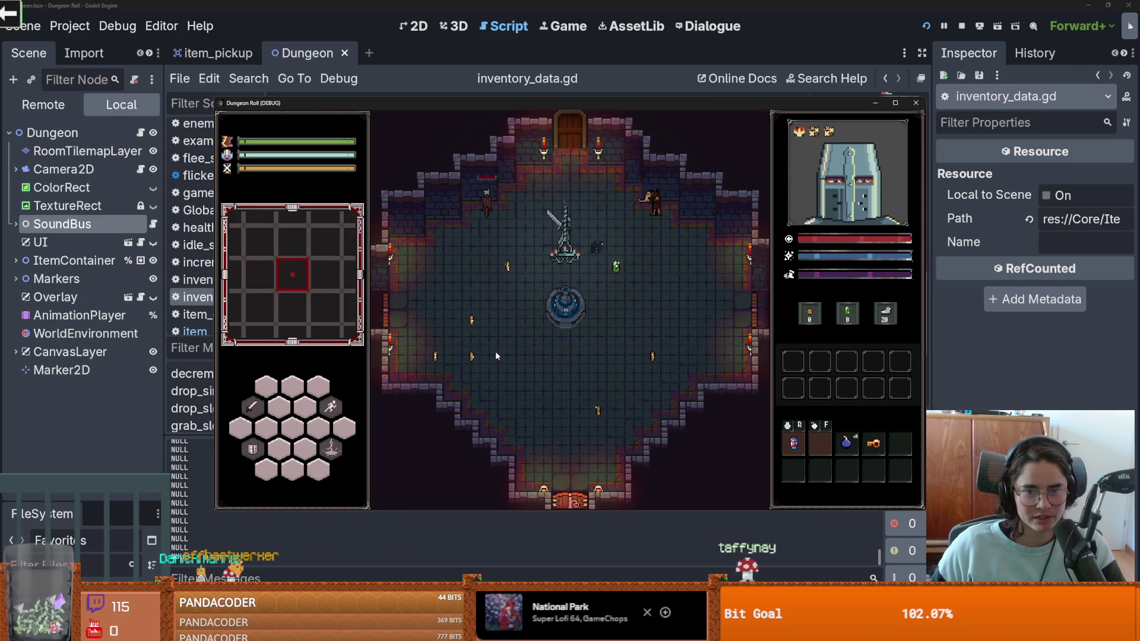
pyautogui.press('d')
pyautogui.press('s')
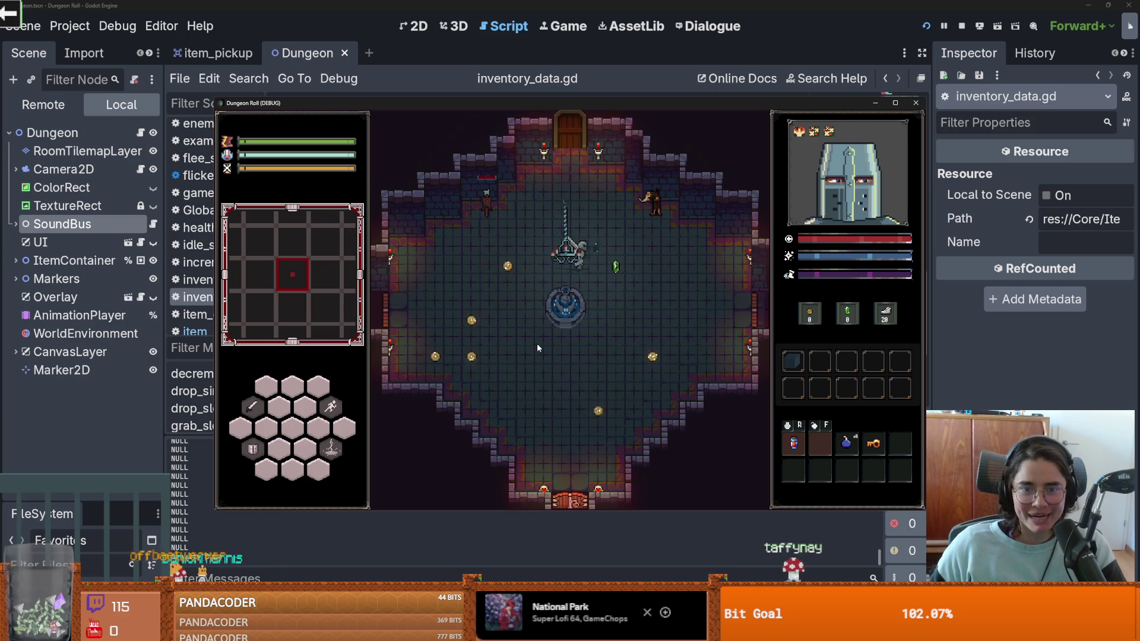
pyautogui.press('s')
pyautogui.press('s')
pyautogui.press('a')
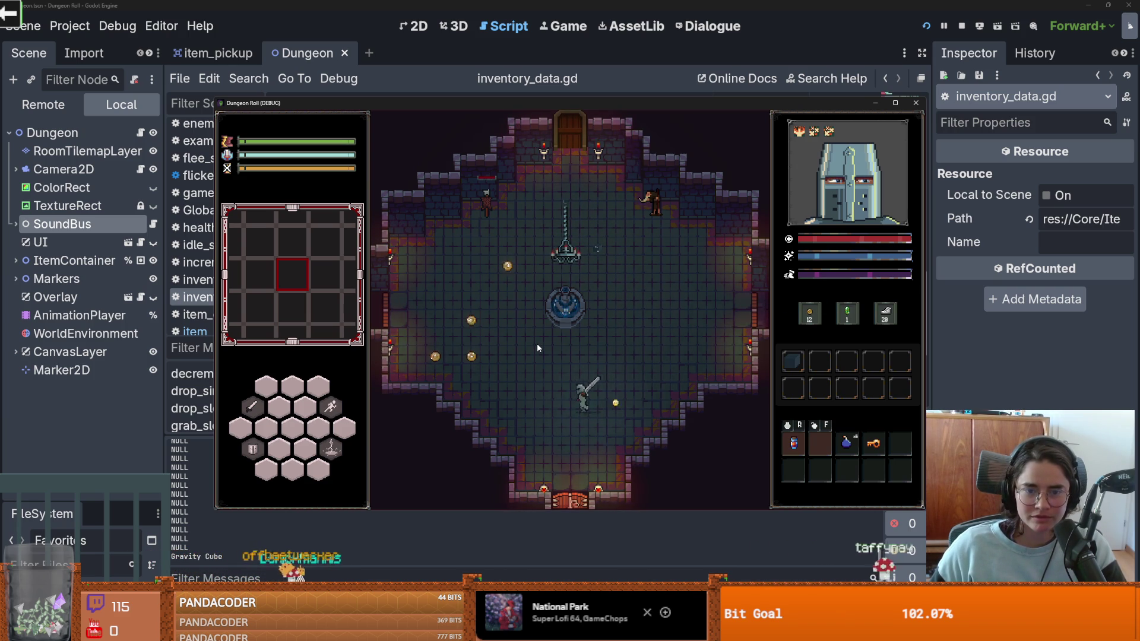
pyautogui.press('w')
pyautogui.press('d')
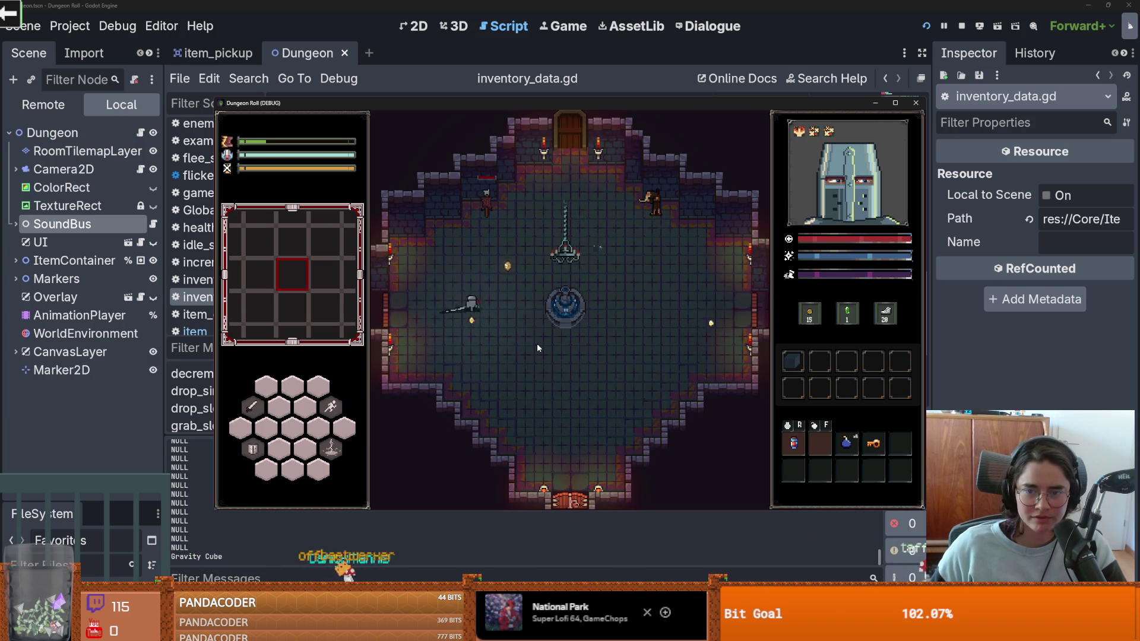
pyautogui.press('w')
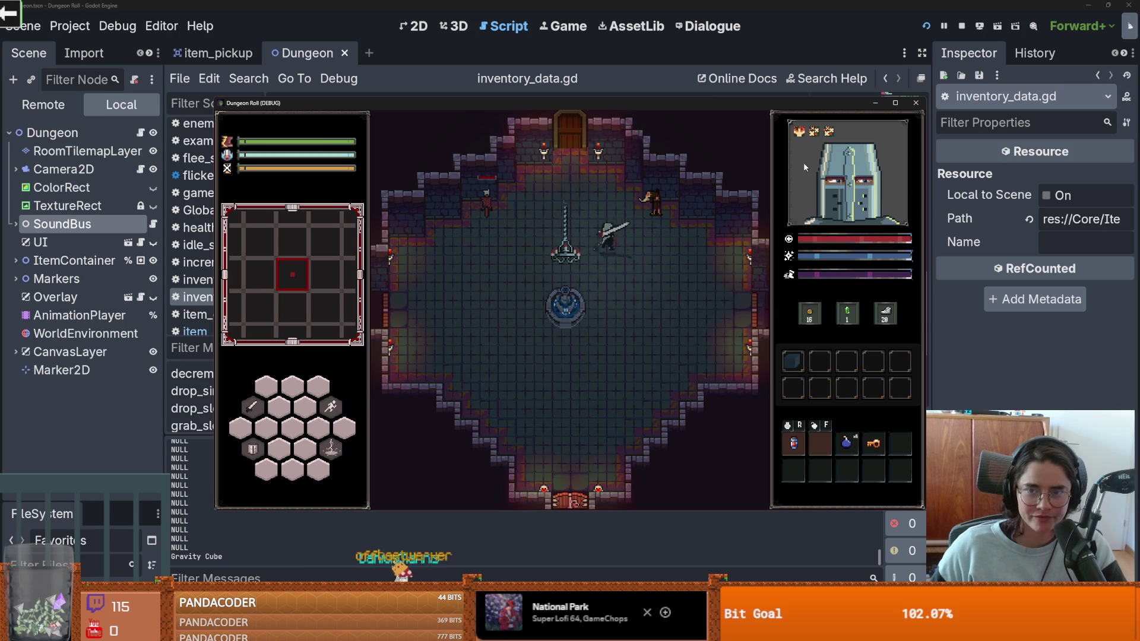
pyautogui.click(914, 107)
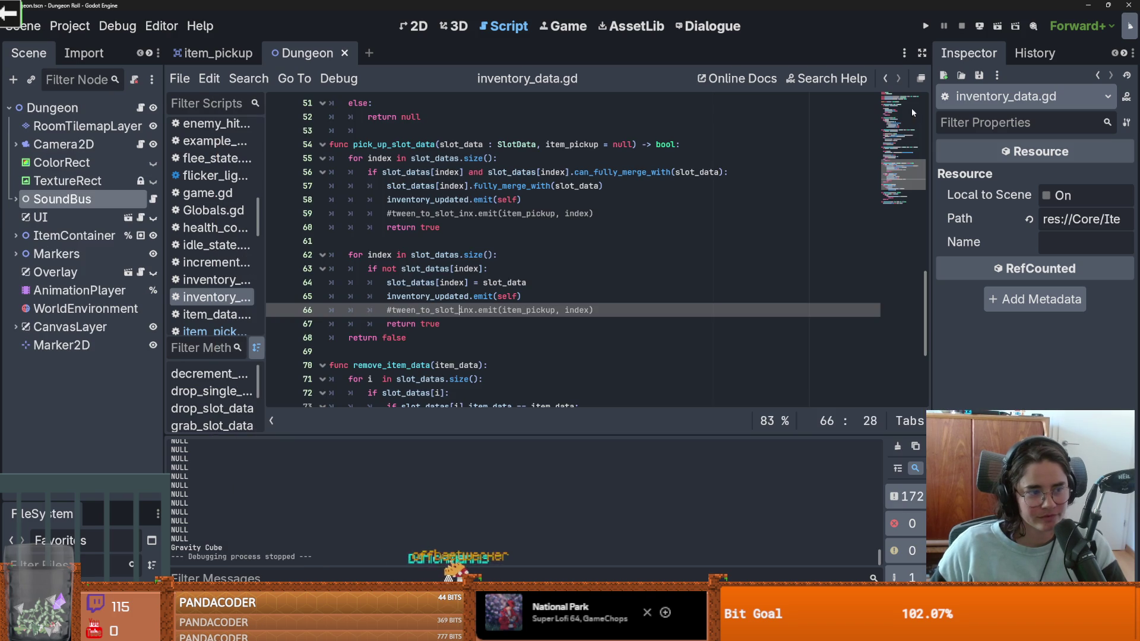
# Step: Save the edited scripts and scene with Ctrl+S
pyautogui.press('Up')
pyautogui.press('Up')
pyautogui.press('Up')
pyautogui.press('End')
pyautogui.hotkey('ctrl', 's')
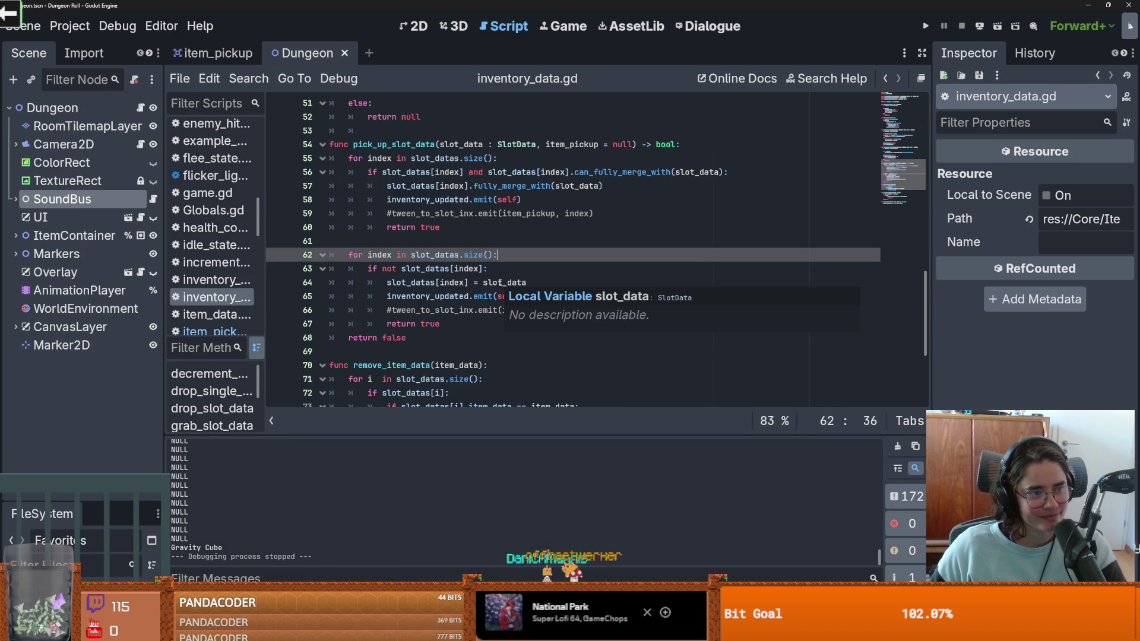
pyautogui.click(508, 282)
pyautogui.scroll(1, 507, 279)
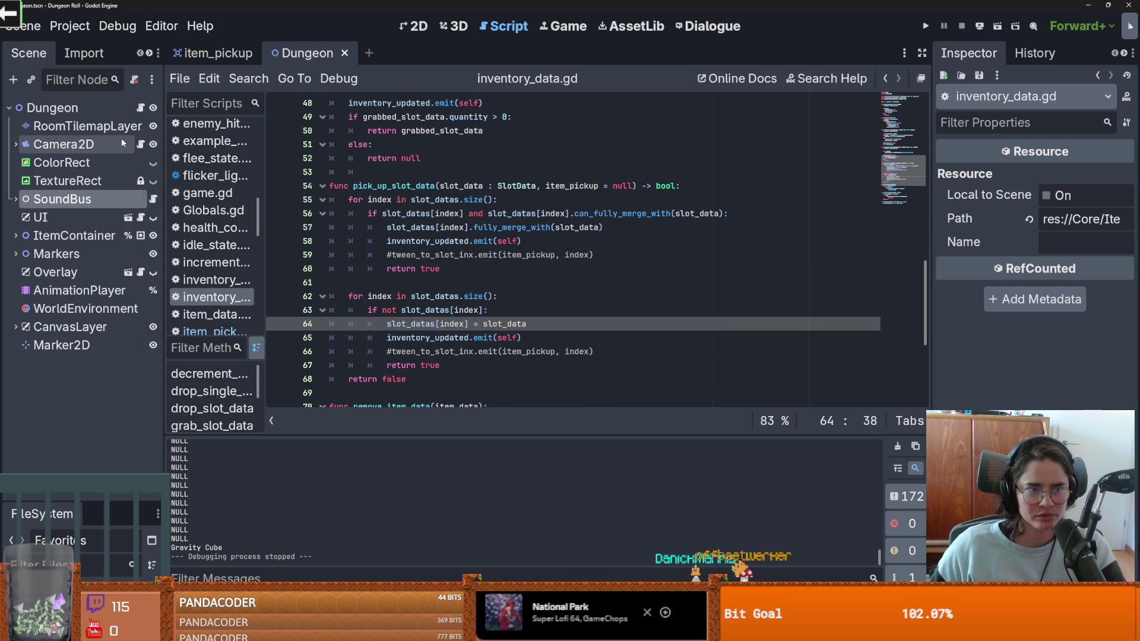
# Step: Open the Dungeon.tscn scene from the enlarged FileSystem dock
pyautogui.click(229, 57)
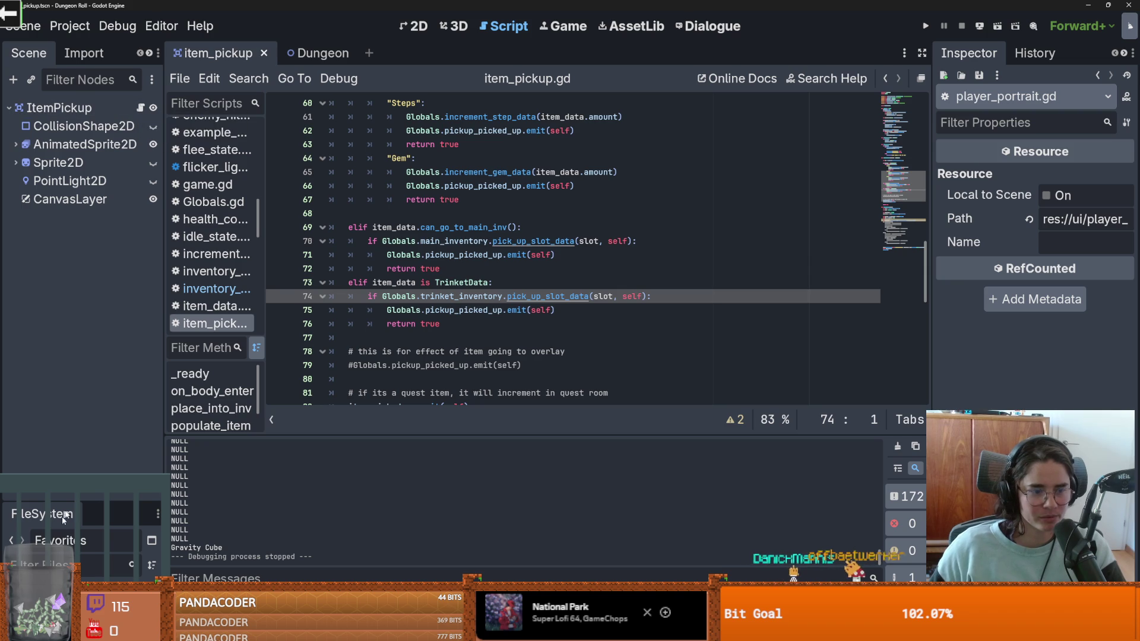
pyautogui.moveTo(72, 499); pyautogui.dragTo(74, 134)
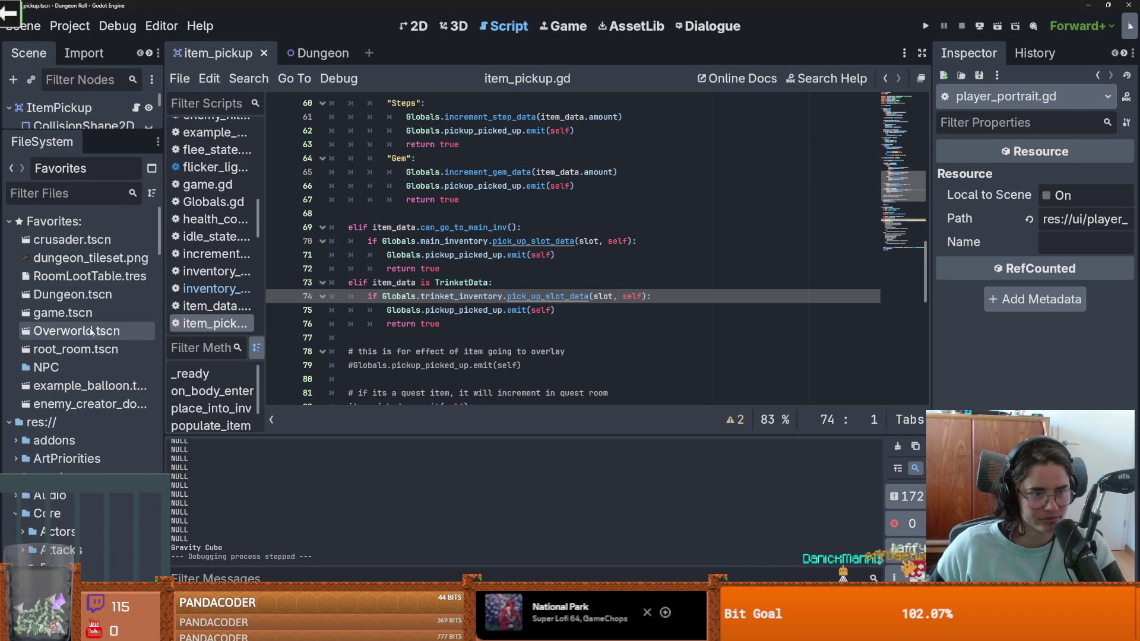
pyautogui.doubleClick(72, 294)
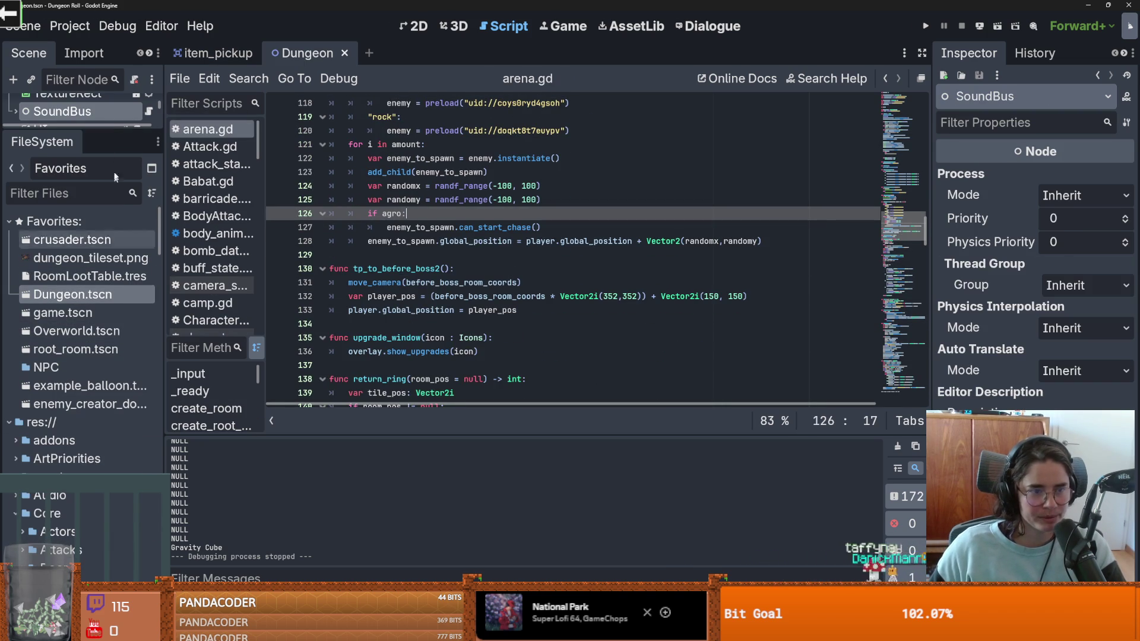
pyautogui.moveTo(116, 127); pyautogui.dragTo(126, 354)
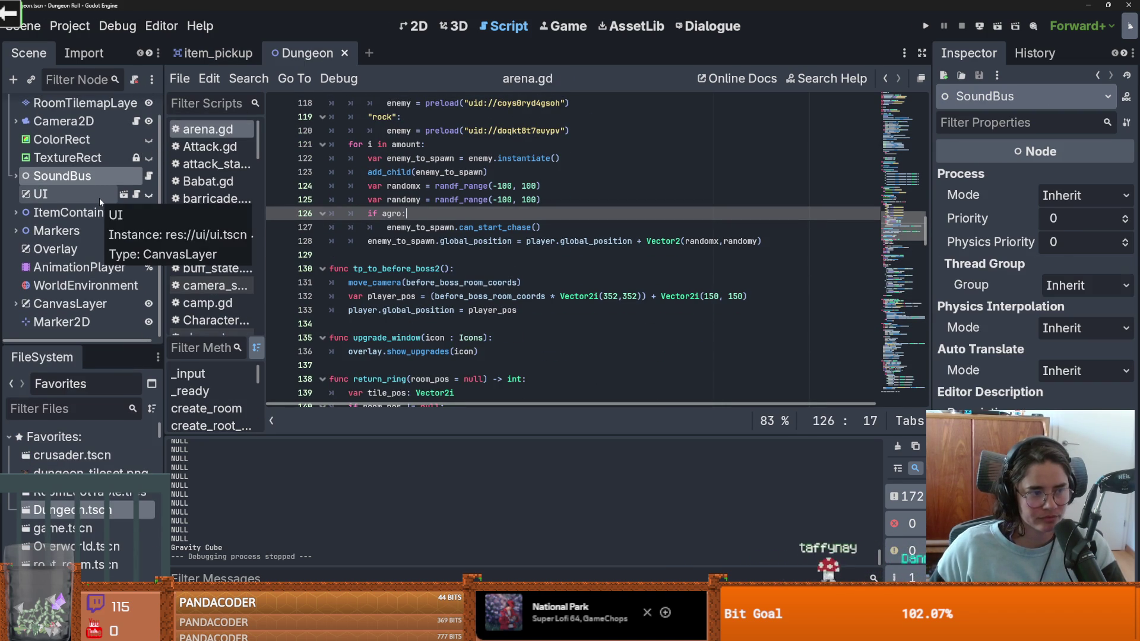
pyautogui.scroll(-5, 422, 313)
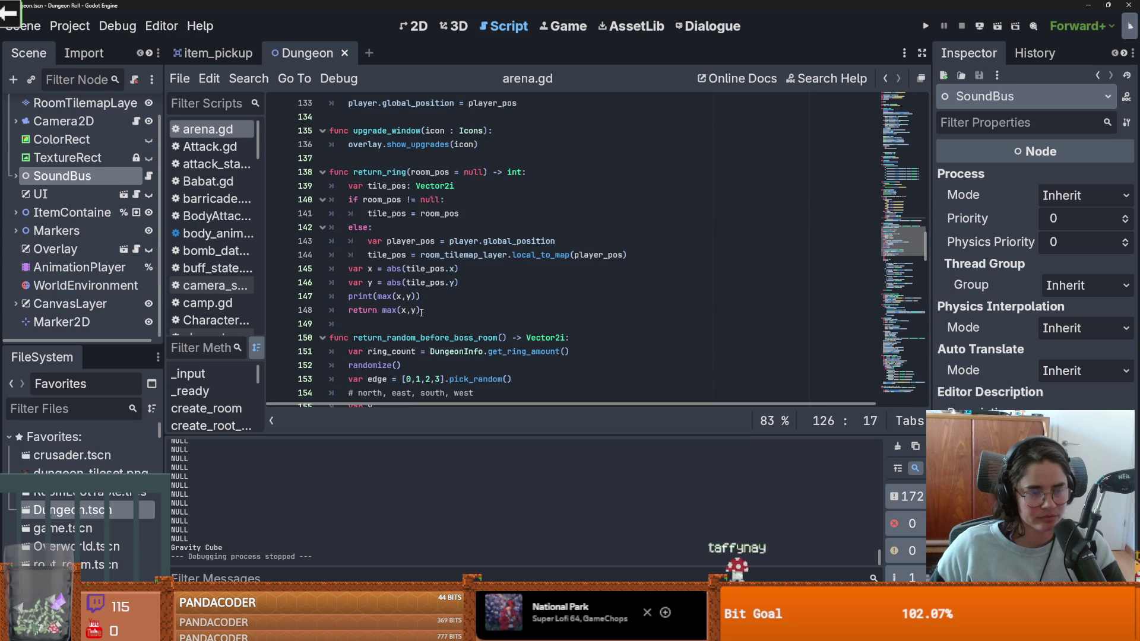
# Step: Open Overlay's character_overlay.gd and scroll to _deferred_on_item_picked_up's TrinketData branch
pyautogui.click(136, 249)
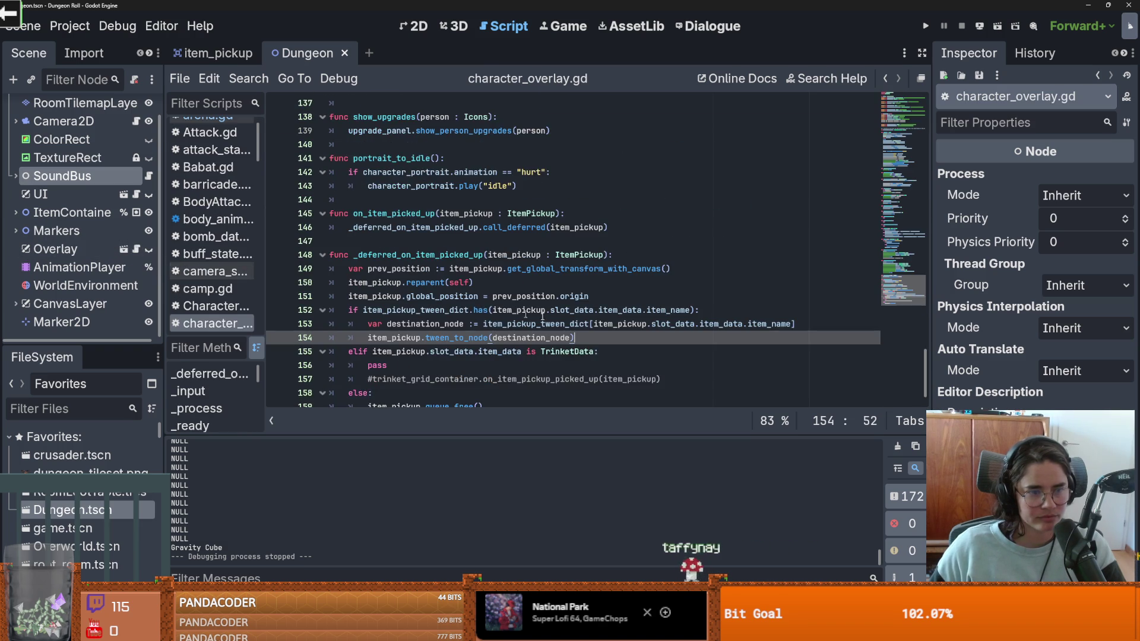
pyautogui.scroll(-1, 473, 310)
pyautogui.moveTo(469, 309); pyautogui.dragTo(365, 286)
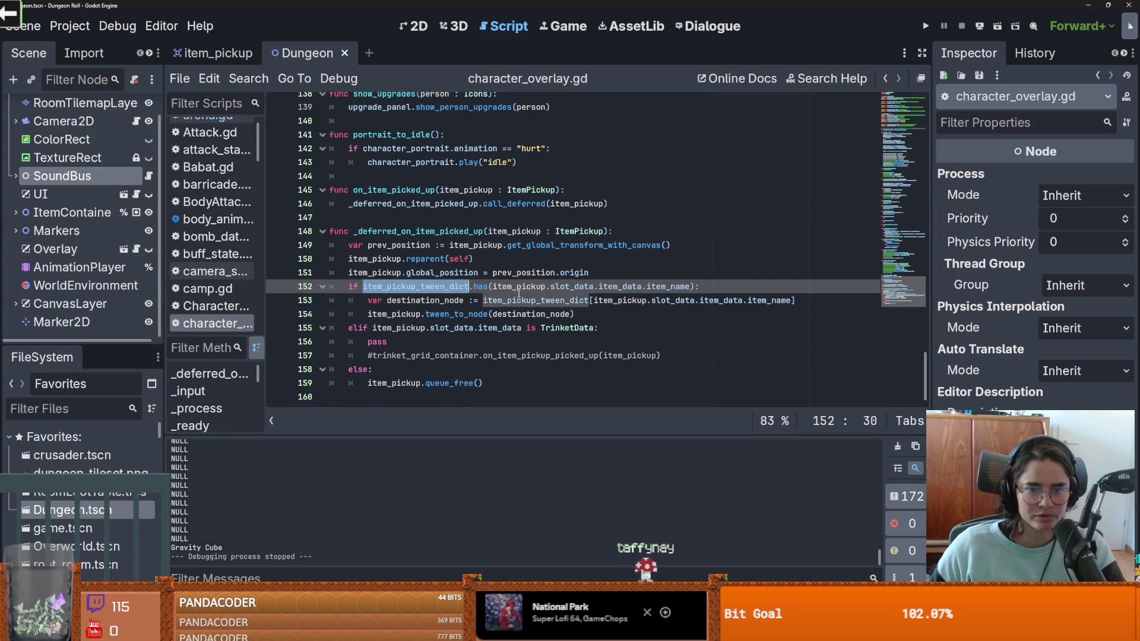
pyautogui.click(358, 278)
pyautogui.doubleClick(398, 327)
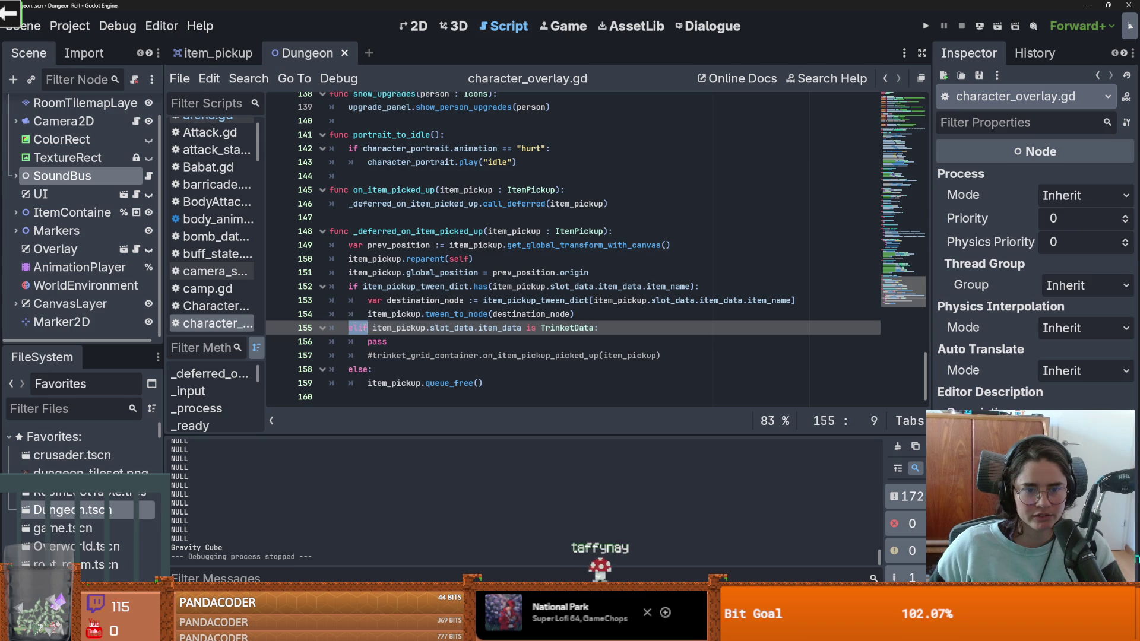
# Step: Replace pass with the uncommented trinket_grid_container.on_item_pickup_picked_up call, removing the blank line
pyautogui.click(394, 342)
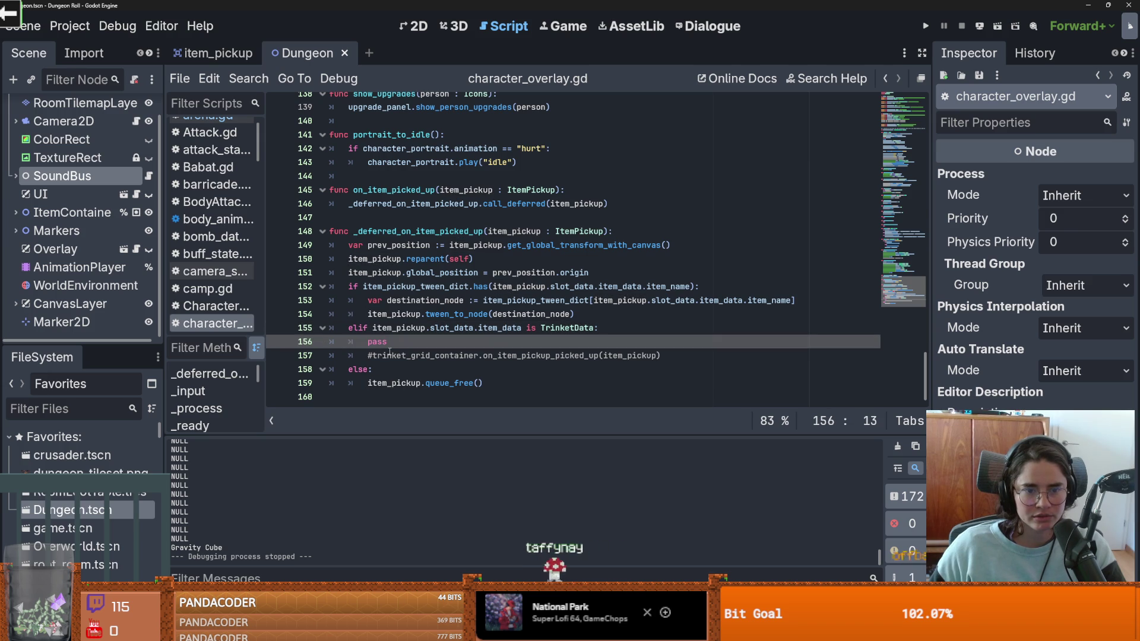
pyautogui.click(412, 354)
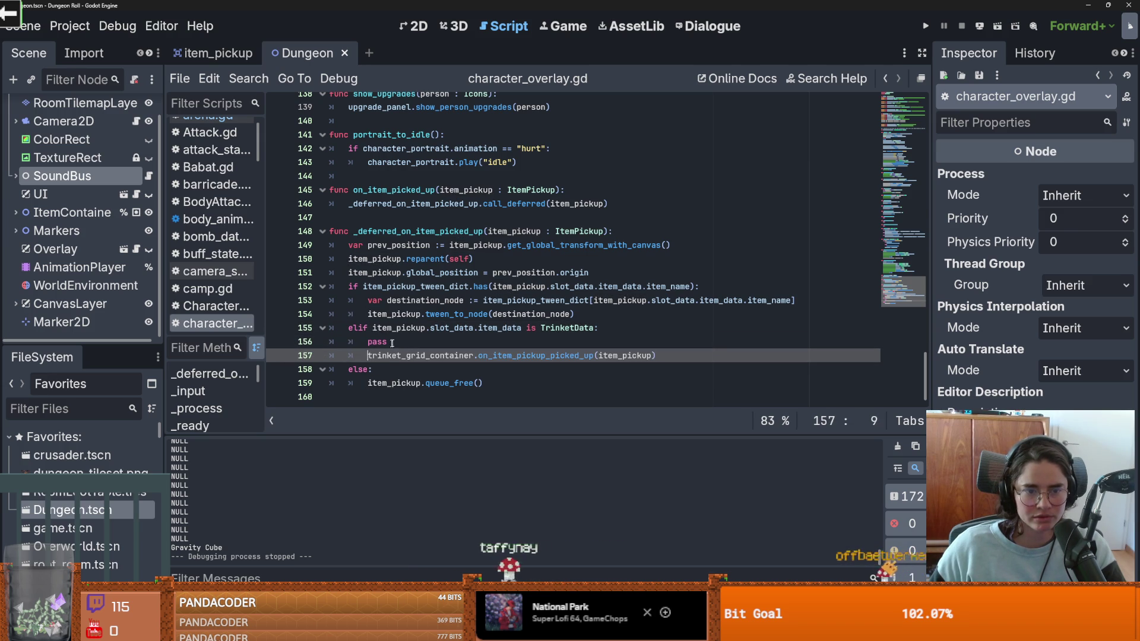
pyautogui.press('BackSpace')
pyautogui.moveTo(389, 344); pyautogui.dragTo(368, 342)
pyautogui.press('BackSpace')
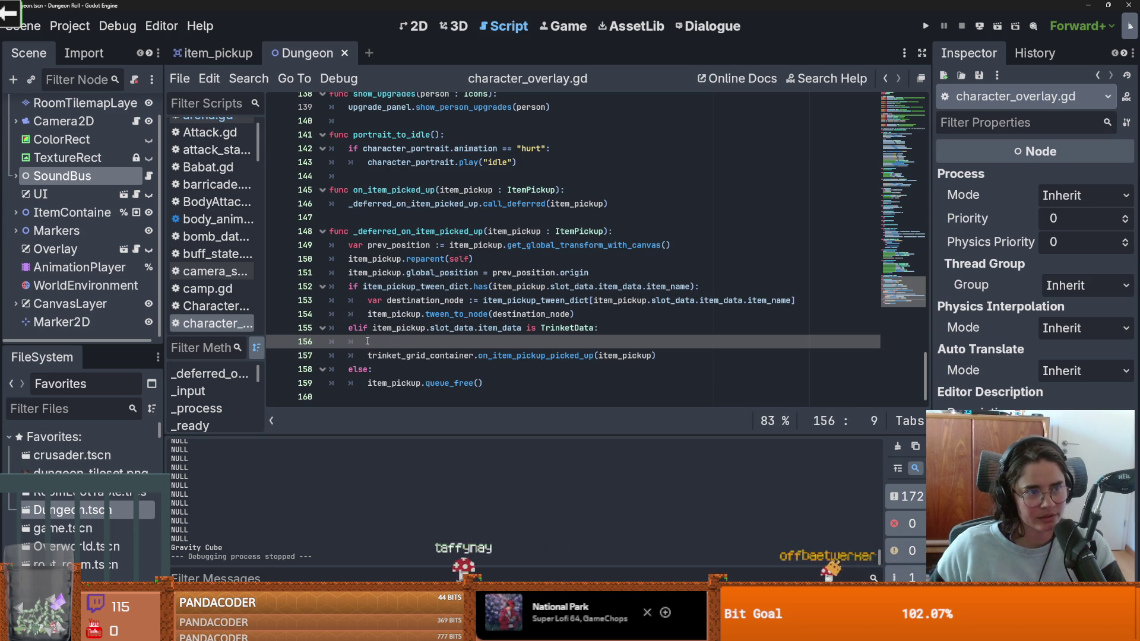
pyautogui.click(378, 356)
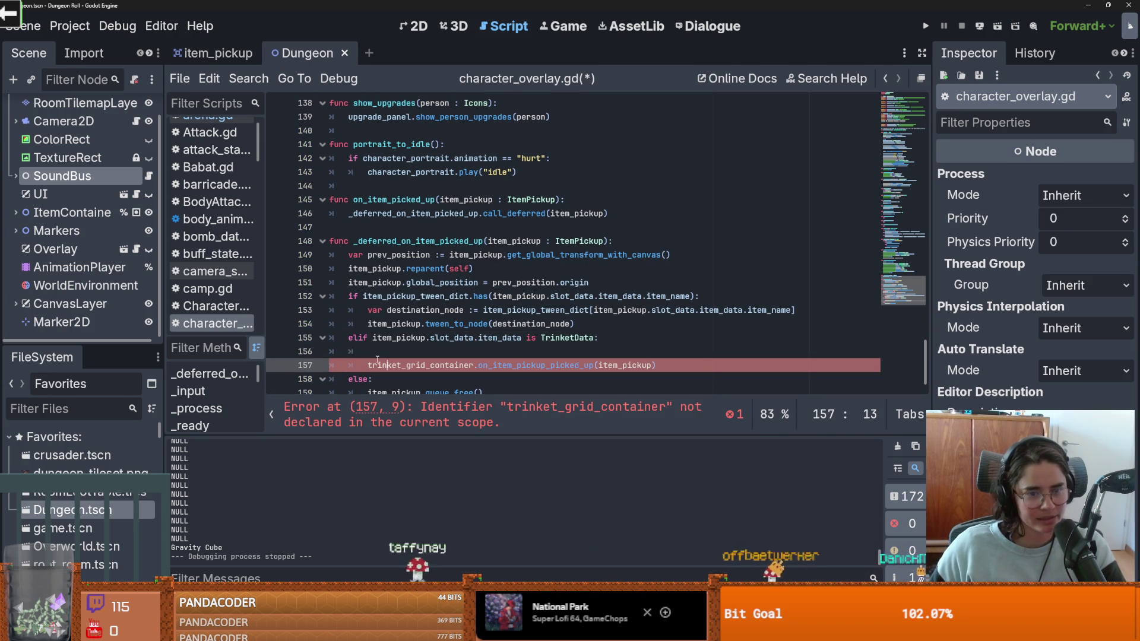
pyautogui.press('Up')
pyautogui.press('BackSpace')
pyautogui.press('BackSpace')
pyautogui.press('BackSpace')
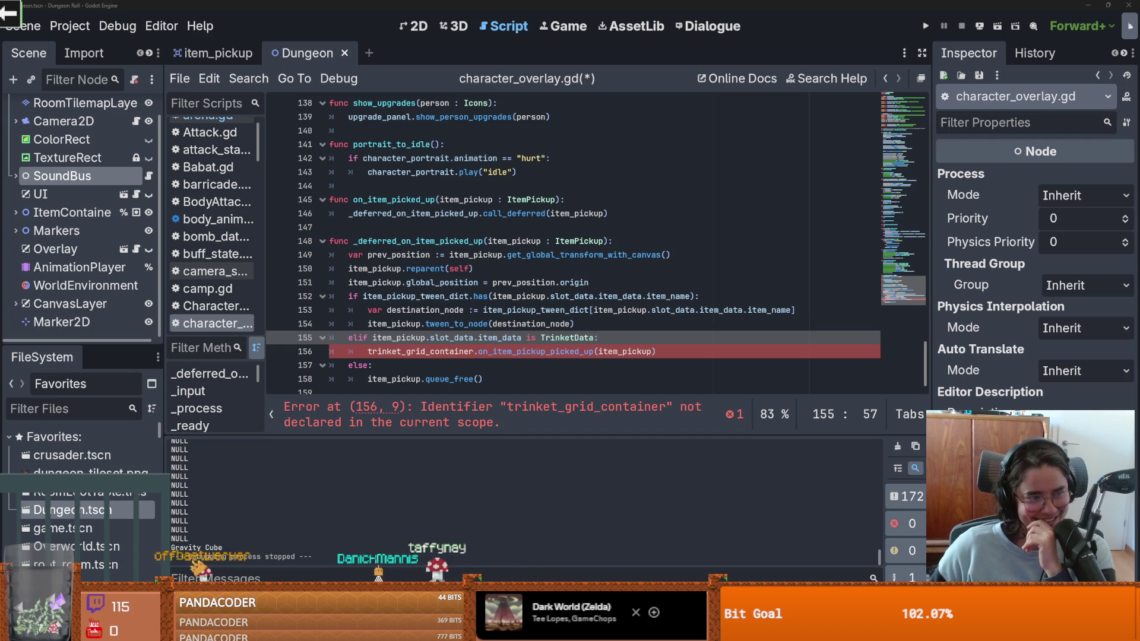
# Step: Save the character_overlay.gd changes with Ctrl+S
pyautogui.scroll(3, 516, 252)
pyautogui.scroll(-3, 516, 253)
pyautogui.click(504, 245)
pyautogui.hotkey('ctrl', 's')
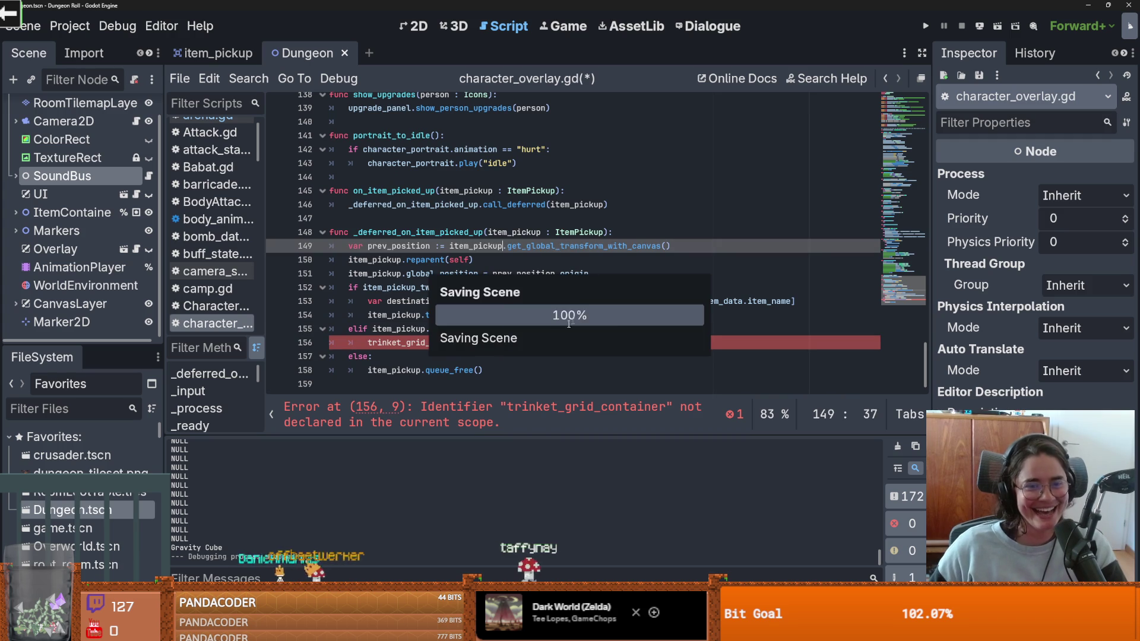
pyautogui.click(411, 342)
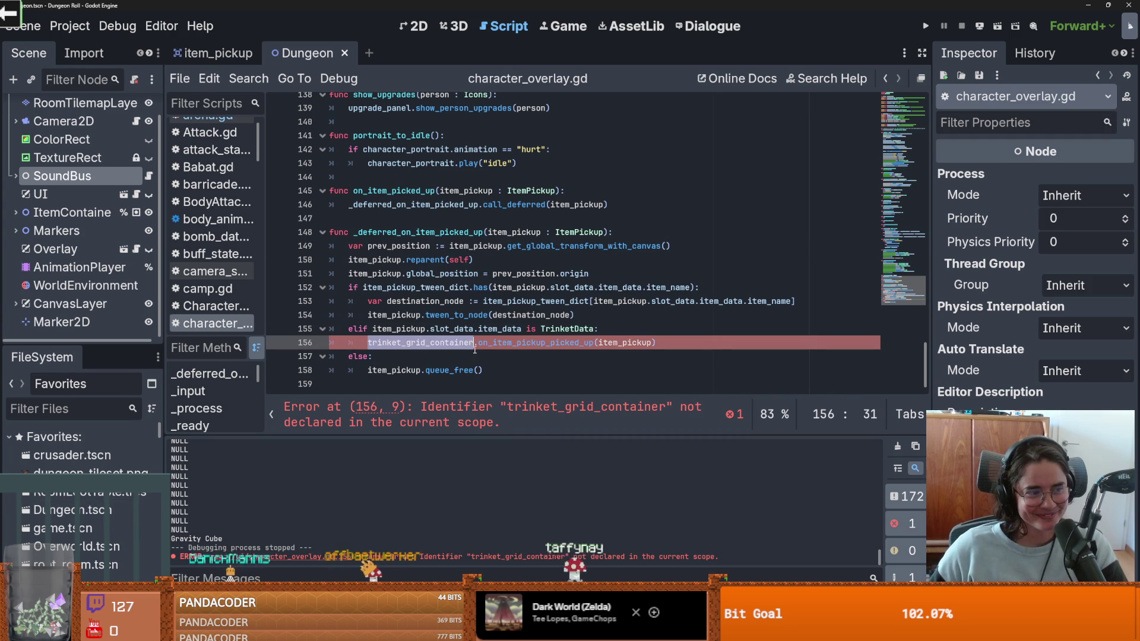
pyautogui.click(441, 344)
pyautogui.doubleClick(441, 344)
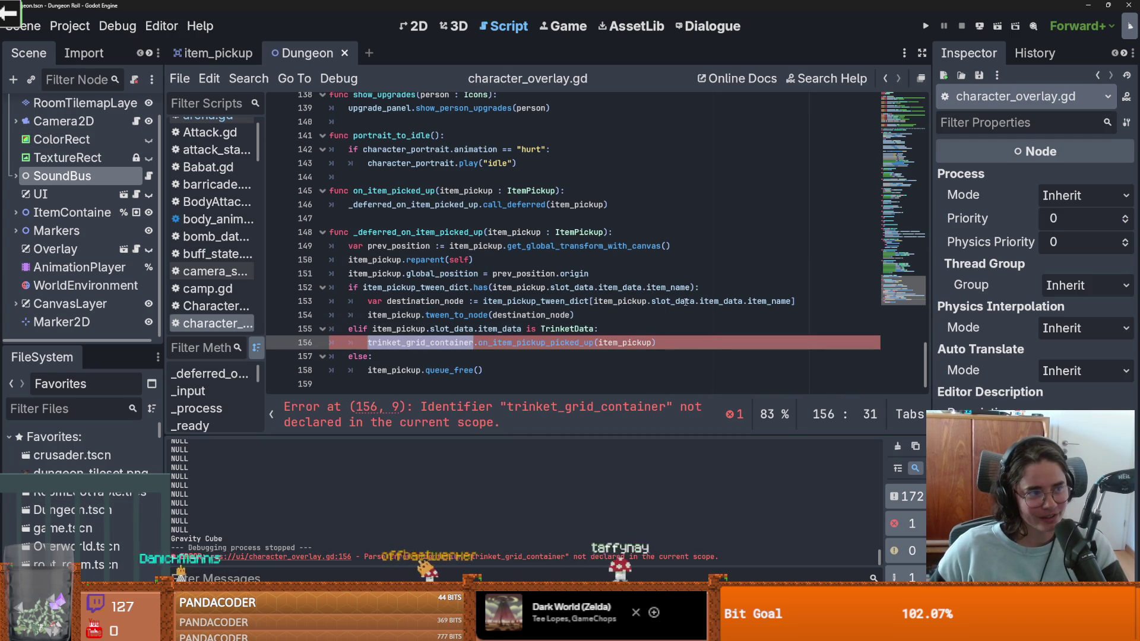
pyautogui.hotkey('alt', 'Up')
pyautogui.hotkey('alt', 'Down')
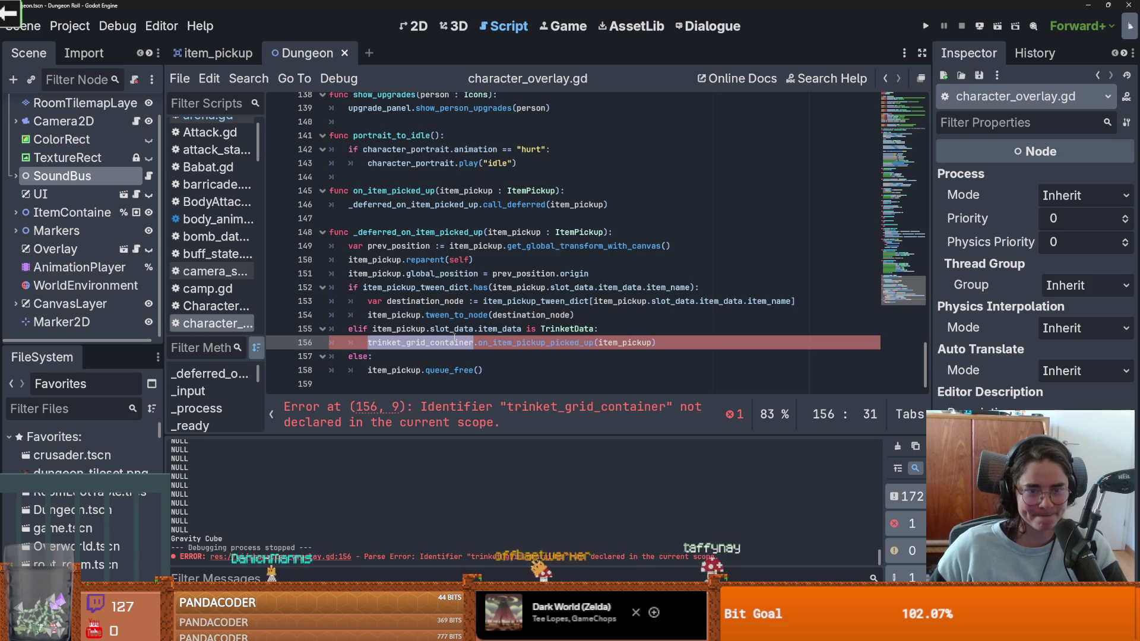
pyautogui.doubleClick(418, 302)
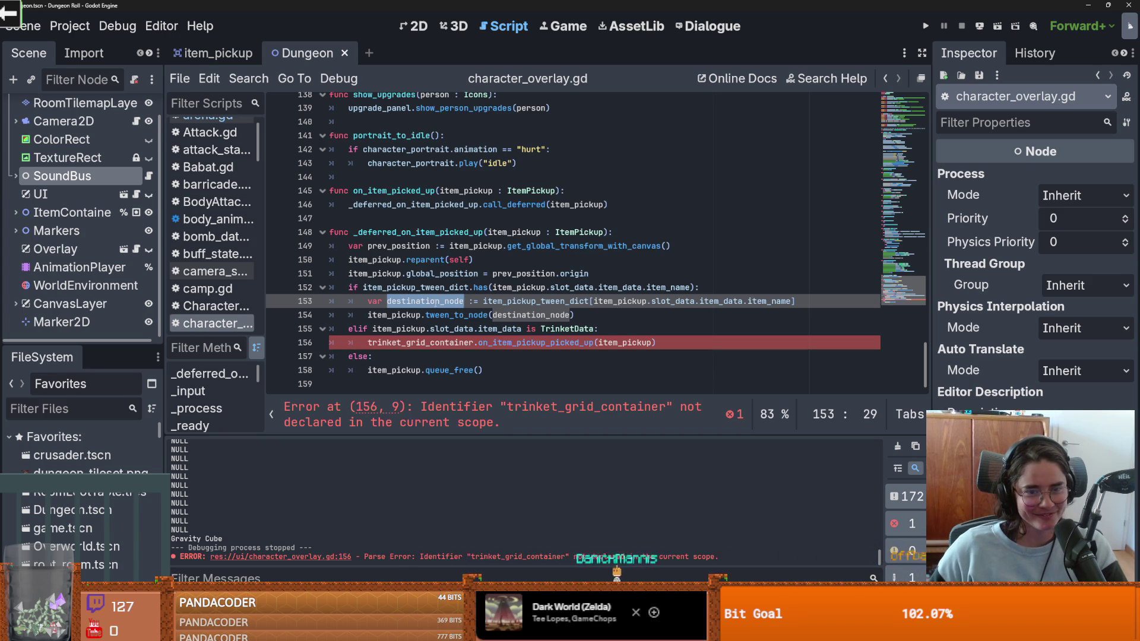
pyautogui.doubleClick(419, 315)
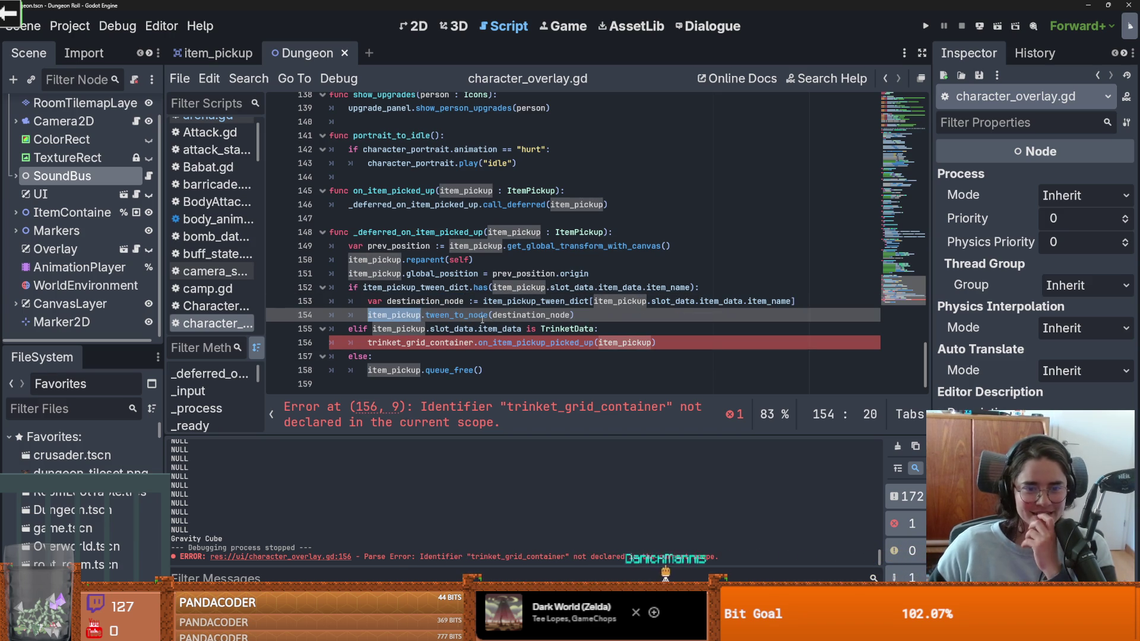
pyautogui.doubleClick(456, 301)
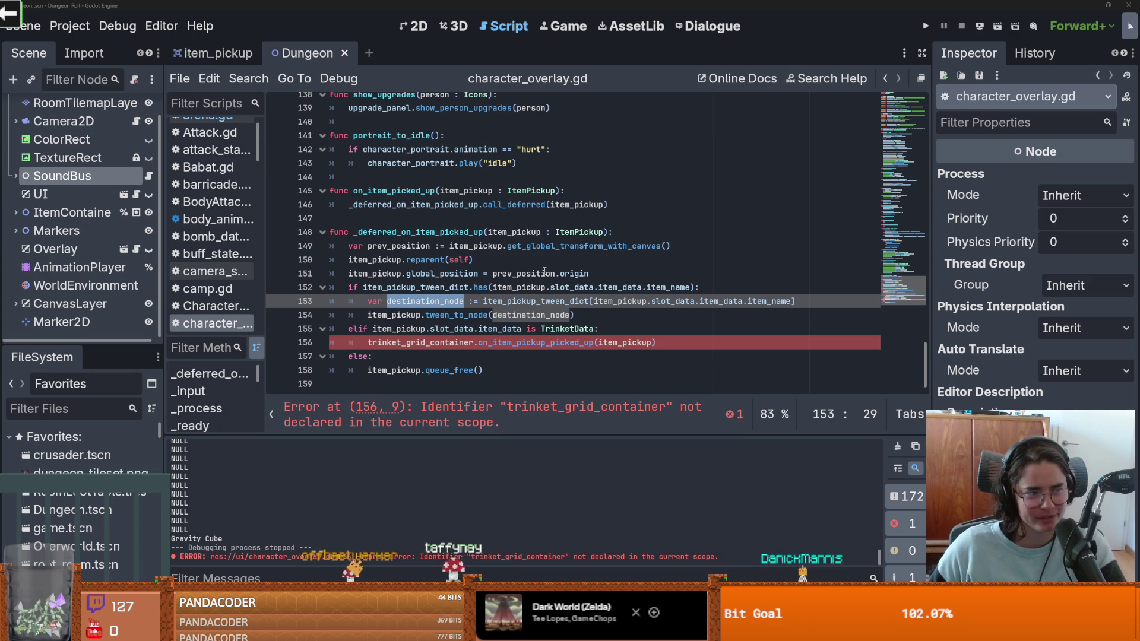
pyautogui.hotkey('ctrl', 's')
pyautogui.click(380, 329)
pyautogui.doubleClick(418, 343)
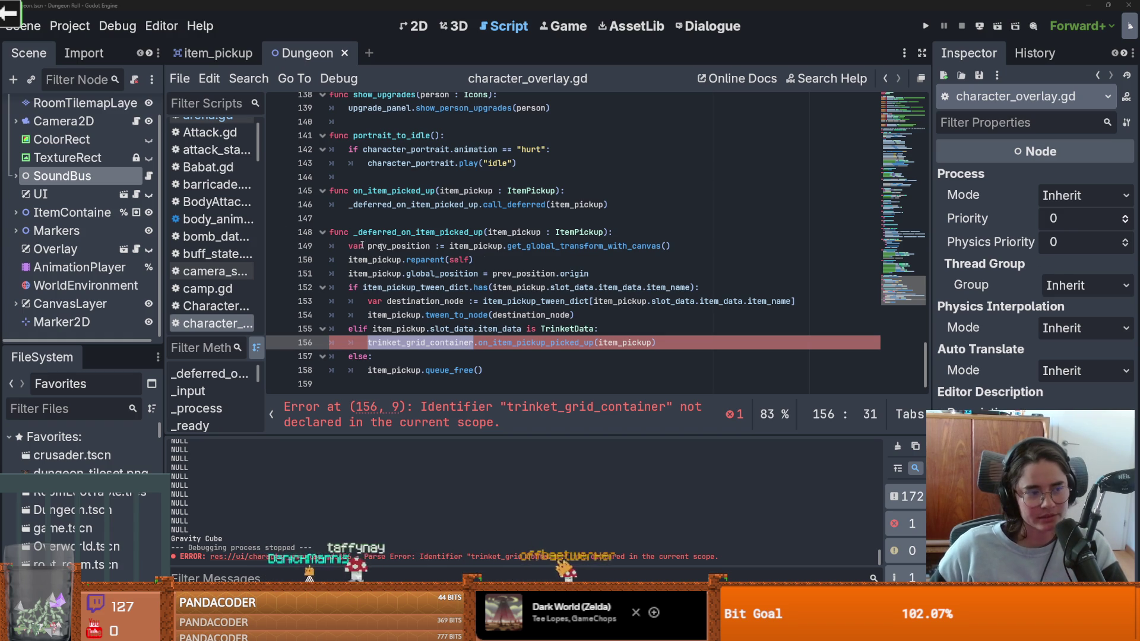
pyautogui.click(423, 339)
pyautogui.hotkey('ctrl', 's')
pyautogui.doubleClick(425, 301)
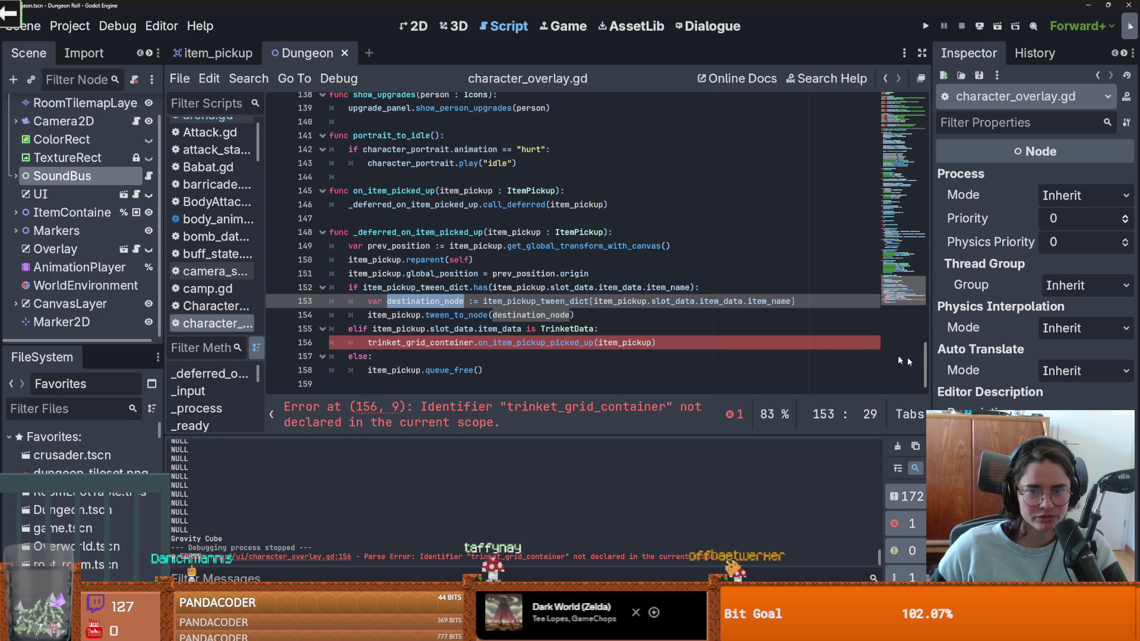
pyautogui.click(764, 301)
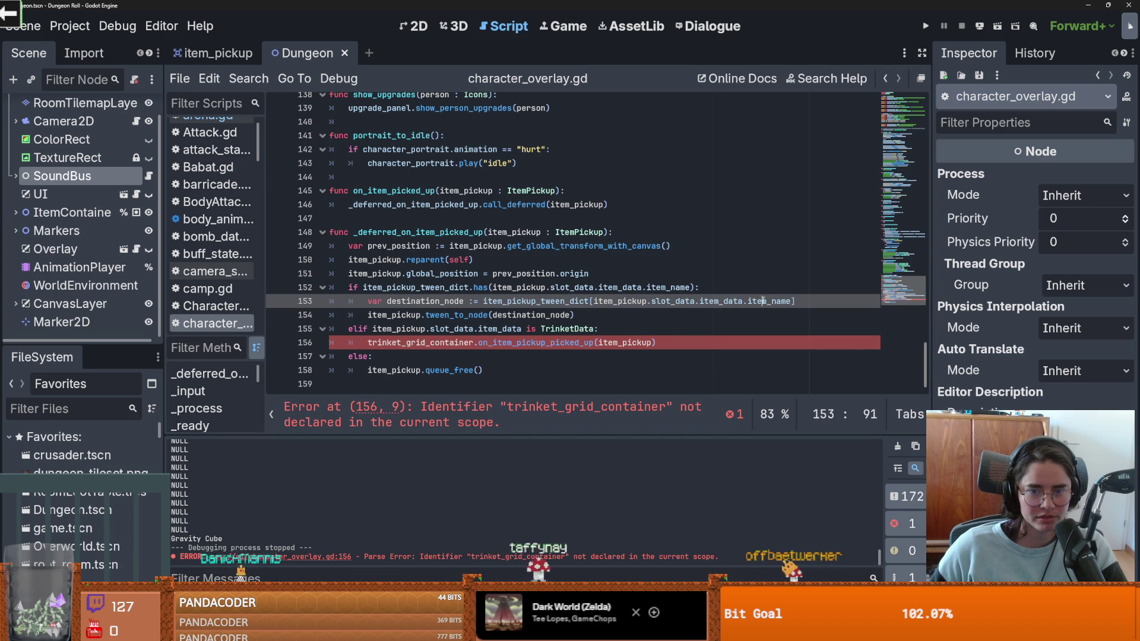
pyautogui.click(620, 302)
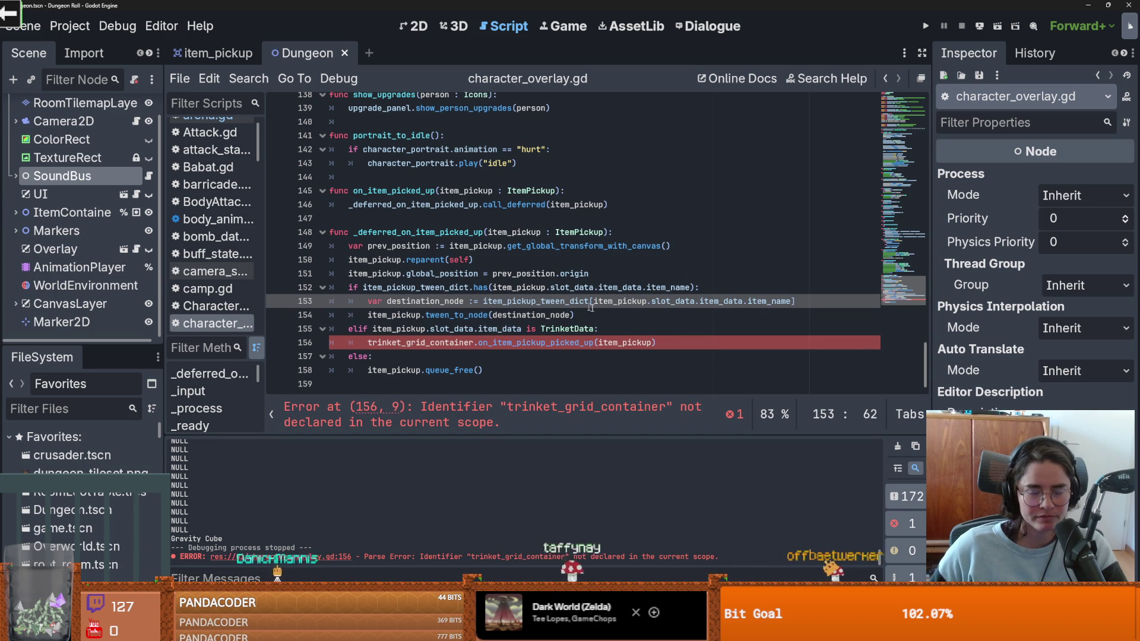
pyautogui.doubleClick(534, 301)
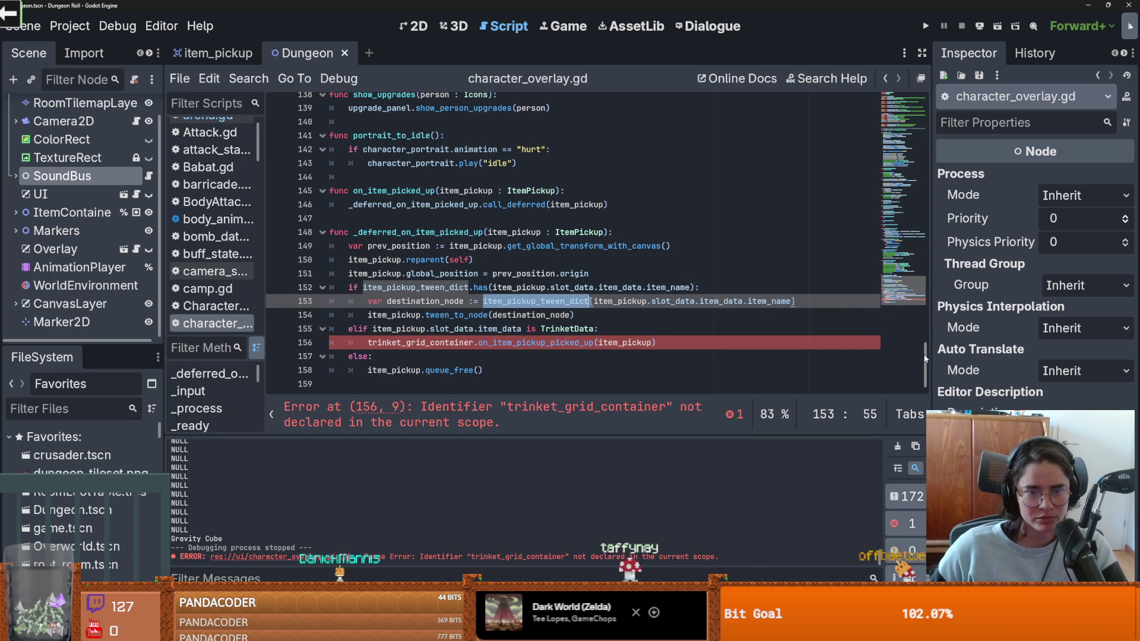
pyautogui.moveTo(925, 356)
pyautogui.mouseDown()
pyautogui.moveTo(915, 113)
pyautogui.moveTo(911, 177)
pyautogui.mouseUp()
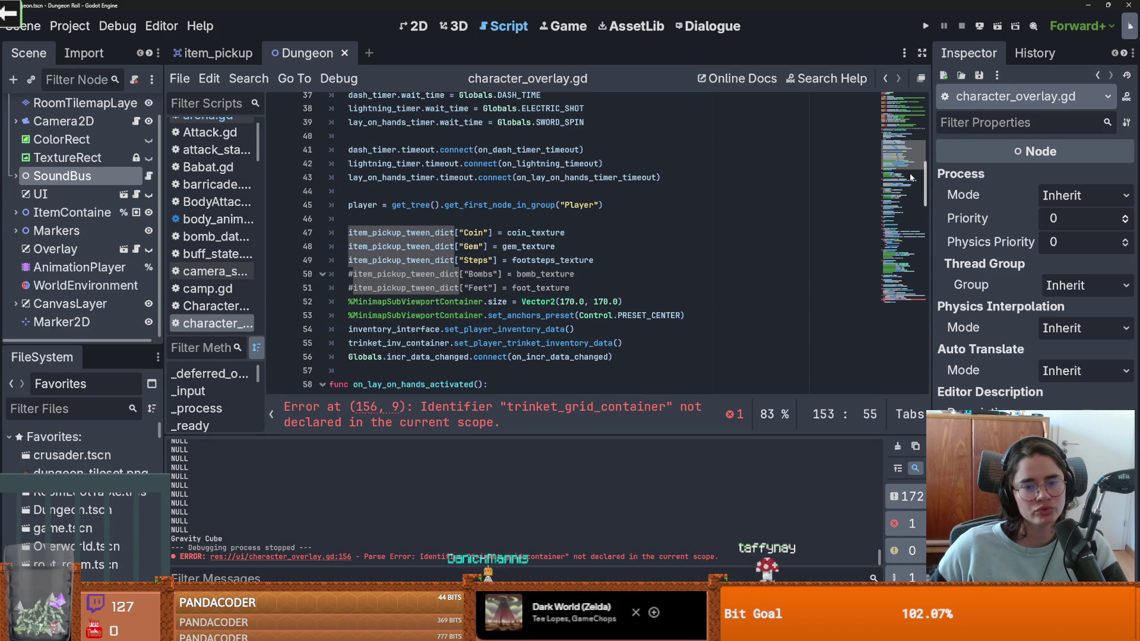
# Step: Enlarge the Scene dock and open the Overlay's CharacterOverlay scene in its own tab
pyautogui.doubleClick(522, 232)
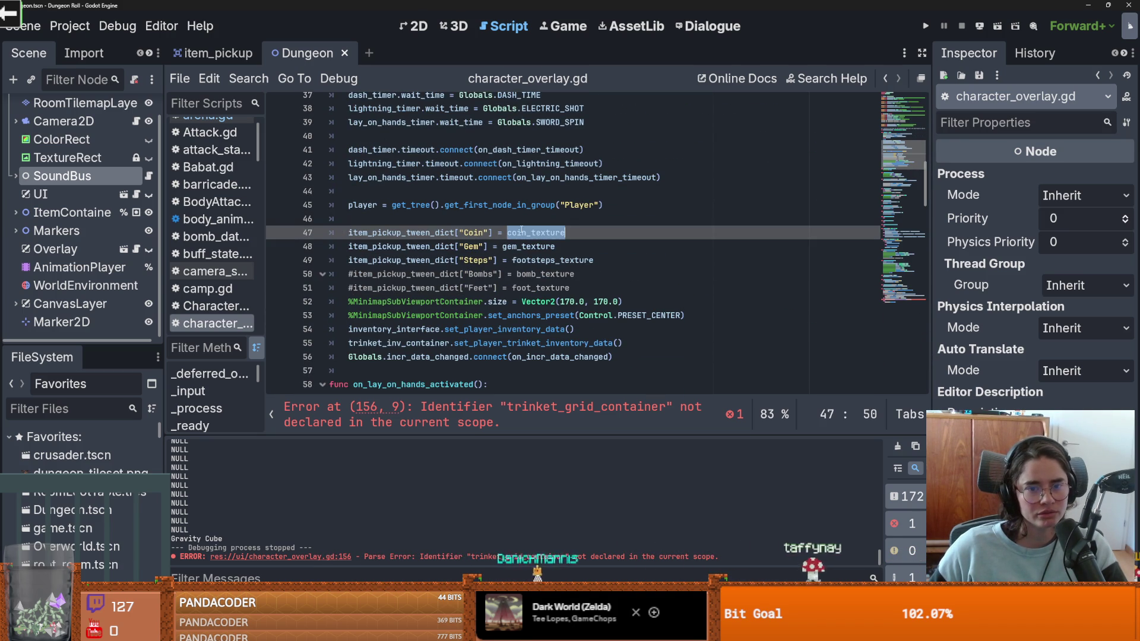
pyautogui.scroll(10, 593, 238)
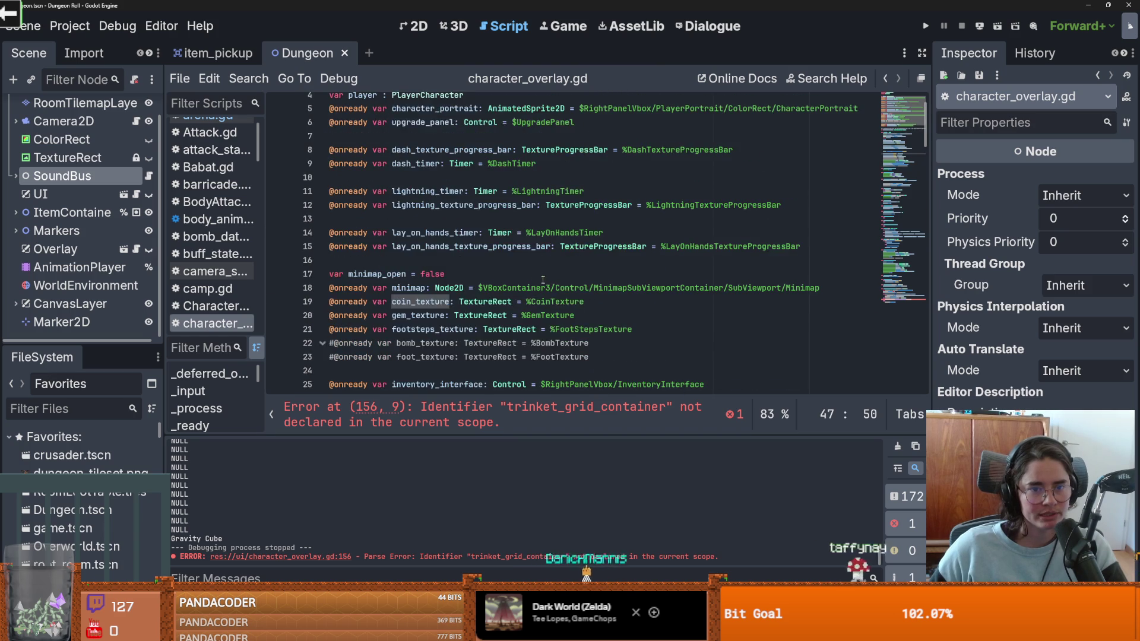
pyautogui.moveTo(83, 344); pyautogui.dragTo(83, 506)
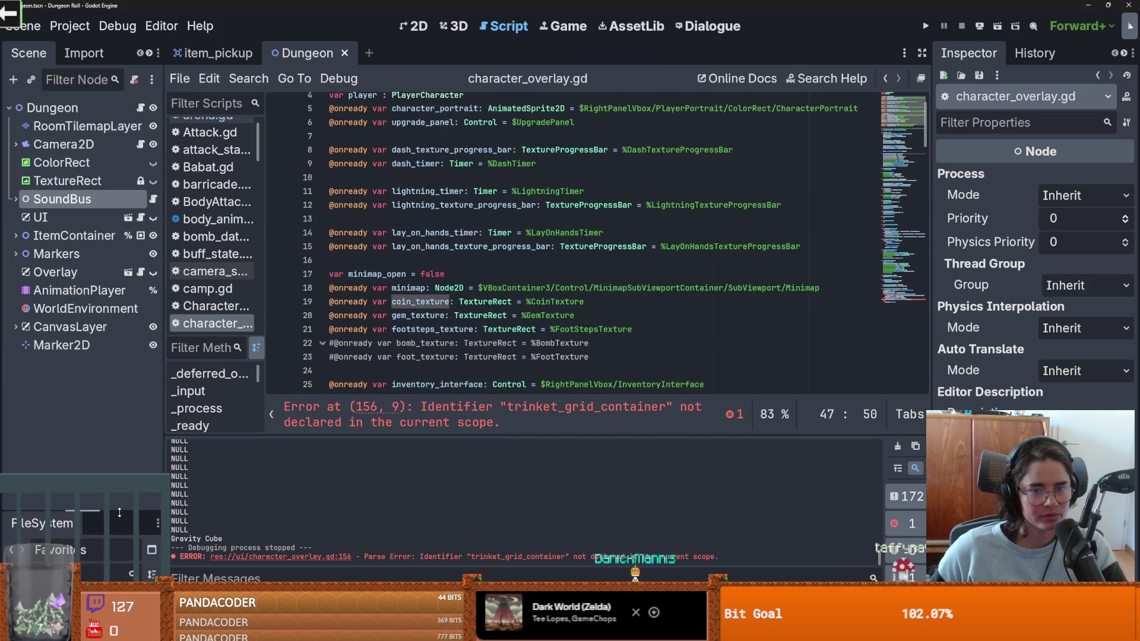
pyautogui.moveTo(165, 217); pyautogui.dragTo(211, 217)
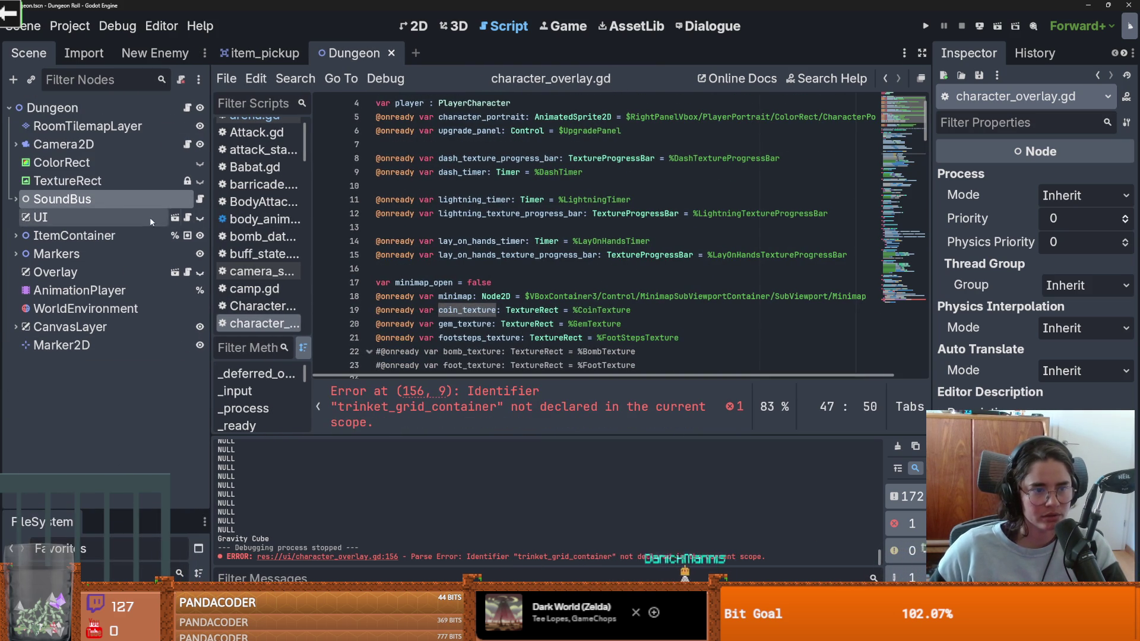
pyautogui.click(176, 272)
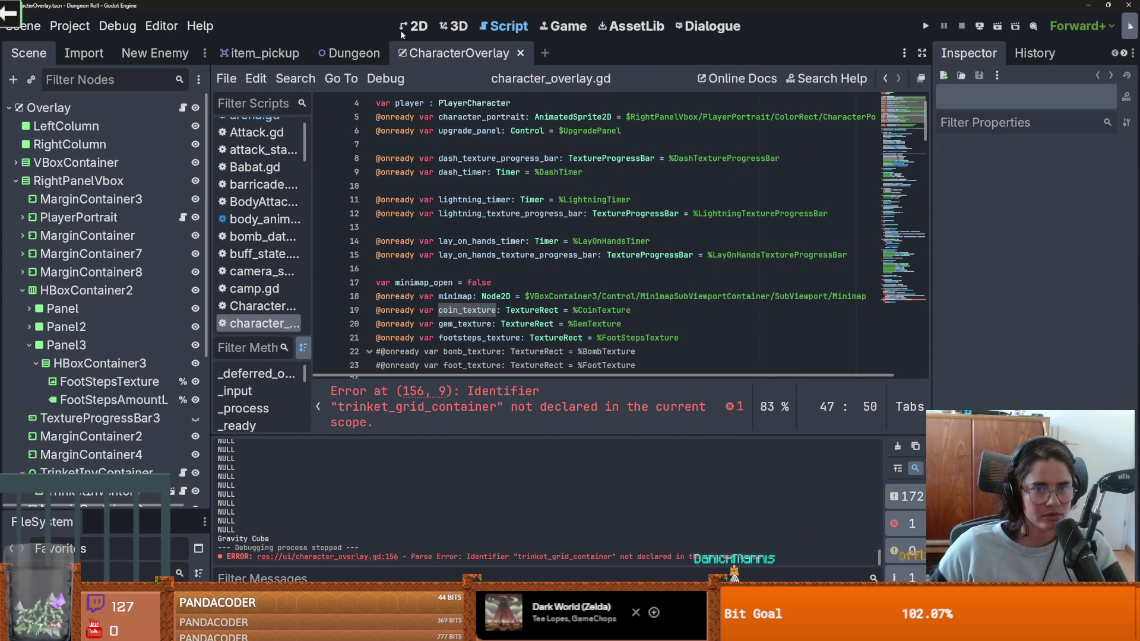
# Step: Switch to the 2D view and expand VBoxContainer and RightPanelVbox in the Scene dock
pyautogui.hotkey('ctrl', 'F1')
pyautogui.scroll(-2, 375, 276)
pyautogui.scroll(-5, 88, 360)
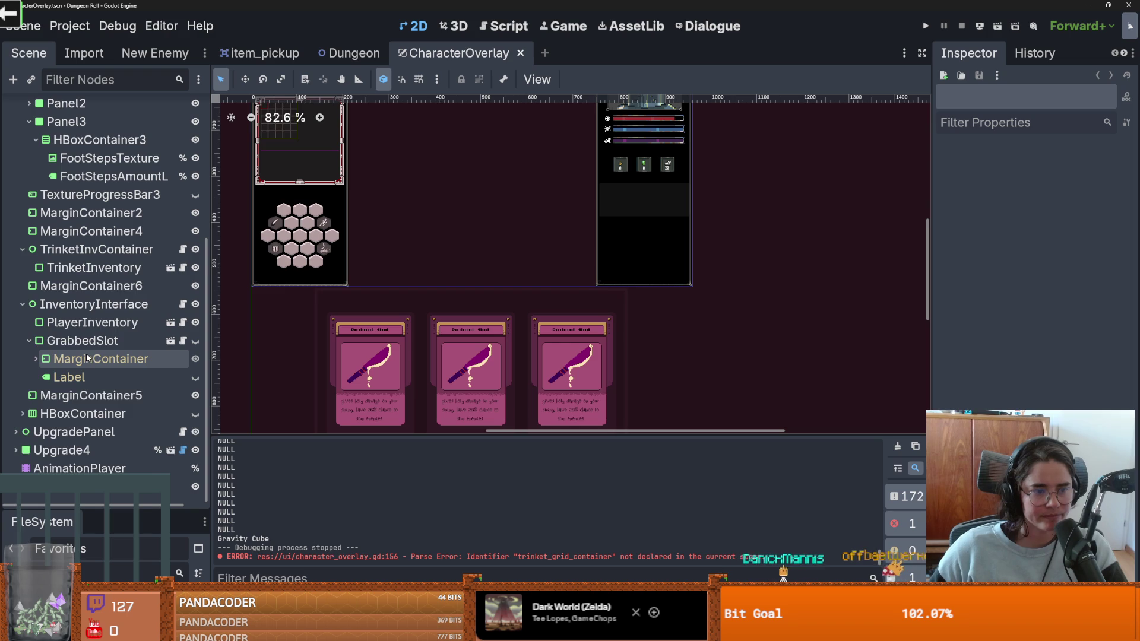
pyautogui.scroll(5, 88, 358)
pyautogui.click(15, 181)
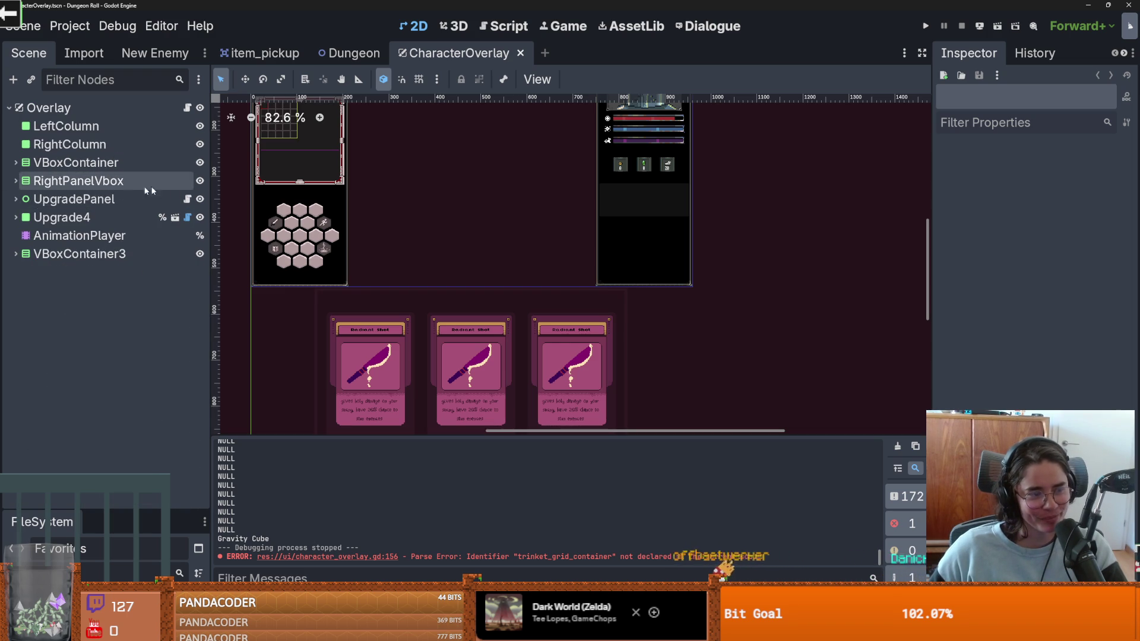
pyautogui.scroll(2, 334, 252)
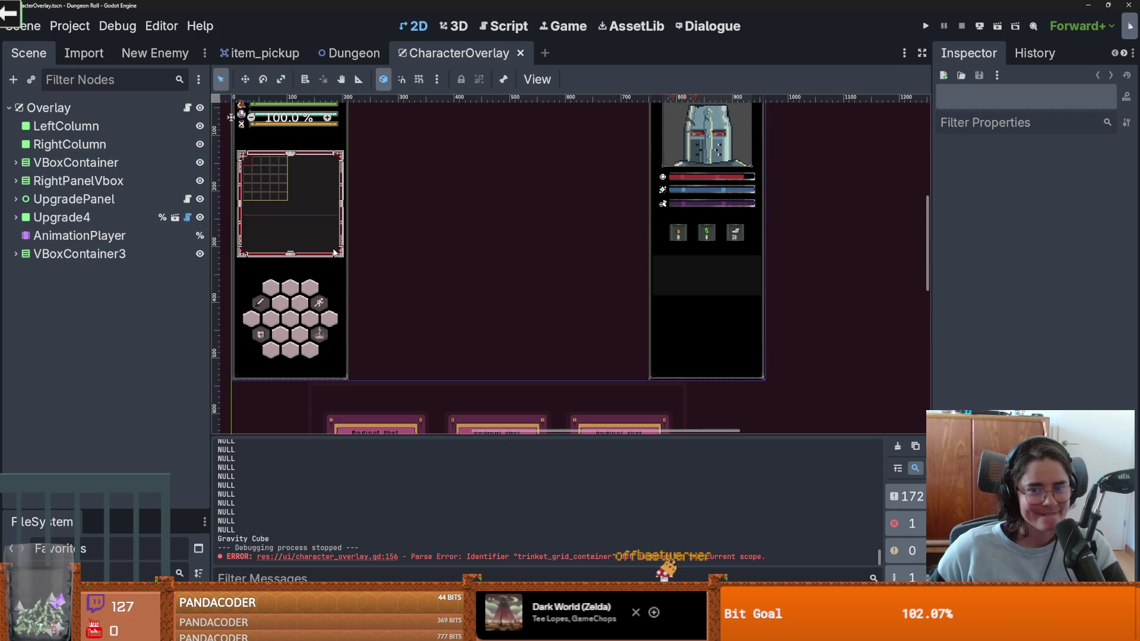
pyautogui.scroll(1, 335, 245)
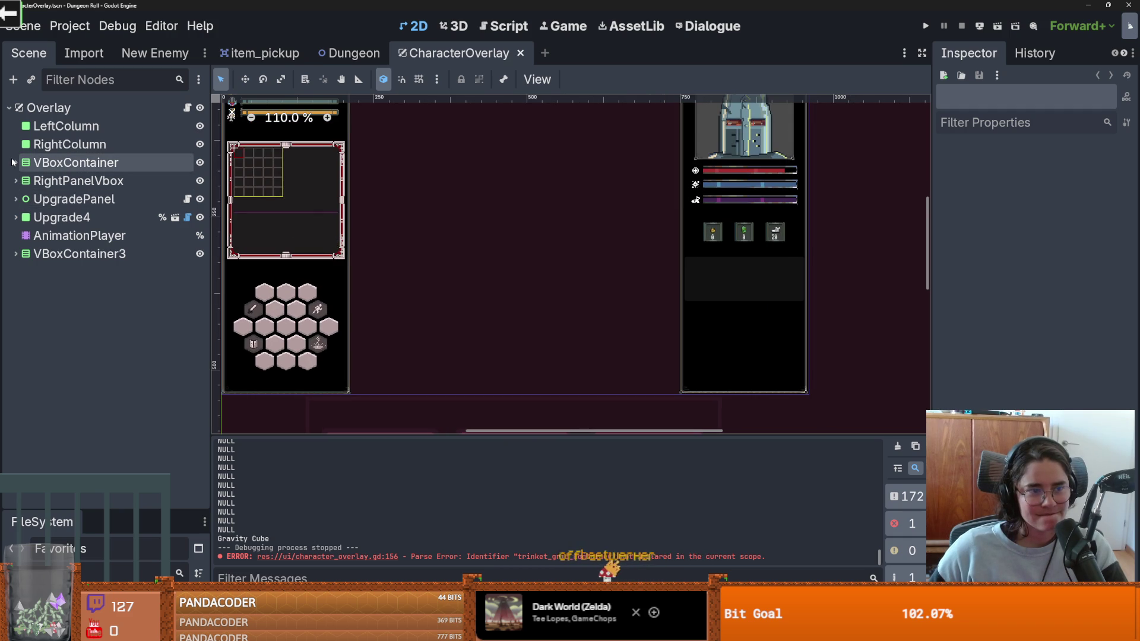
pyautogui.click(16, 163)
pyautogui.click(14, 198)
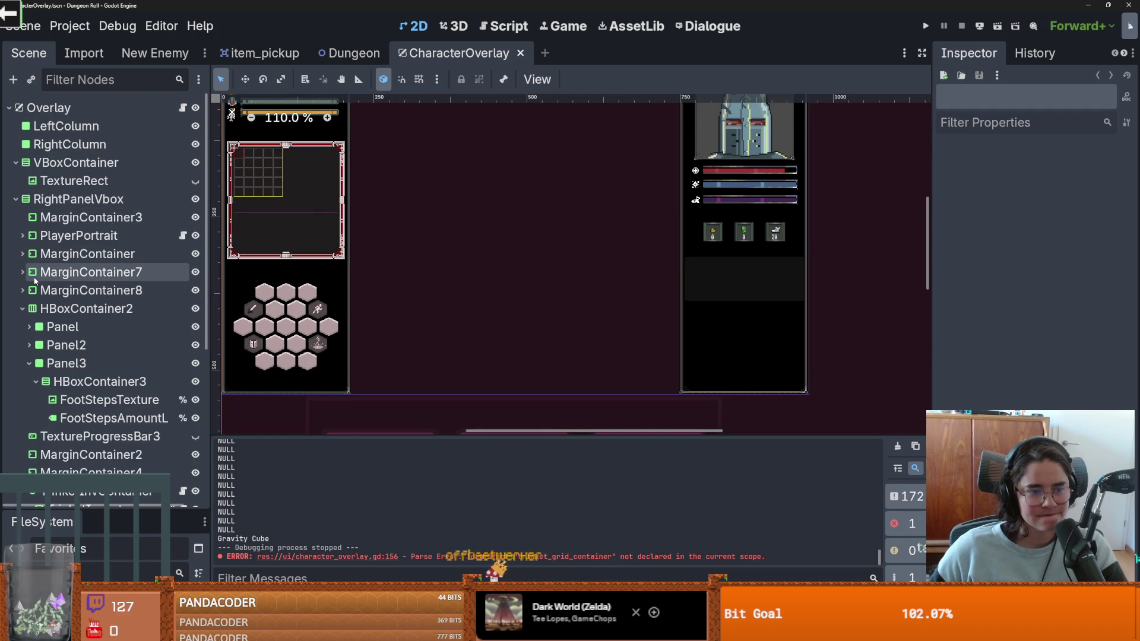
# Step: Open Overlay's attached script and scroll down to error line 156
pyautogui.click(184, 108)
pyautogui.scroll(-3, 919, 153)
pyautogui.moveTo(925, 142); pyautogui.dragTo(925, 363)
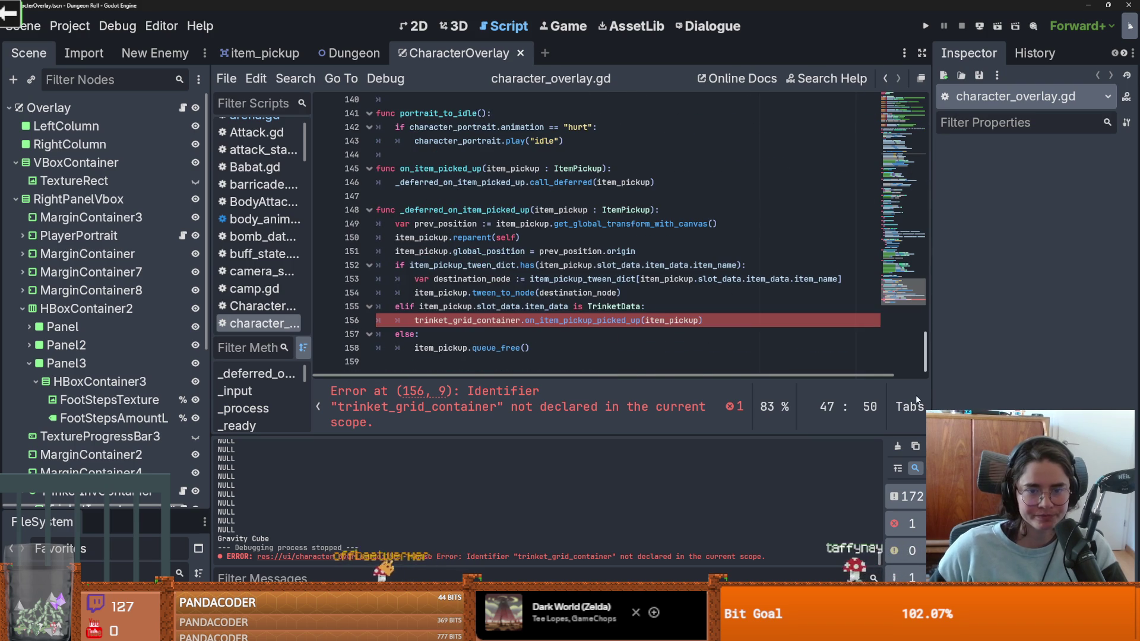
pyautogui.scroll(1, 478, 274)
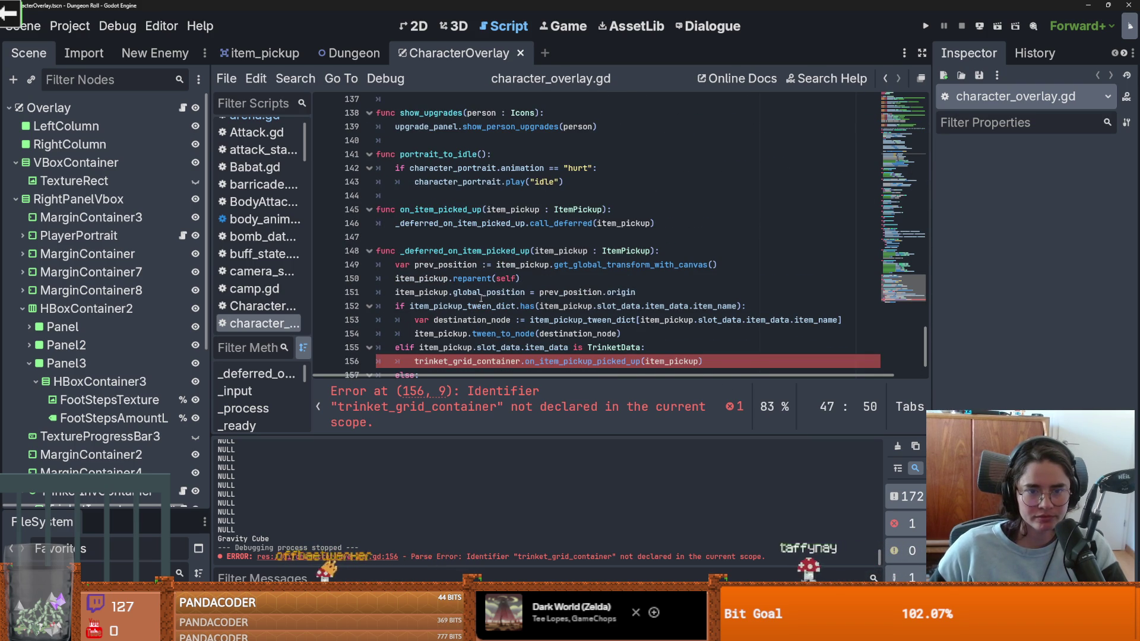
pyautogui.doubleClick(465, 319)
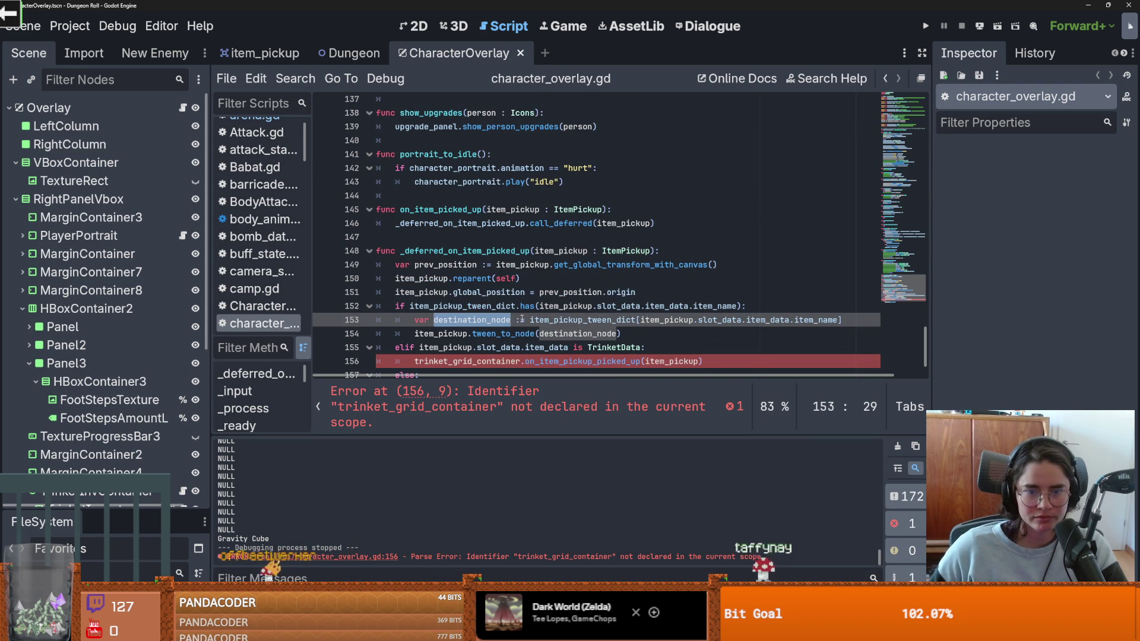
pyautogui.doubleClick(458, 333)
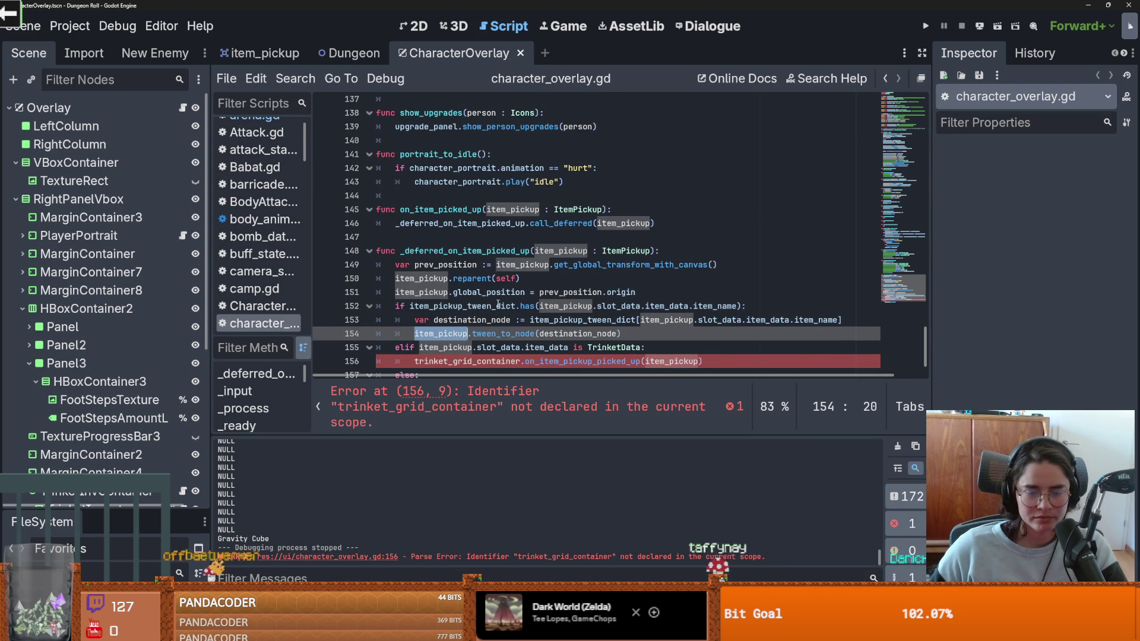
pyautogui.keyDown('ctrl'); pyautogui.click(570, 330); pyautogui.keyUp('ctrl')
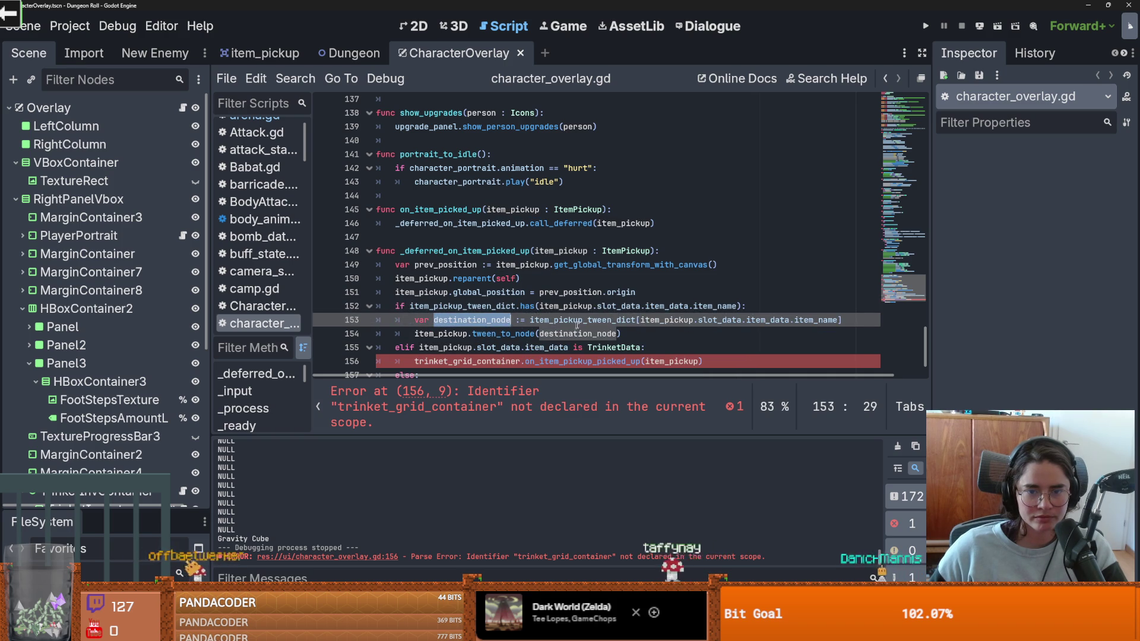
pyautogui.doubleClick(569, 319)
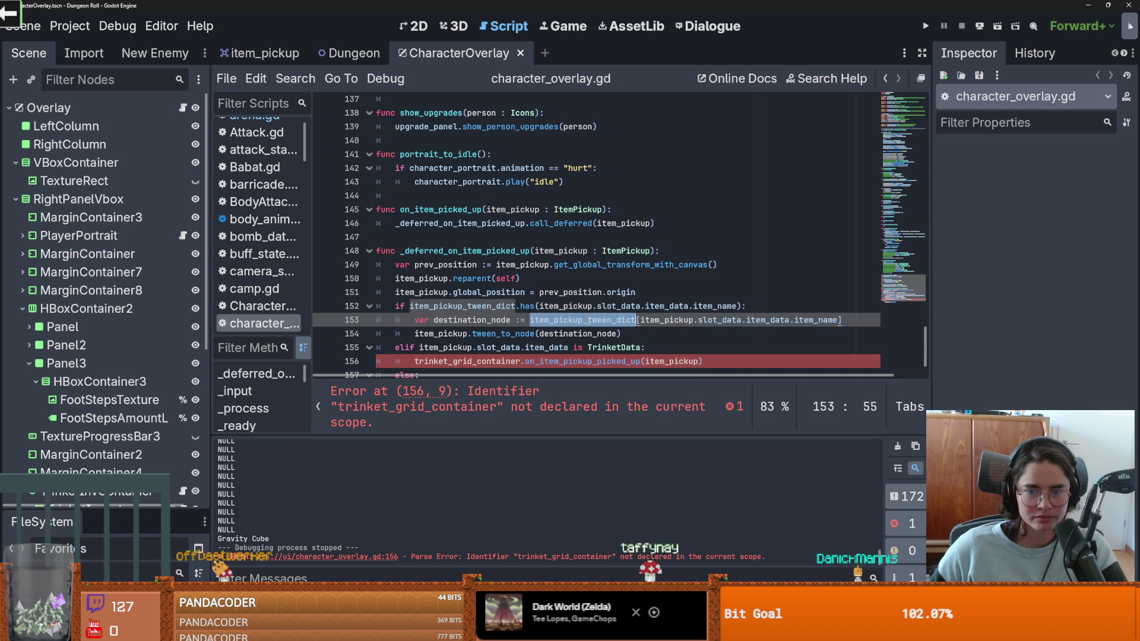
pyautogui.click(472, 320)
pyautogui.doubleClick(472, 320)
pyautogui.doubleClick(441, 334)
pyautogui.scroll(-1, 440, 333)
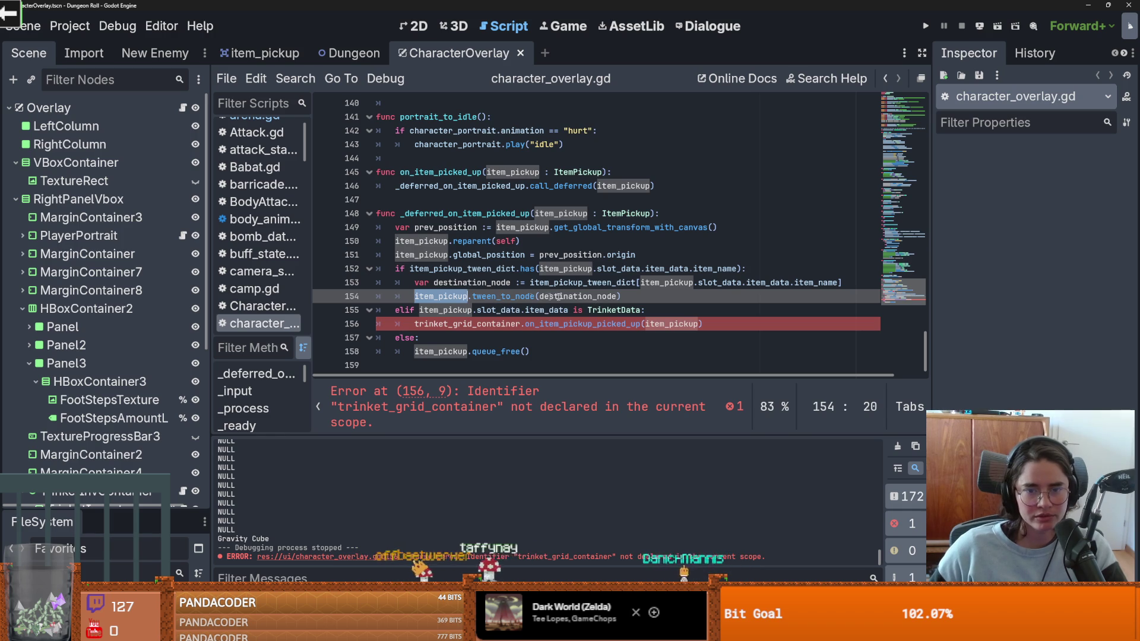
pyautogui.click(619, 283)
pyautogui.scroll(1, 619, 284)
pyautogui.scroll(-1, 619, 285)
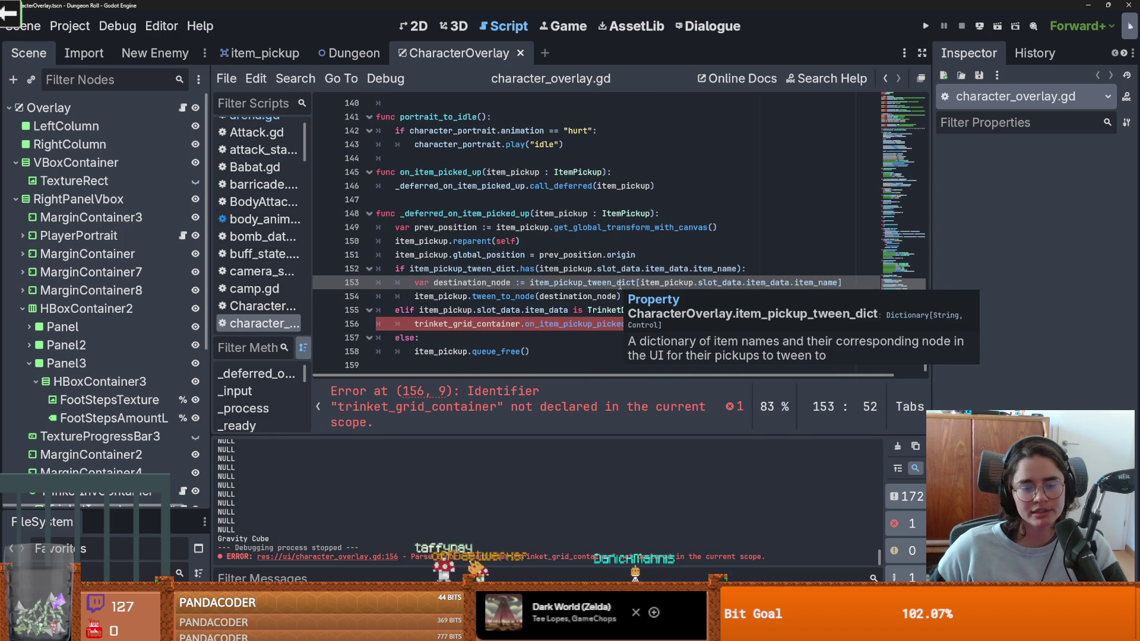
pyautogui.click(567, 287)
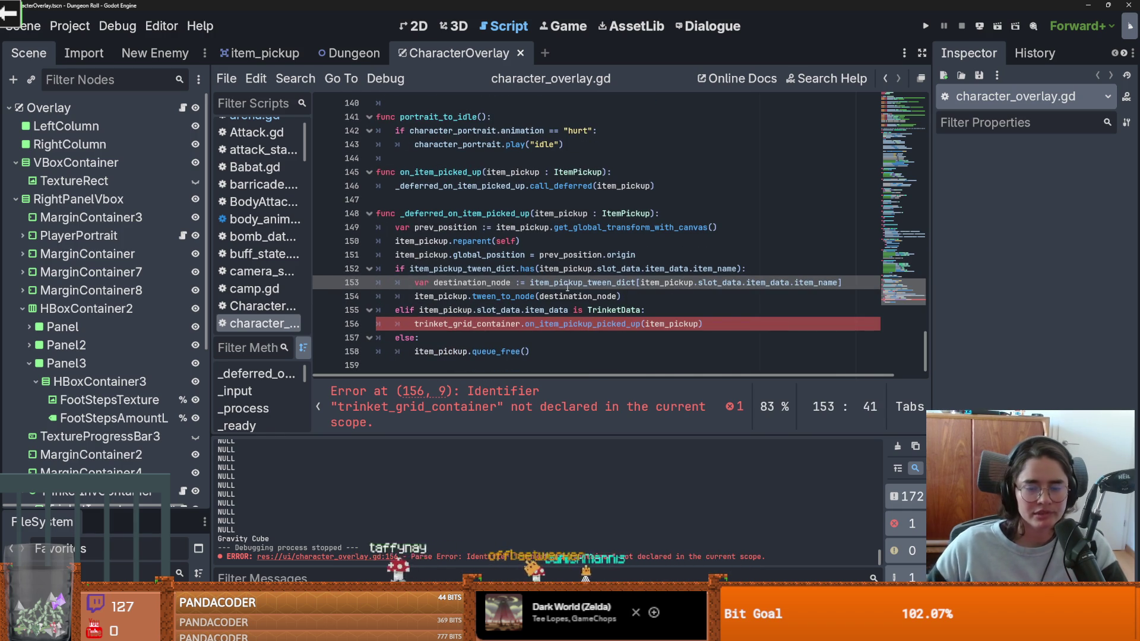
pyautogui.moveTo(567, 288)
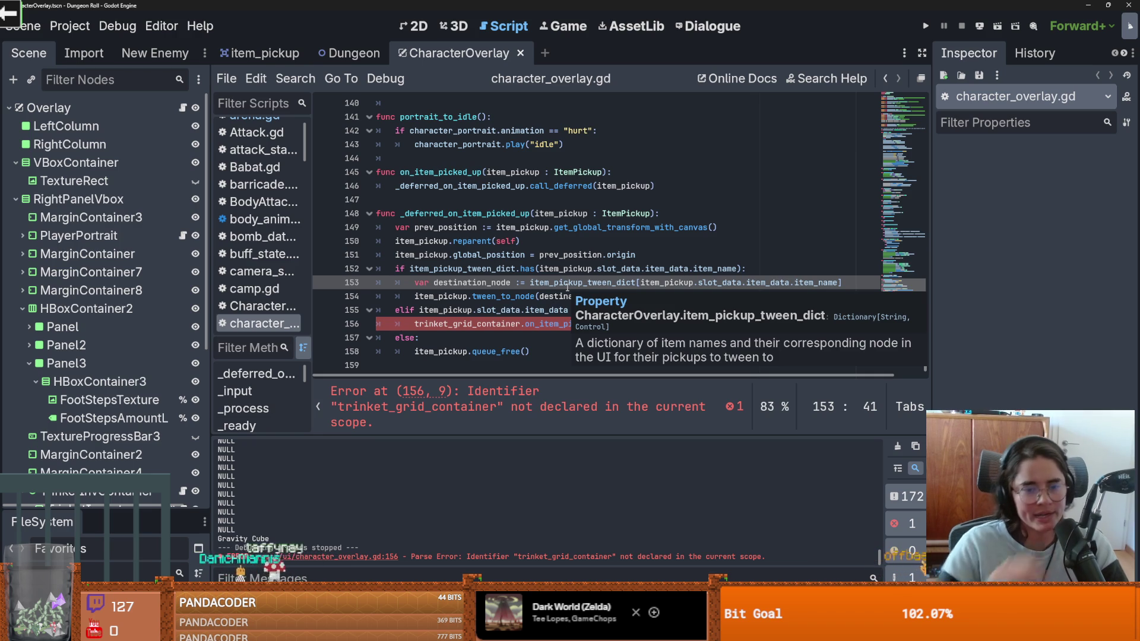
pyautogui.click(459, 309)
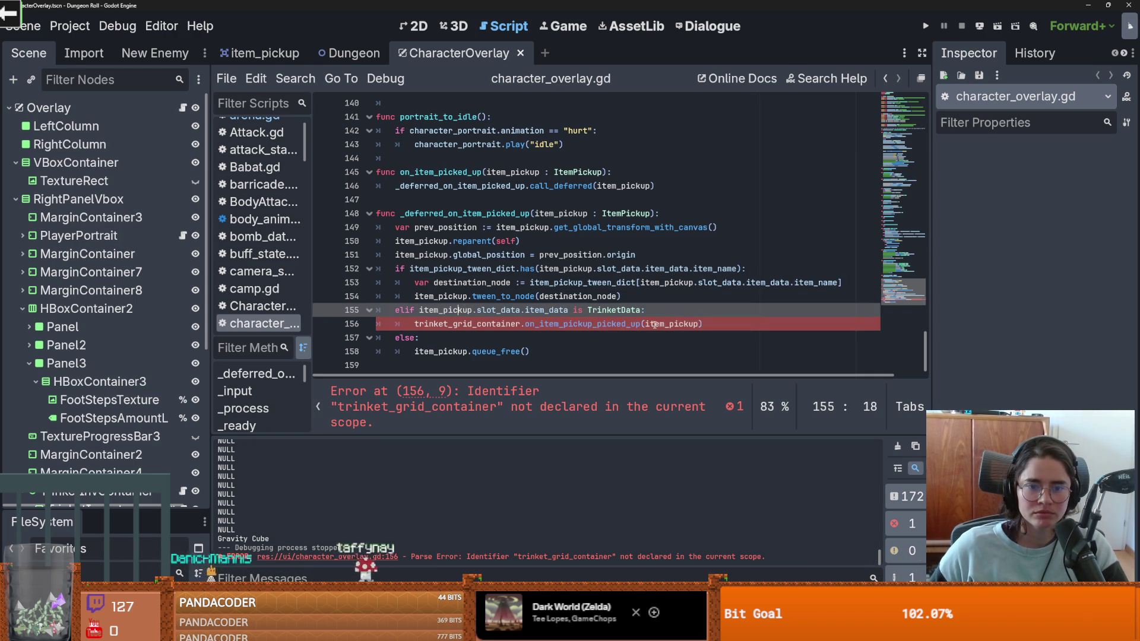
# Step: Comment out lines 156 and 155, the TrinketData elif and its trinket_grid_container call, with Ctrl+K
pyautogui.click(653, 324)
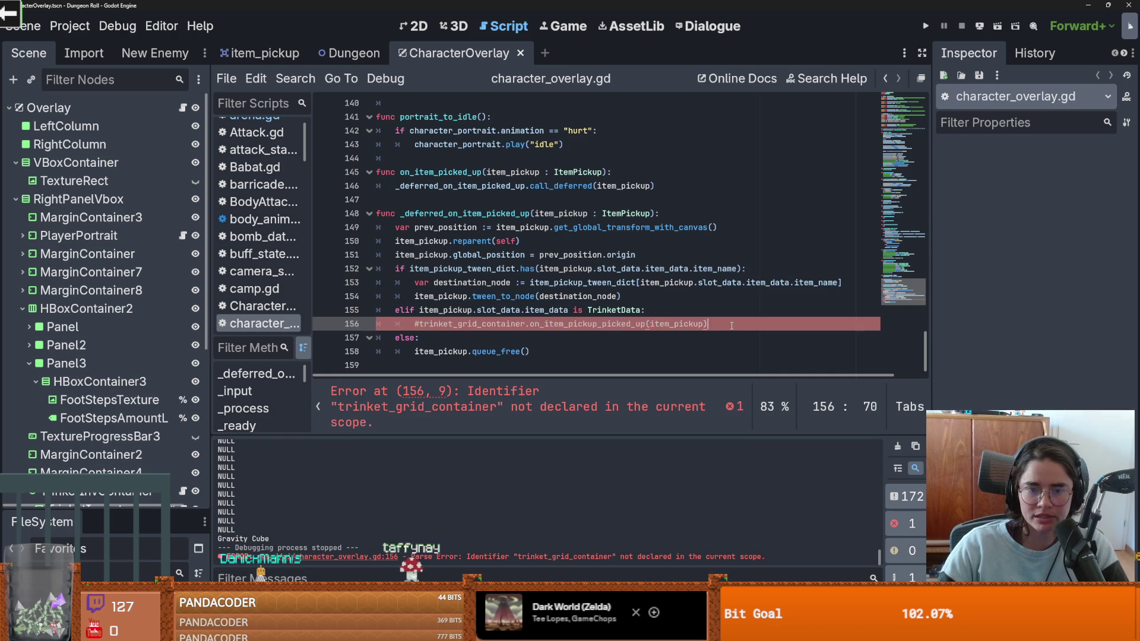
pyautogui.hotkey('ctrl', 'k')
pyautogui.click(658, 316)
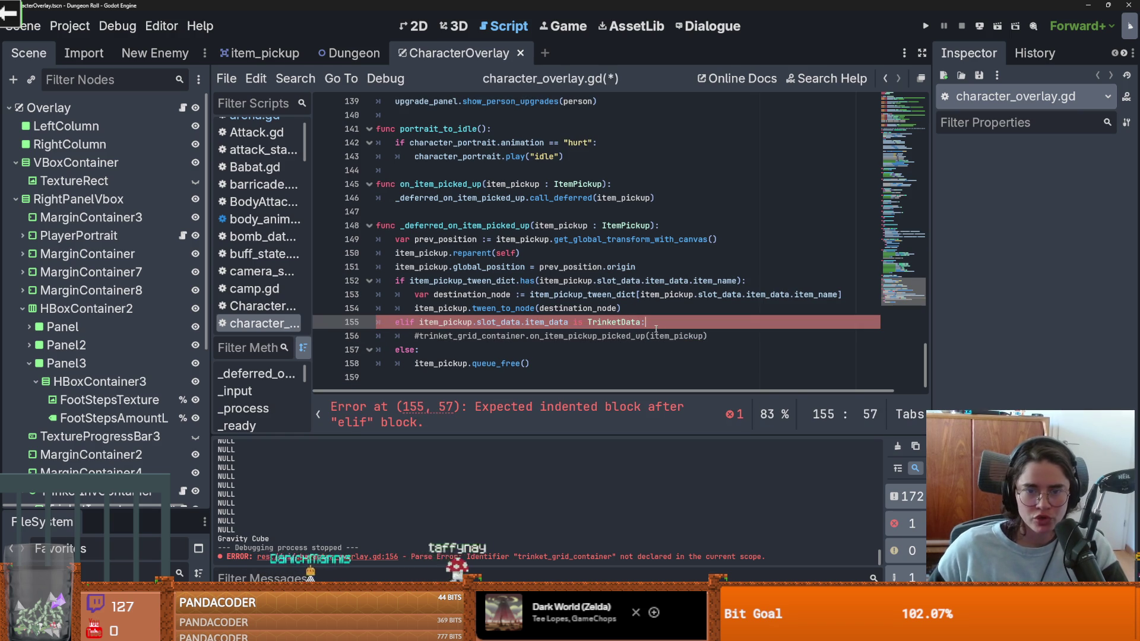
pyautogui.hotkey('ctrl', 'k')
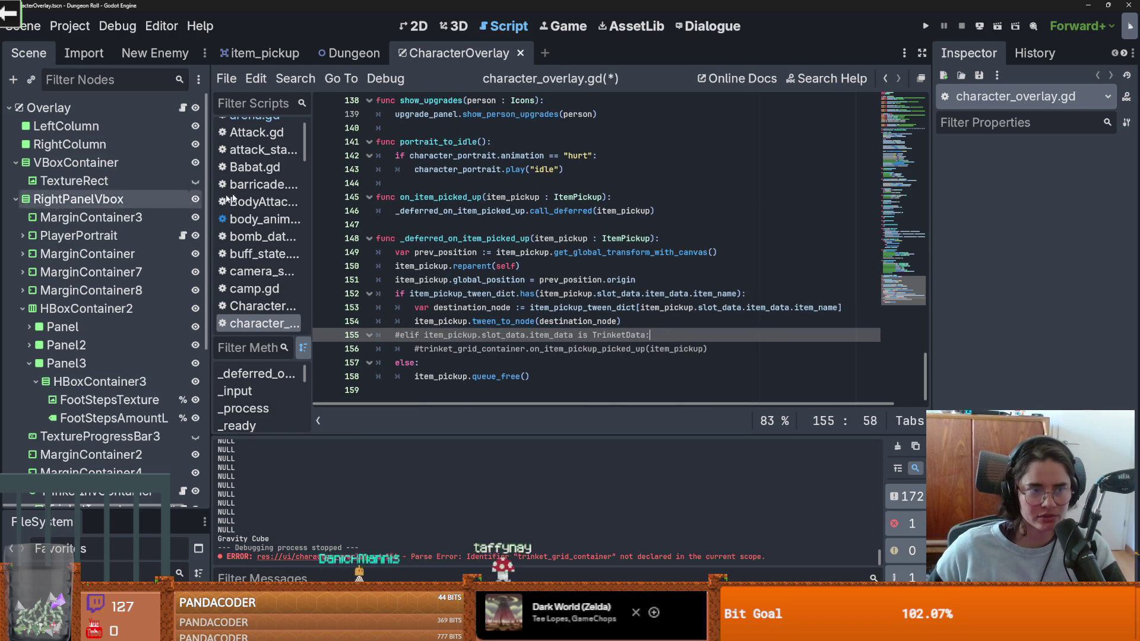
pyautogui.scroll(-3, 138, 322)
pyautogui.scroll(3, 143, 264)
pyautogui.scroll(-3, 124, 326)
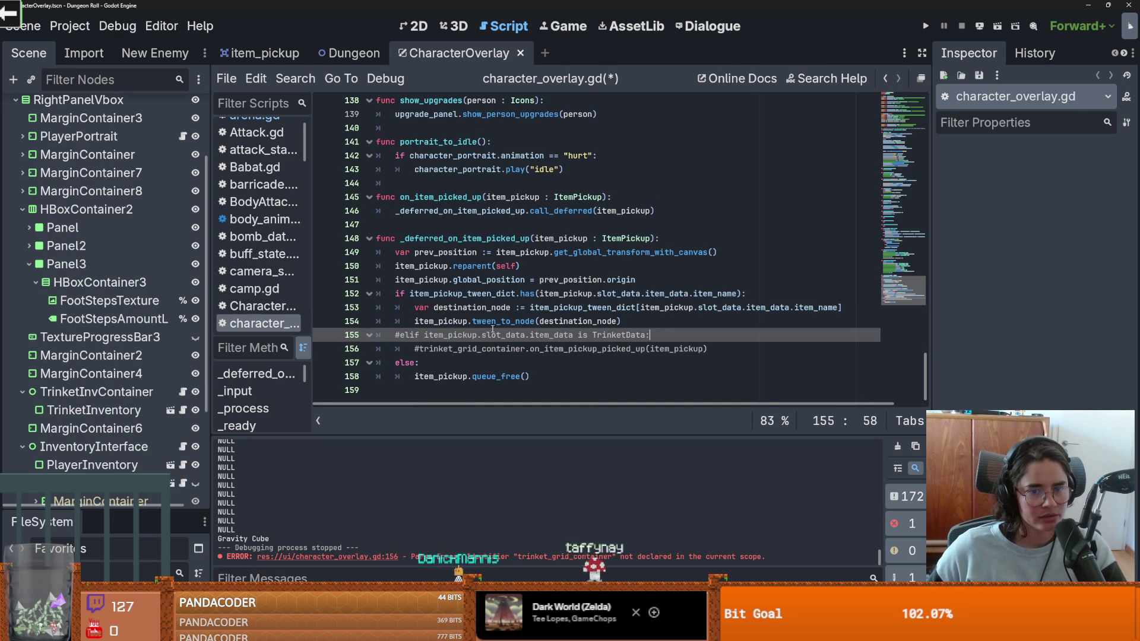
# Step: Check the else branch's queue_free and jump to tween_to_node's definition in item_pickup.gd
pyautogui.click(476, 361)
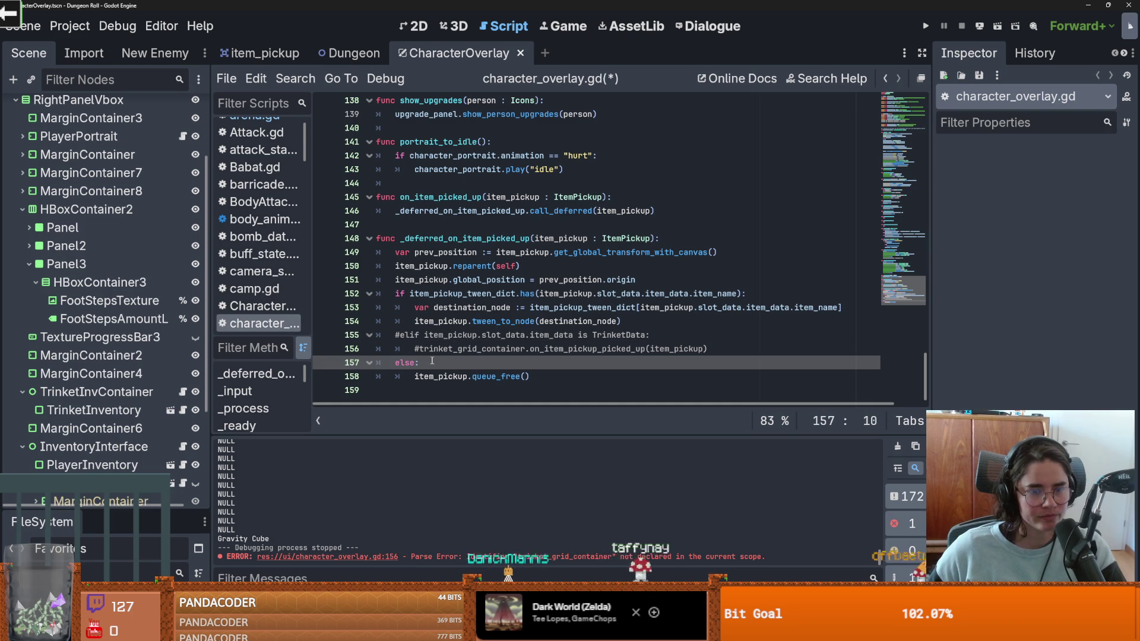
pyautogui.click(444, 380)
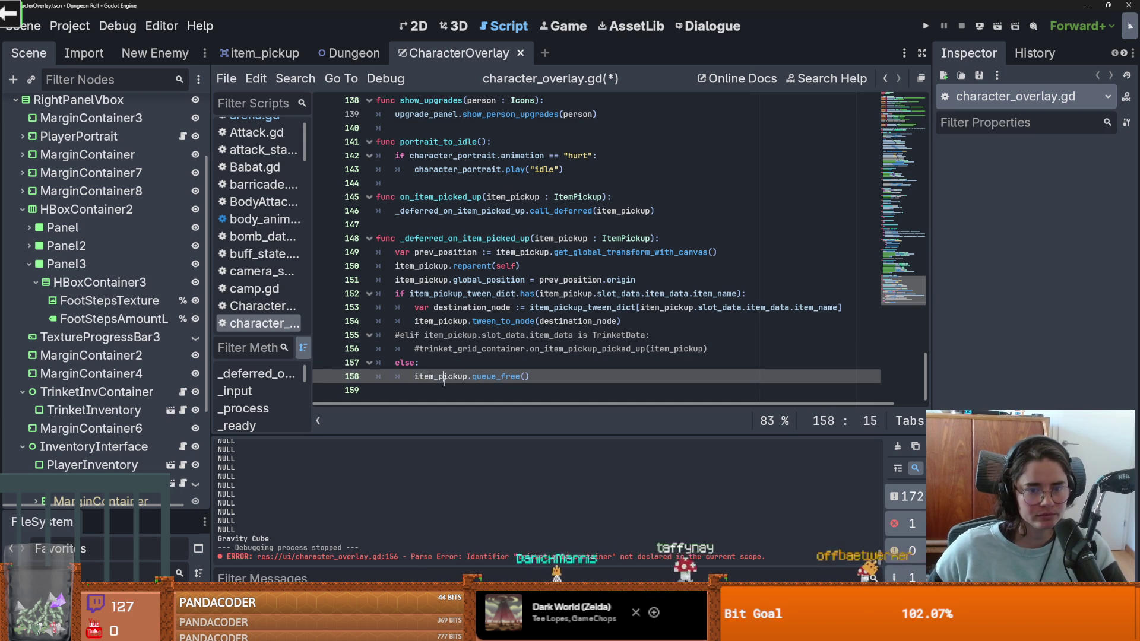
pyautogui.click(483, 378)
pyautogui.moveTo(483, 378)
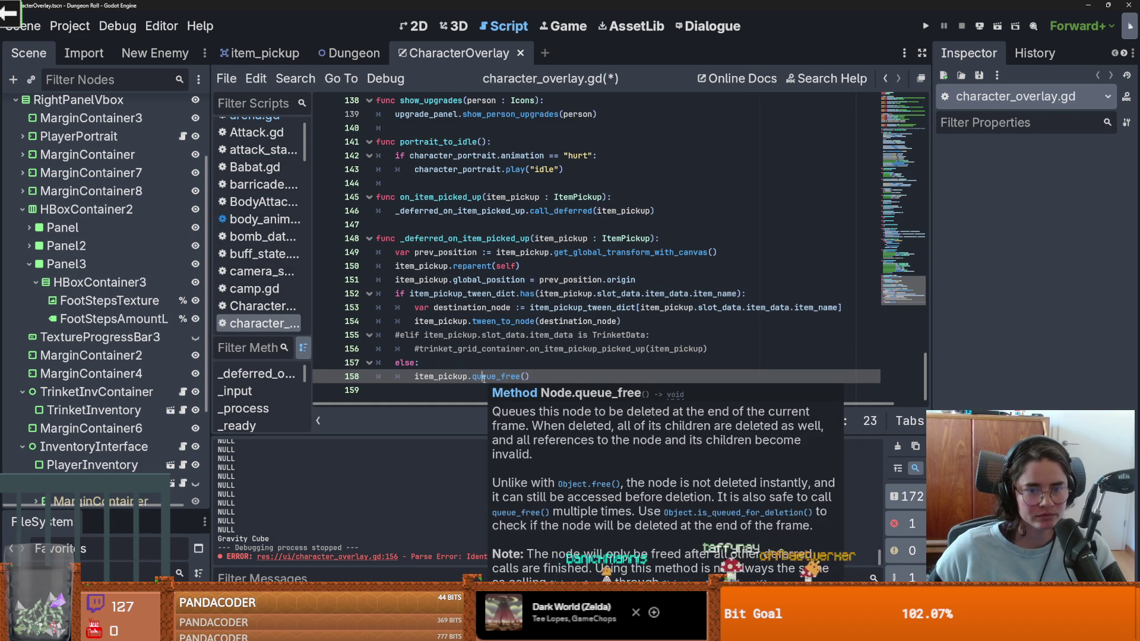
pyautogui.keyDown('ctrl'); pyautogui.click(502, 322); pyautogui.keyUp('ctrl')
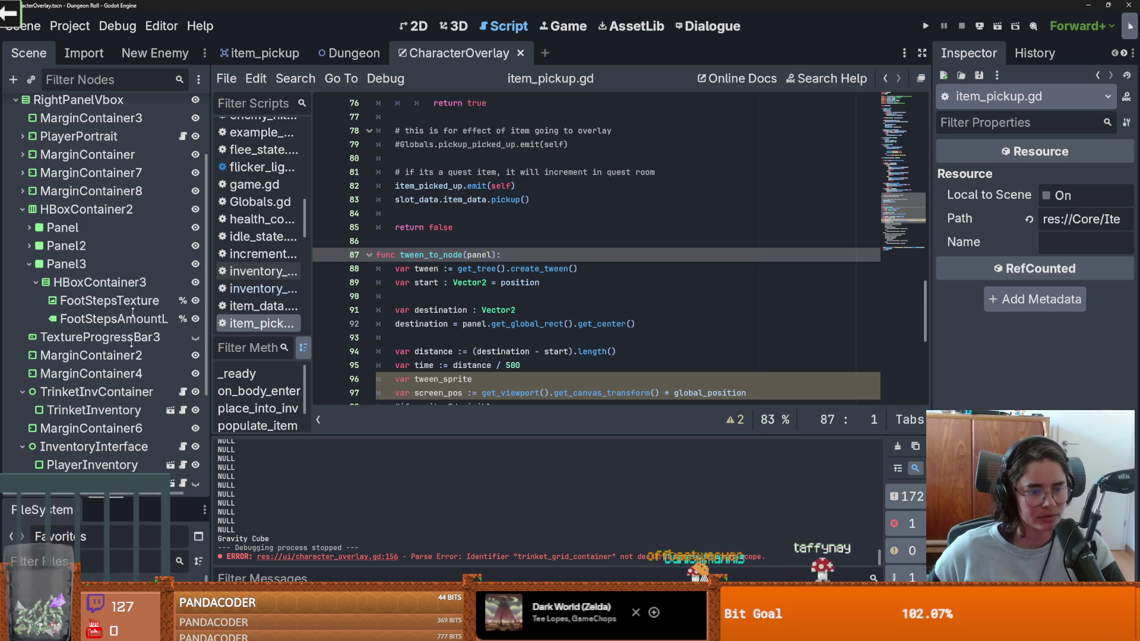
# Step: Expand Items > Inventory > ui in the FileSystem dock and open slot_panel.tscn
pyautogui.moveTo(129, 409); pyautogui.dragTo(130, 221)
pyautogui.scroll(-3, 89, 416)
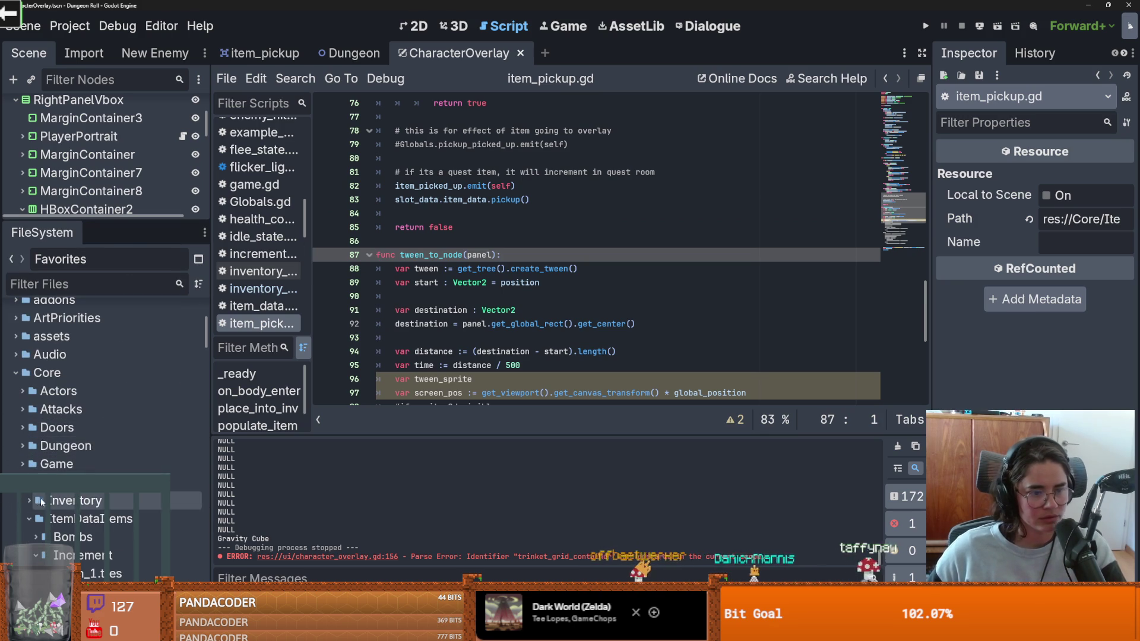
pyautogui.scroll(-2, 36, 475)
pyautogui.click(23, 466)
pyautogui.scroll(-2, 44, 449)
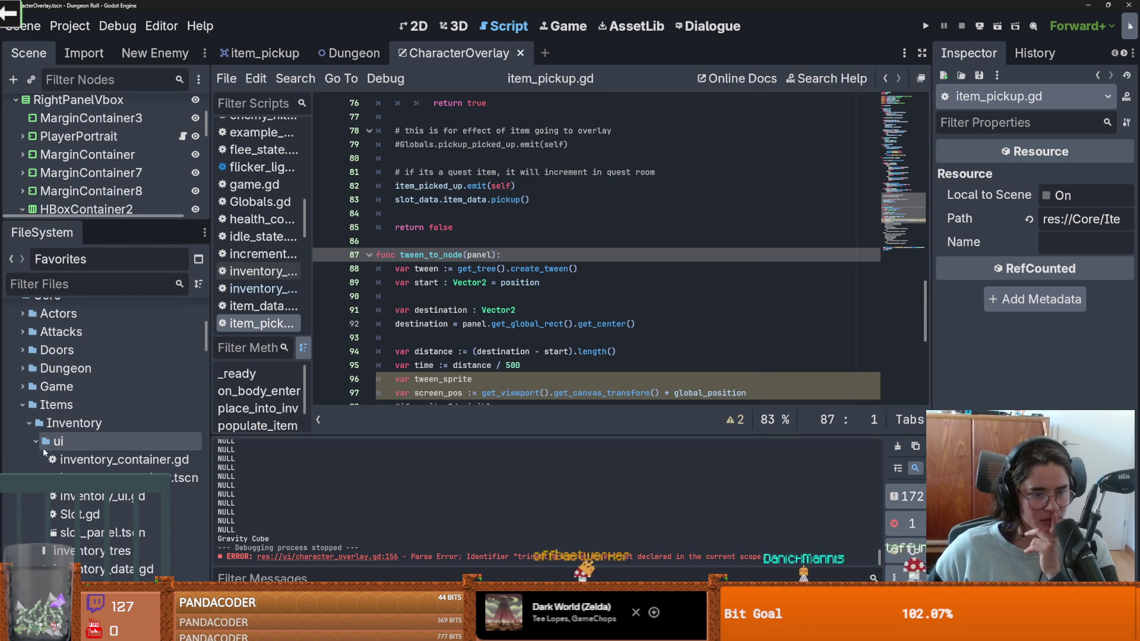
pyautogui.doubleClick(178, 533)
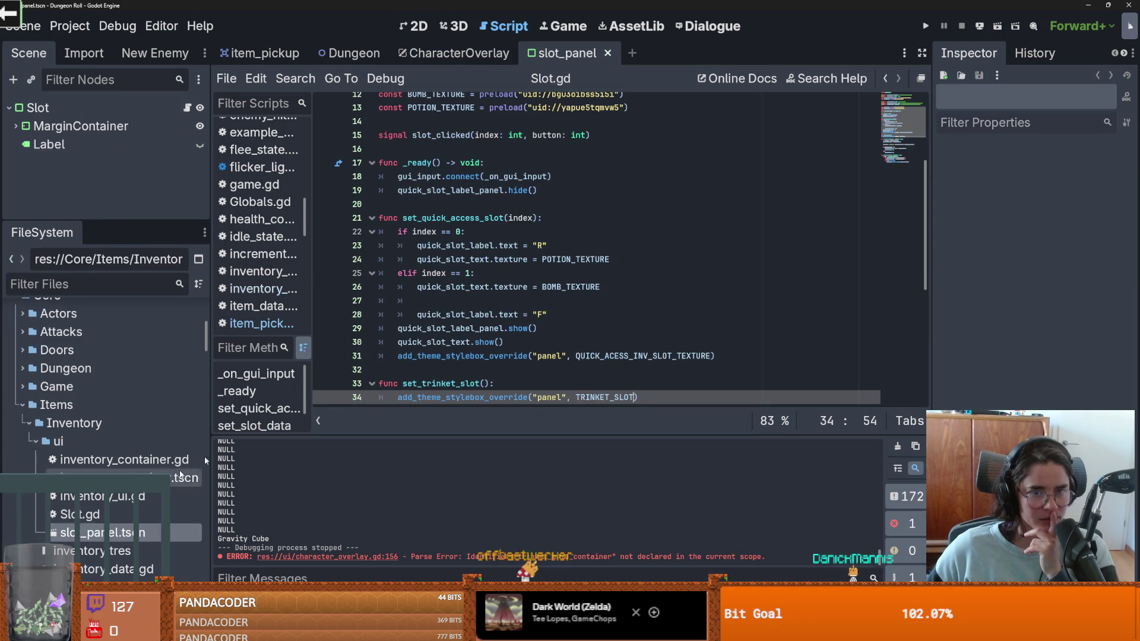
# Step: Open inventory_ui.gd, then inventory_container.gd to view populate_item_grid
pyautogui.scroll(-6, 565, 347)
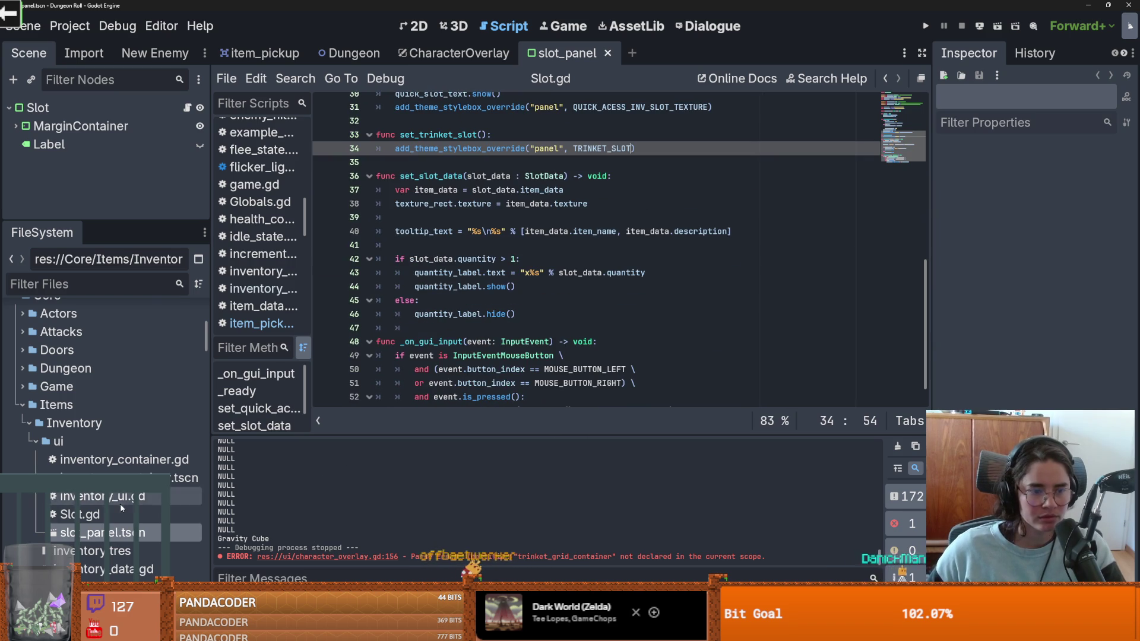
pyautogui.doubleClick(101, 496)
pyautogui.scroll(-5, 420, 364)
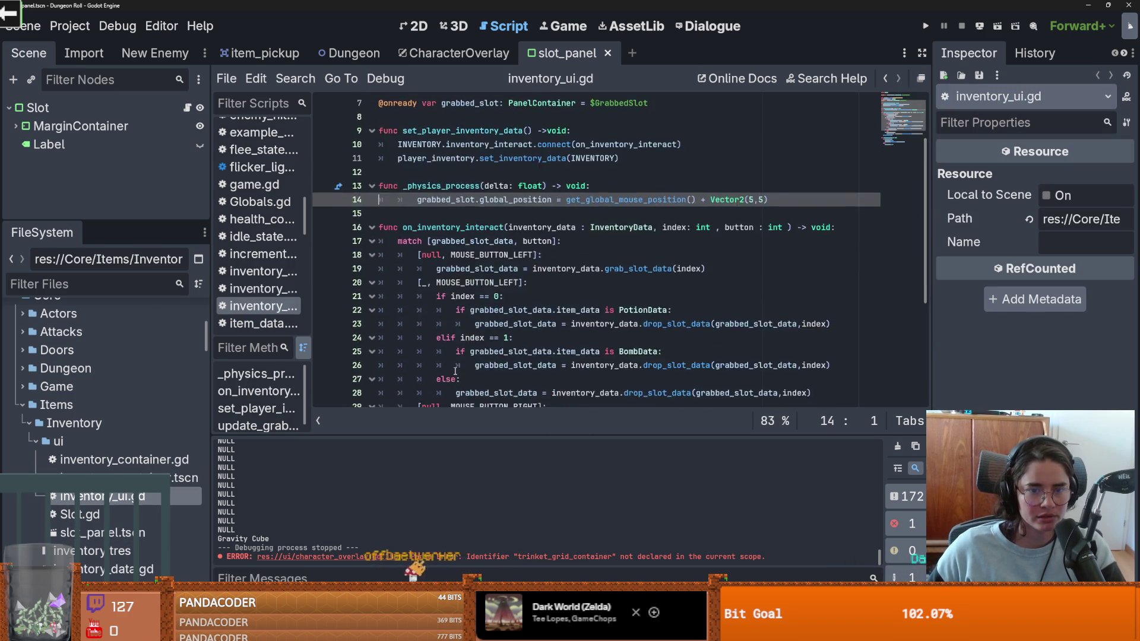
pyautogui.doubleClick(119, 460)
pyautogui.scroll(-7, 537, 325)
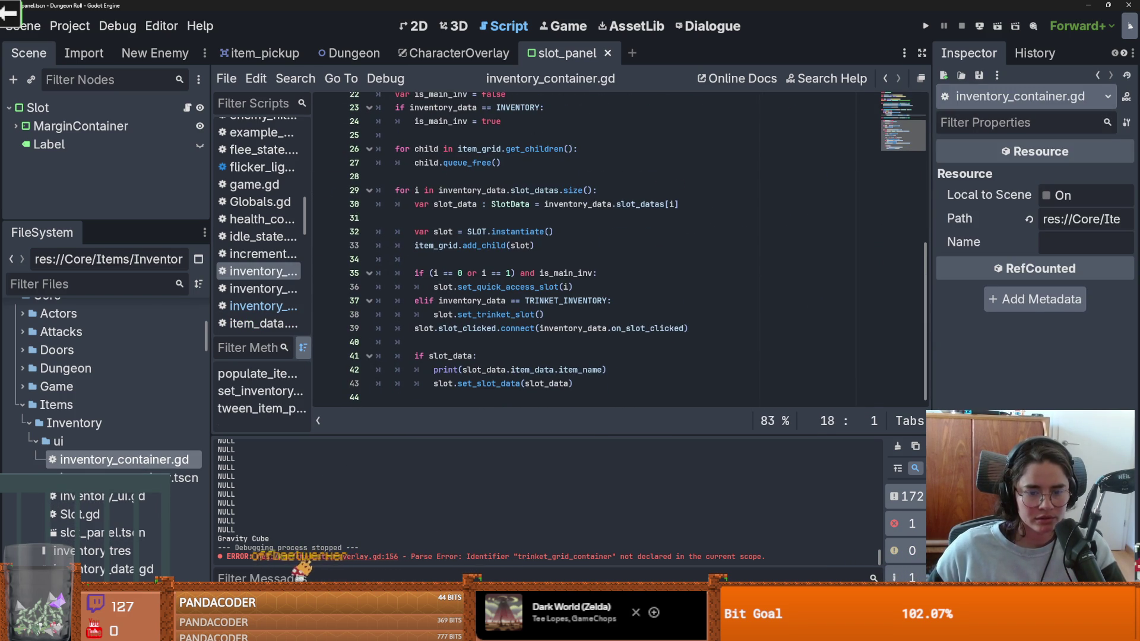
pyautogui.hotkey('alt', 'Tab')
# Step: Discard the uncommitted changes to inventory_data.gd
pyautogui.click(192, 247)
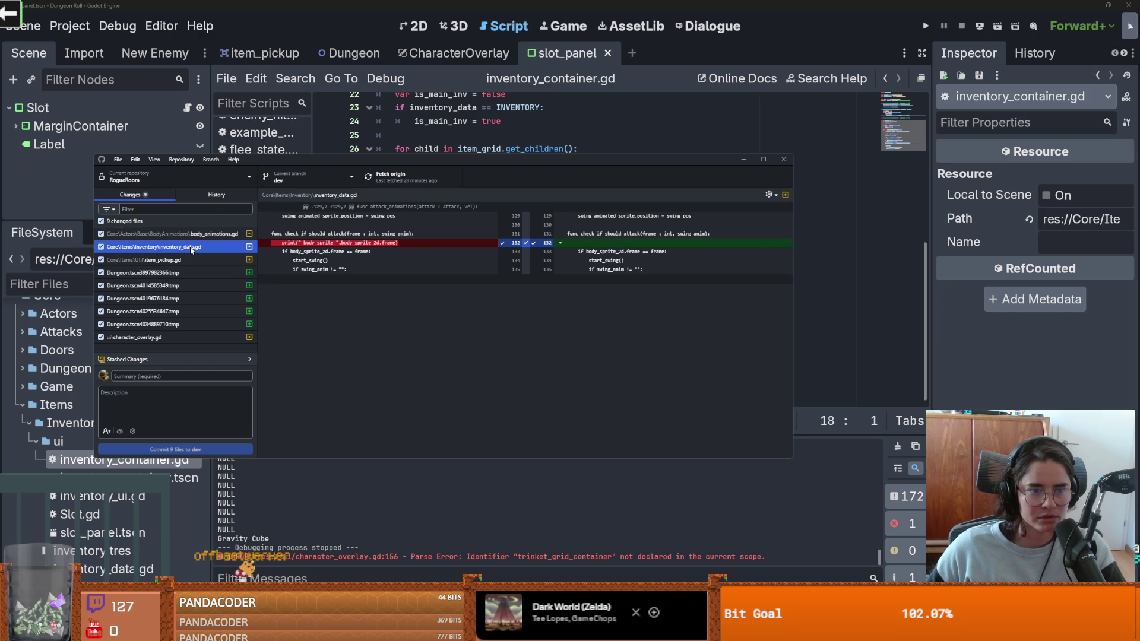
pyautogui.rightClick(192, 246)
pyautogui.click(216, 254)
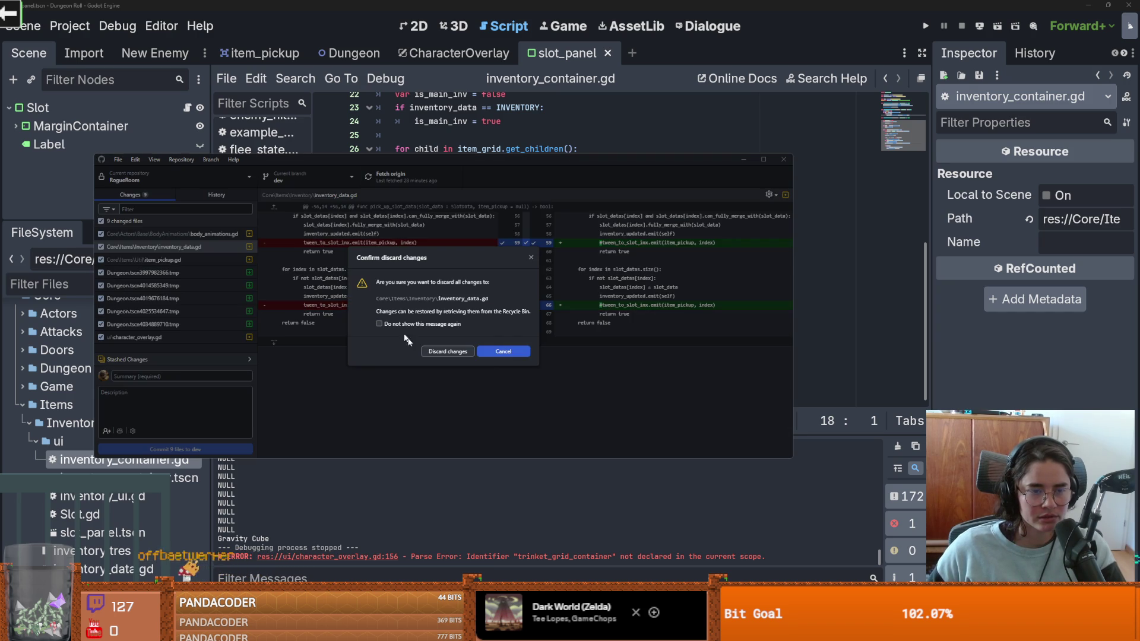
pyautogui.click(442, 351)
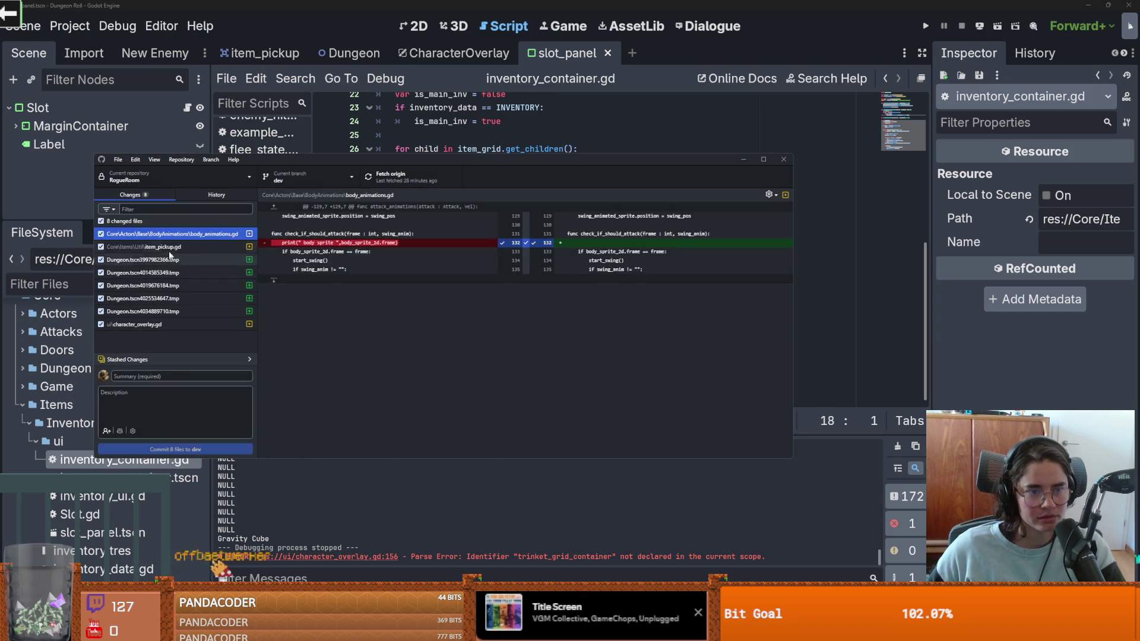
# Step: Discard the item_pickup.gd changes too, then return to Godot's Slot.gd script
pyautogui.rightClick(171, 252)
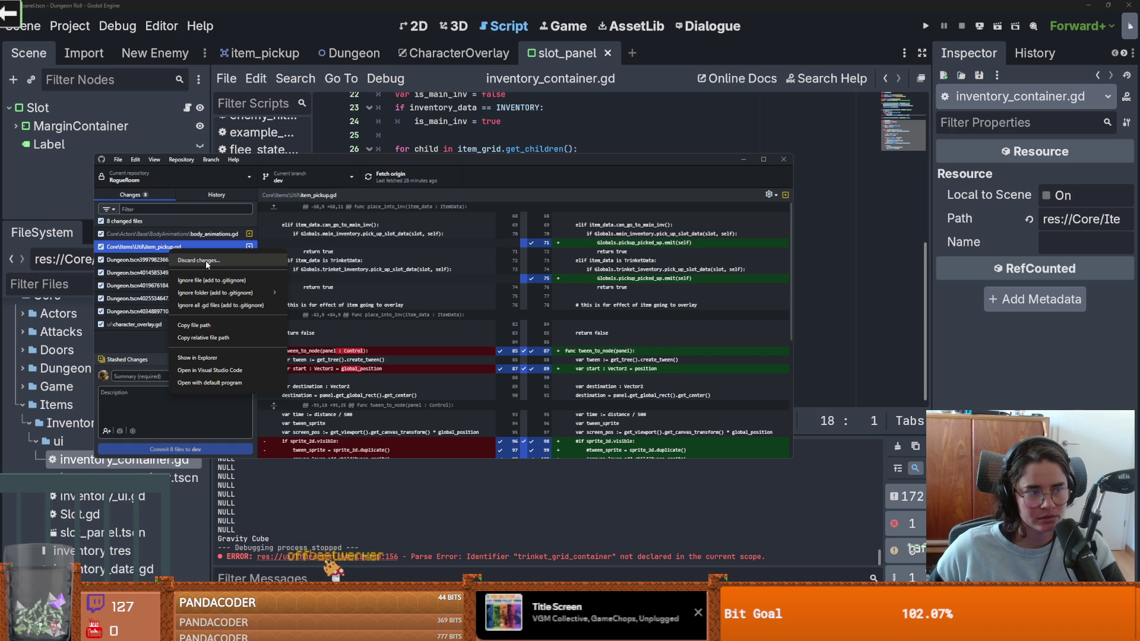
pyautogui.click(200, 261)
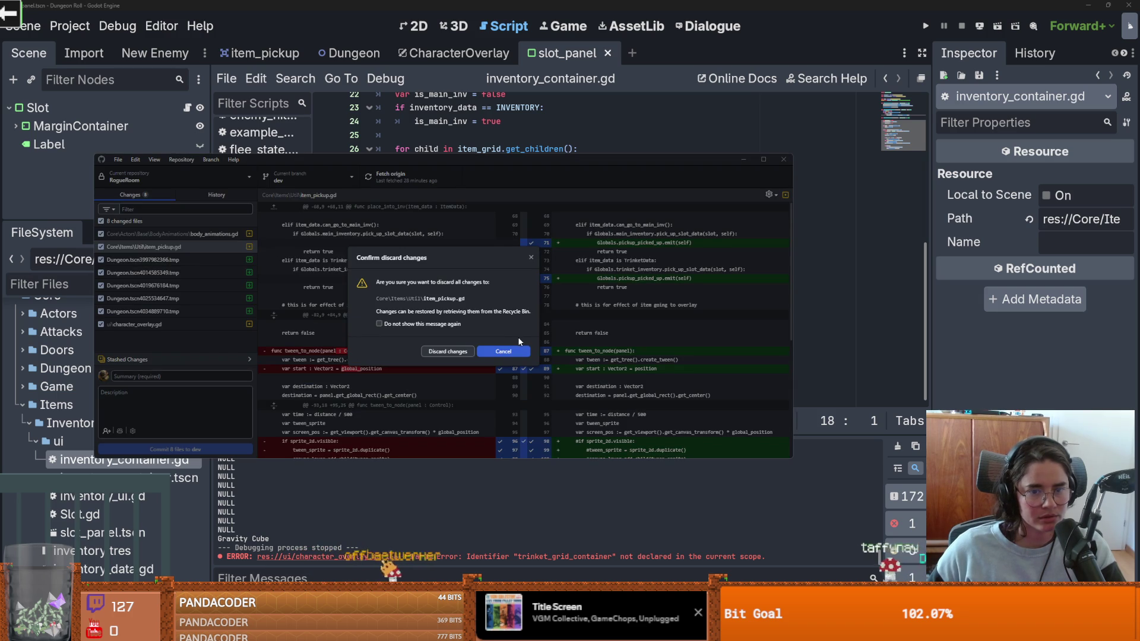
pyautogui.click(452, 353)
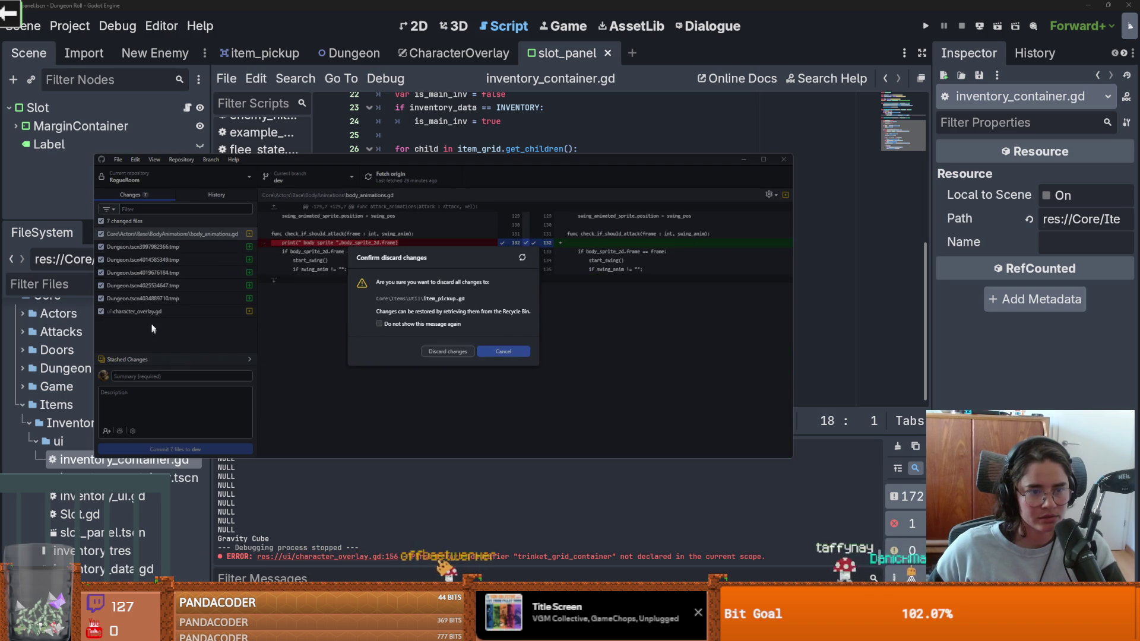
pyautogui.click(151, 312)
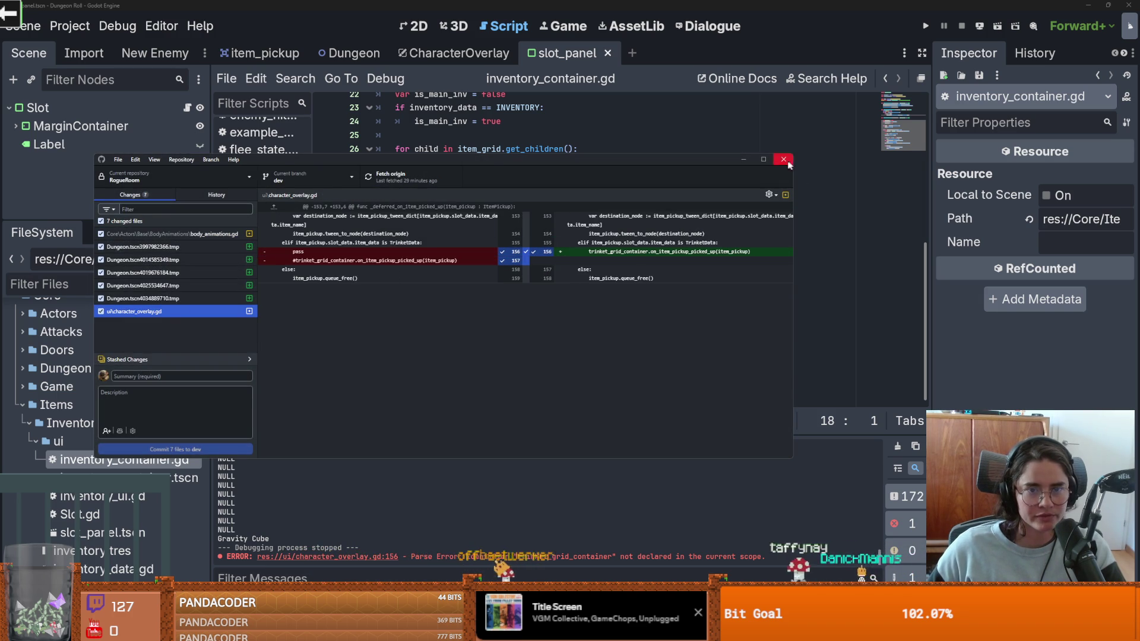
pyautogui.hotkey('alt', 'Tab')
pyautogui.click(187, 107)
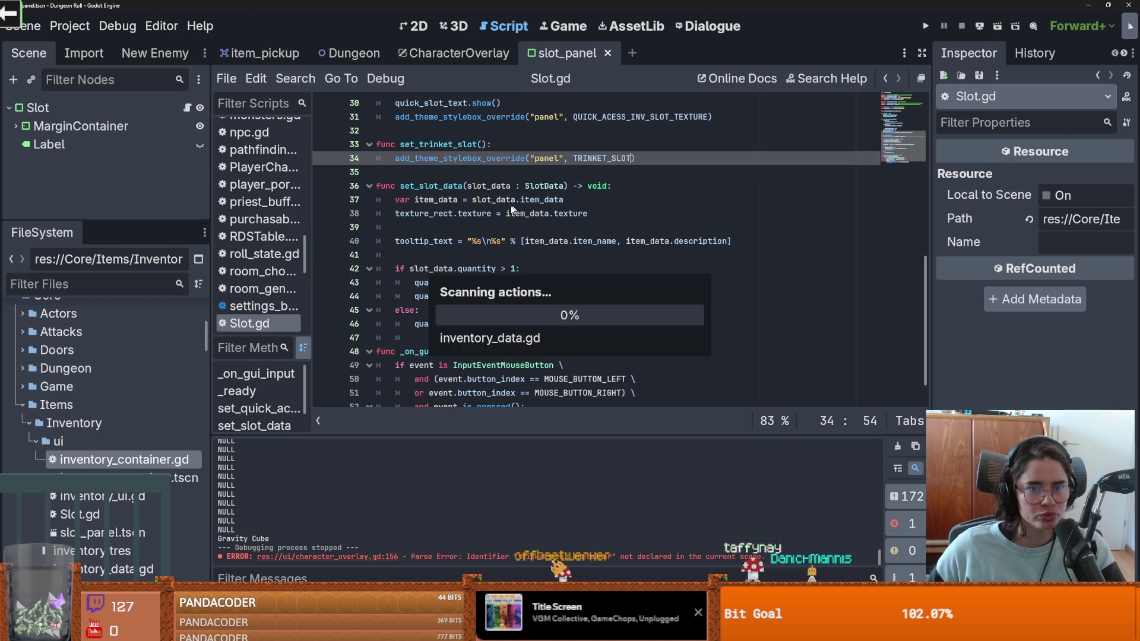
# Step: In the CharacterOverlay script, pass true to the tween_to_node call on line 154
pyautogui.click(434, 51)
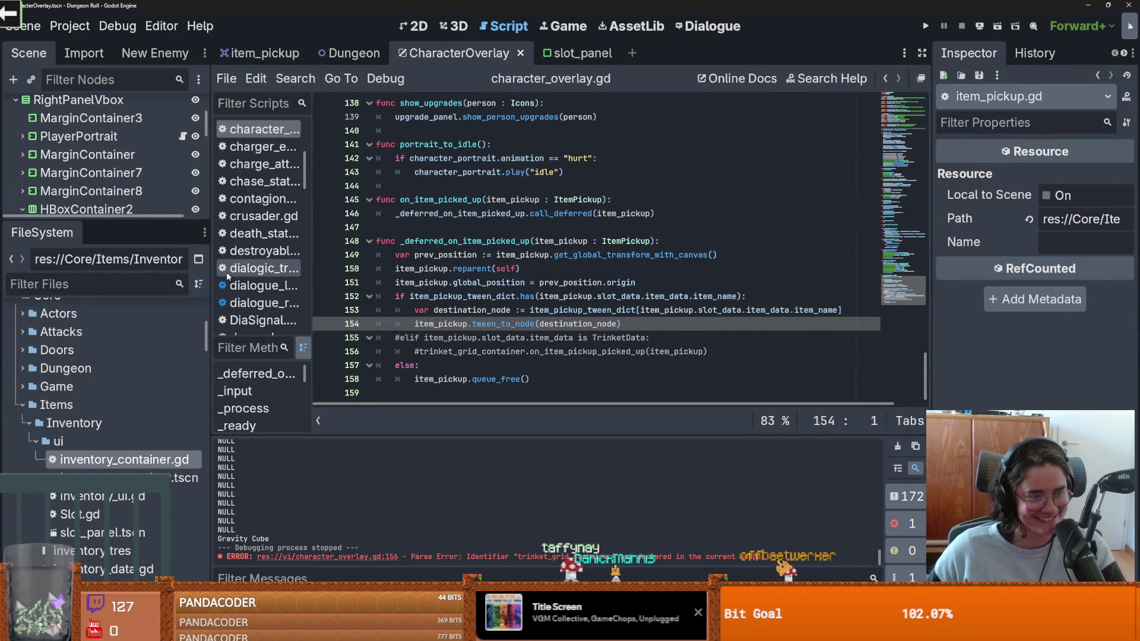
pyautogui.doubleClick(433, 324)
pyautogui.doubleClick(558, 324)
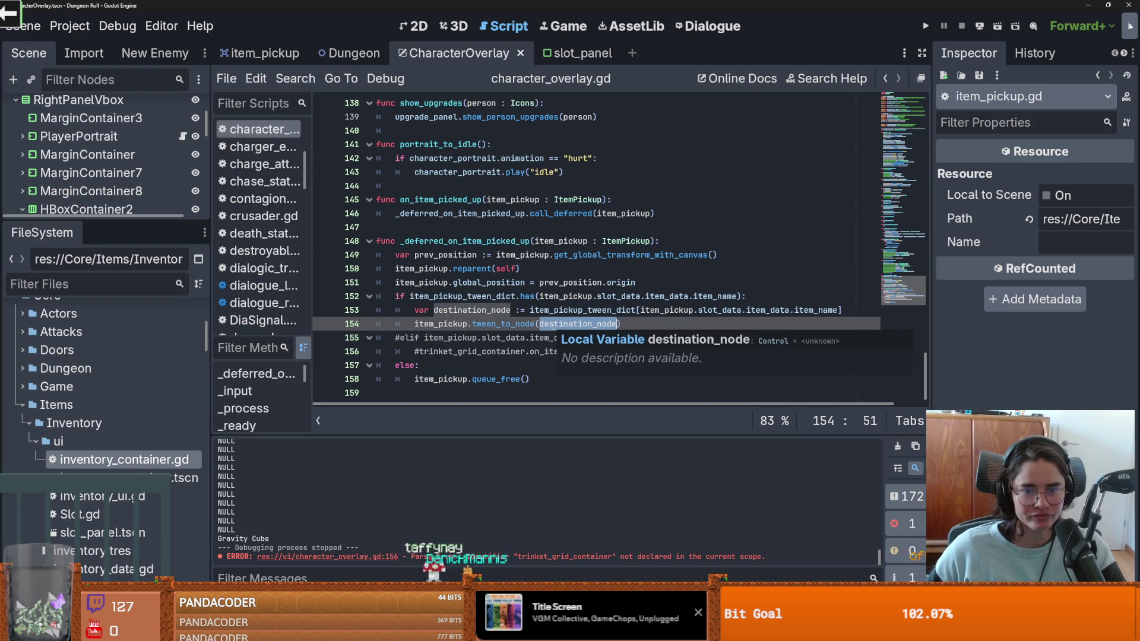
pyautogui.click(569, 323)
pyautogui.write(', true')
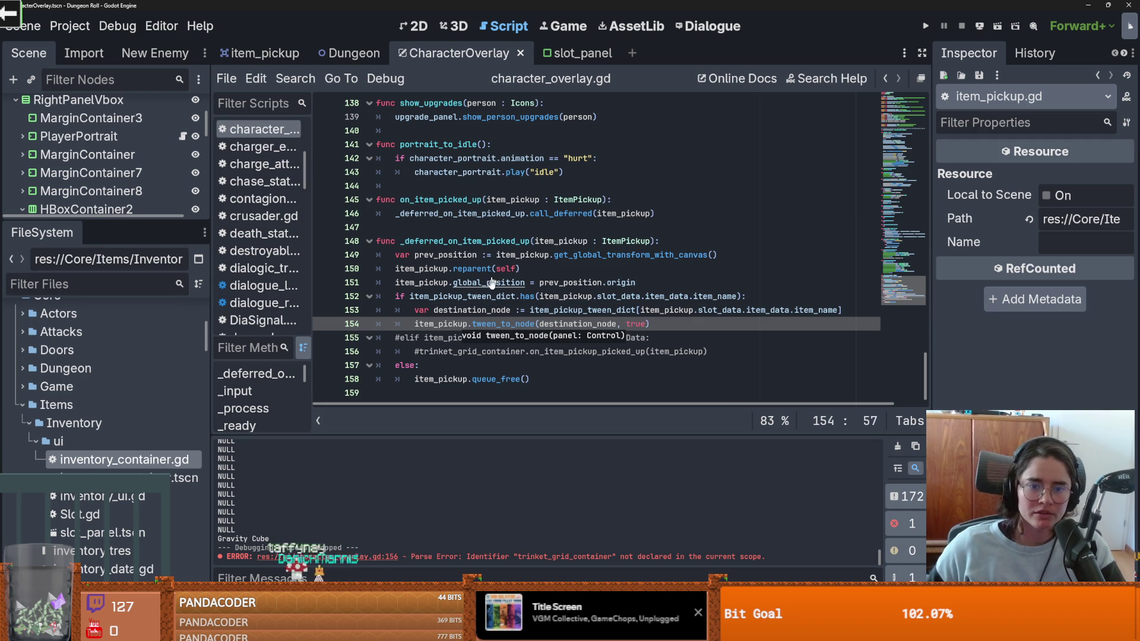
# Step: Add an is_incremental parameter to tween_to_node's definition in item_pickup.gd
pyautogui.keyDown('ctrl'); pyautogui.click(497, 326); pyautogui.keyUp('ctrl')
pyautogui.write(', is')
pyautogui.press('BackSpace')
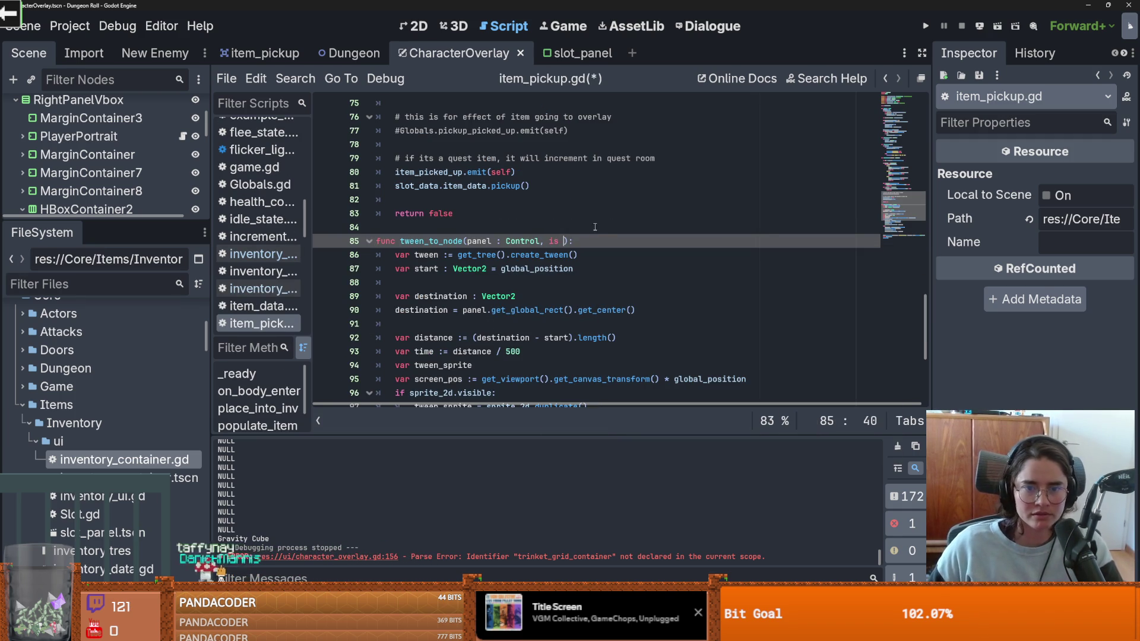
pyautogui.scroll(7, 597, 224)
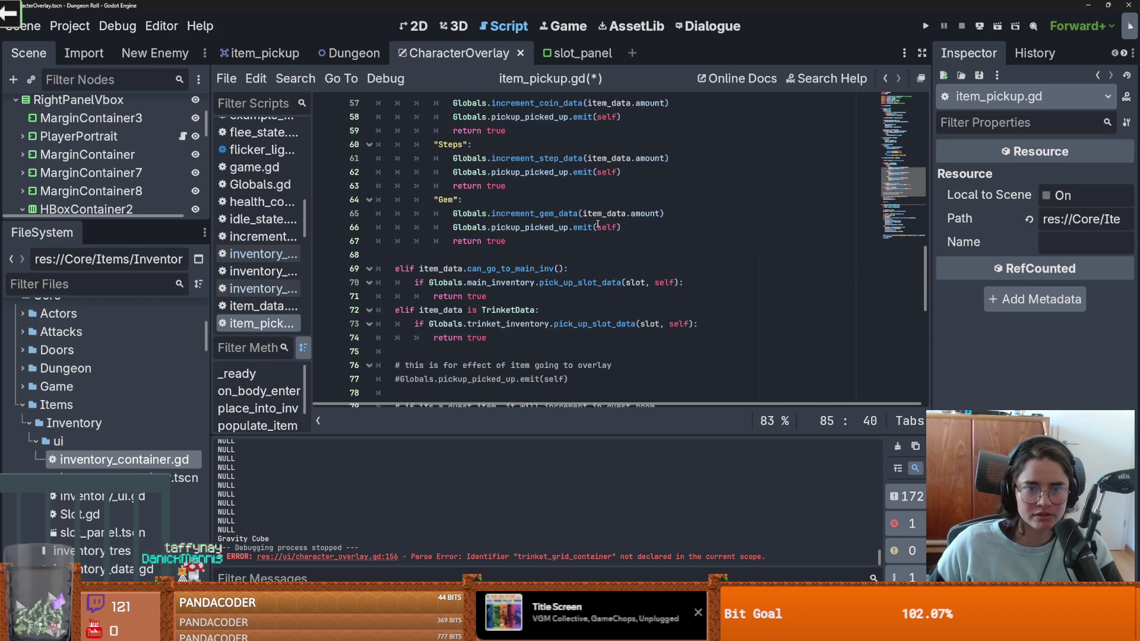
pyautogui.scroll(-8, 598, 232)
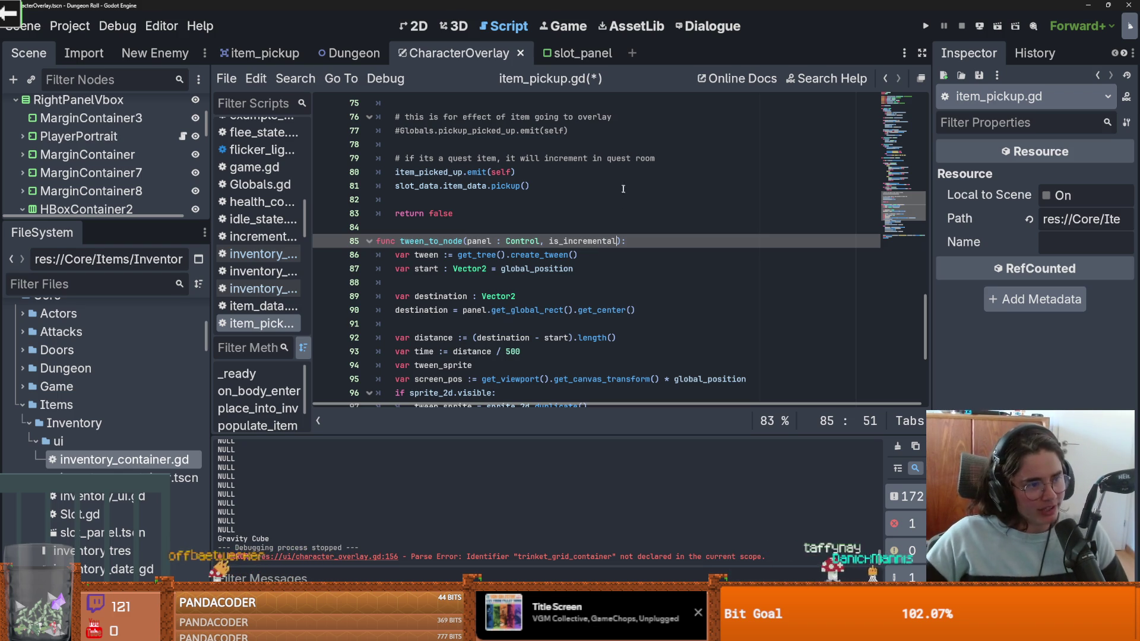
pyautogui.click(597, 232)
# Step: Save item_pickup.gd with Ctrl+S
pyautogui.hotkey('ctrl', 's')
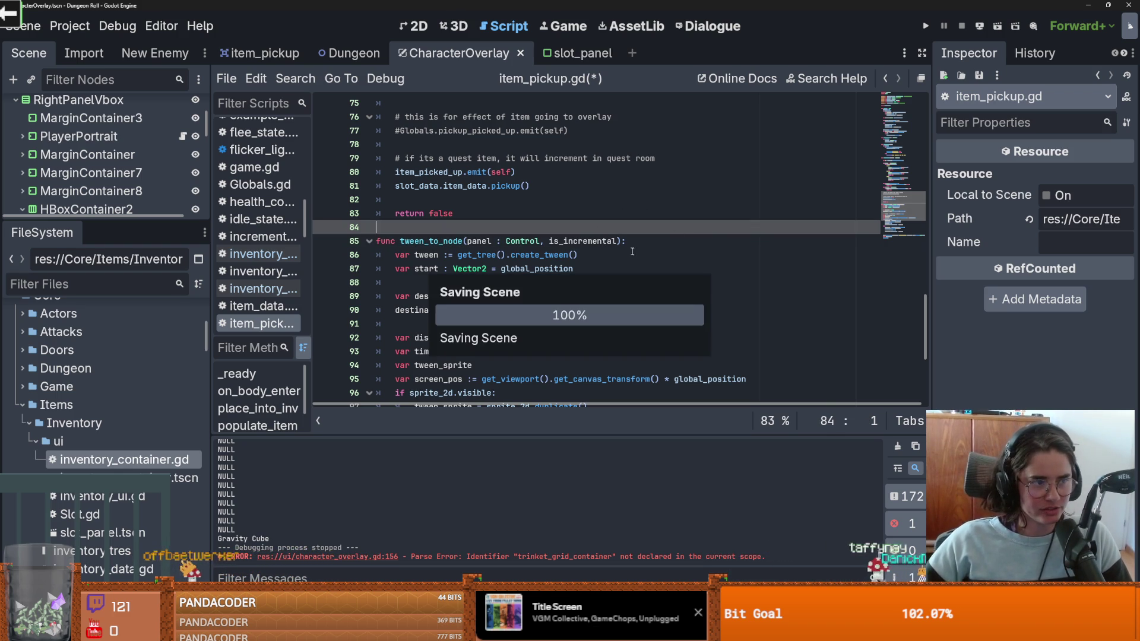
pyautogui.click(617, 279)
pyautogui.hotkey('ctrl', 's')
pyautogui.scroll(-1, 588, 291)
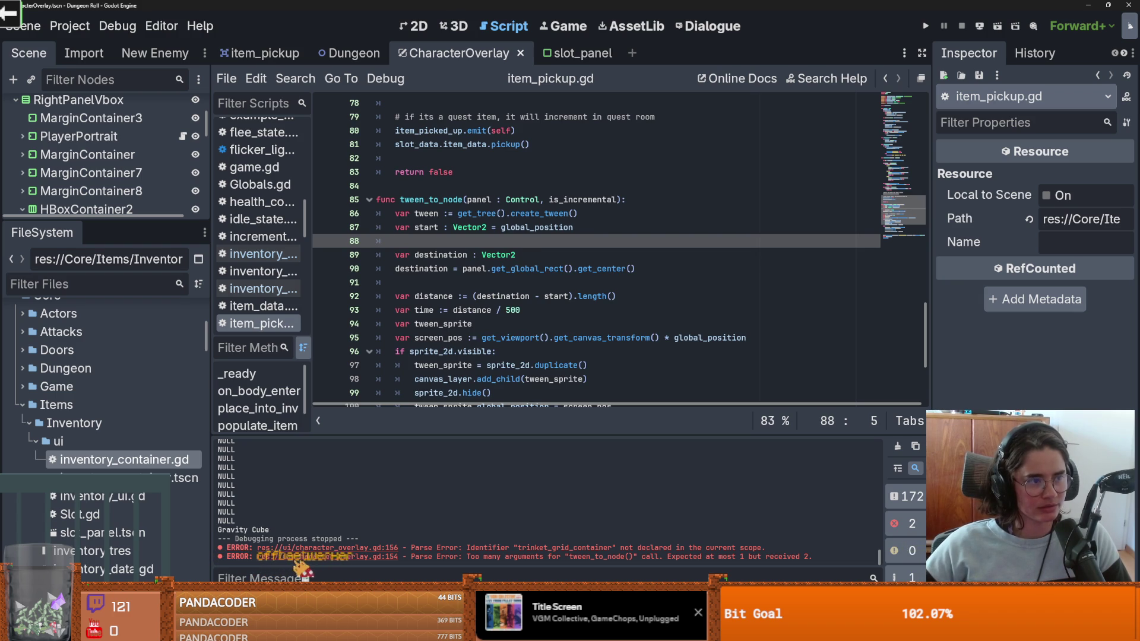
pyautogui.click(536, 314)
pyautogui.hotkey('ctrl', 's')
pyautogui.scroll(-1, 522, 306)
# Step: Delete the blank line 107 before the tween_sprite tween_property call
pyautogui.click(500, 295)
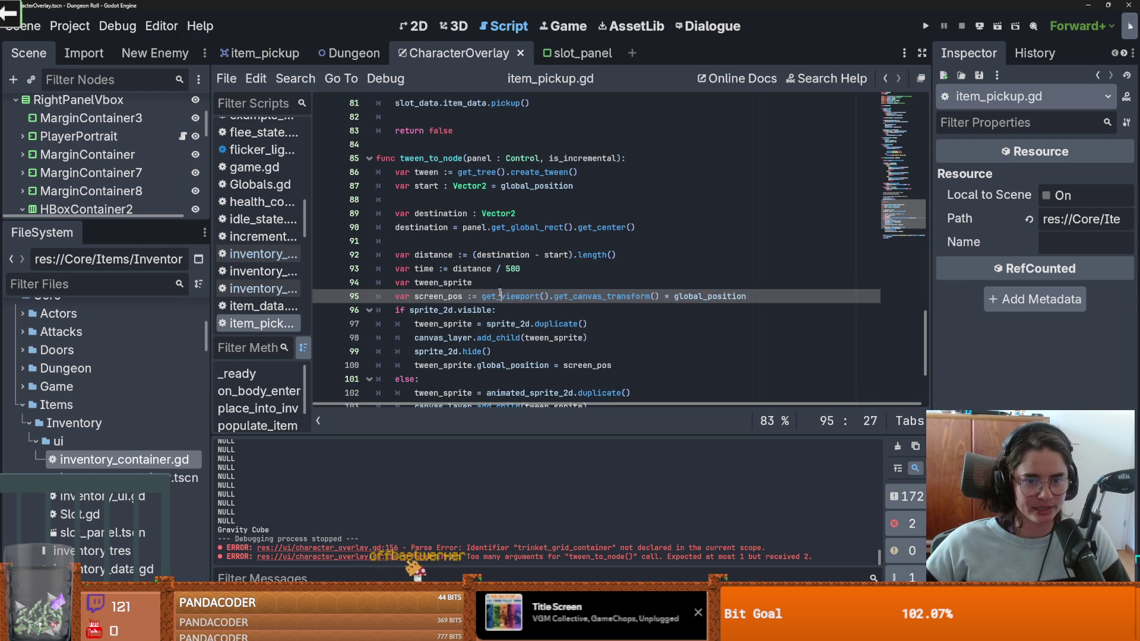
pyautogui.click(500, 288)
pyautogui.scroll(-3, 675, 292)
pyautogui.scroll(3, 675, 292)
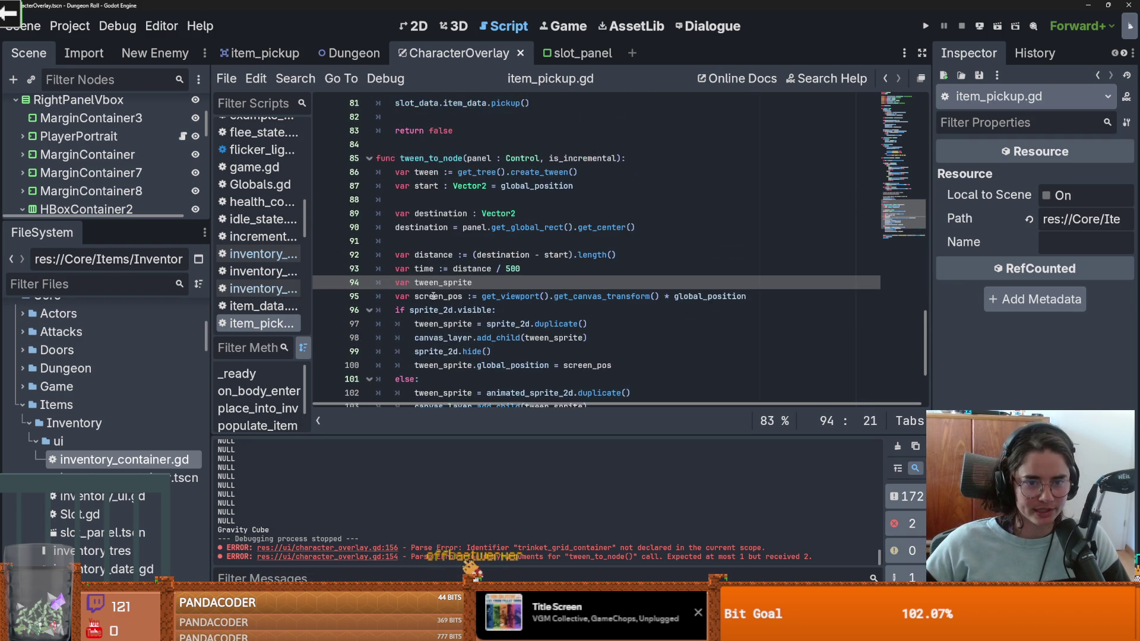
pyautogui.scroll(-1, 535, 297)
pyautogui.doubleClick(443, 324)
pyautogui.scroll(-2, 517, 339)
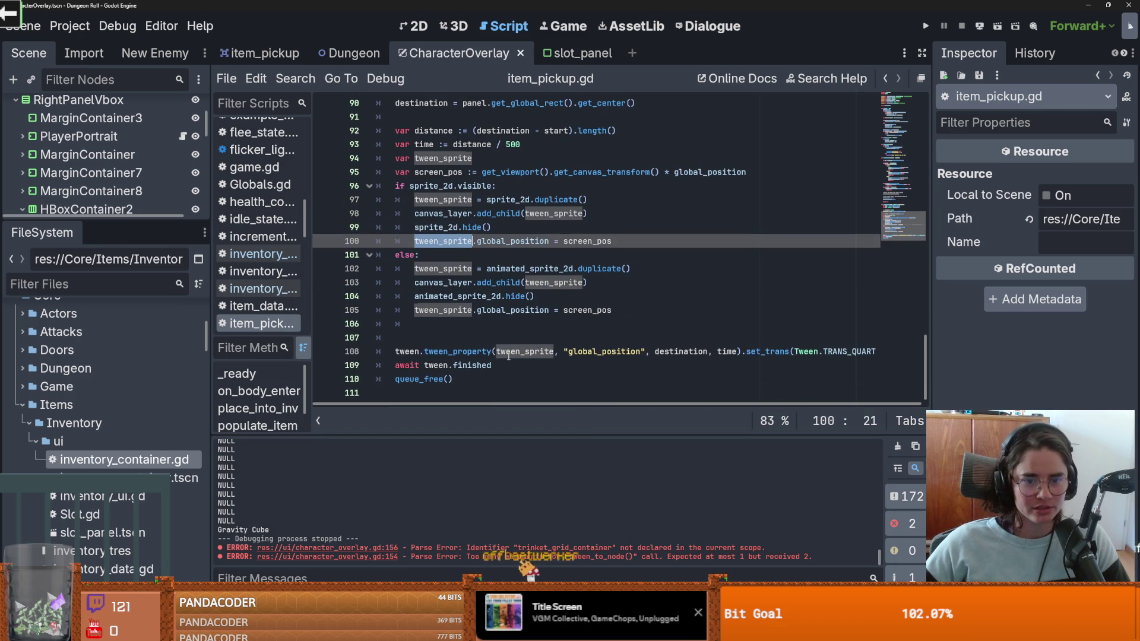
pyautogui.doubleClick(509, 354)
pyautogui.click(527, 334)
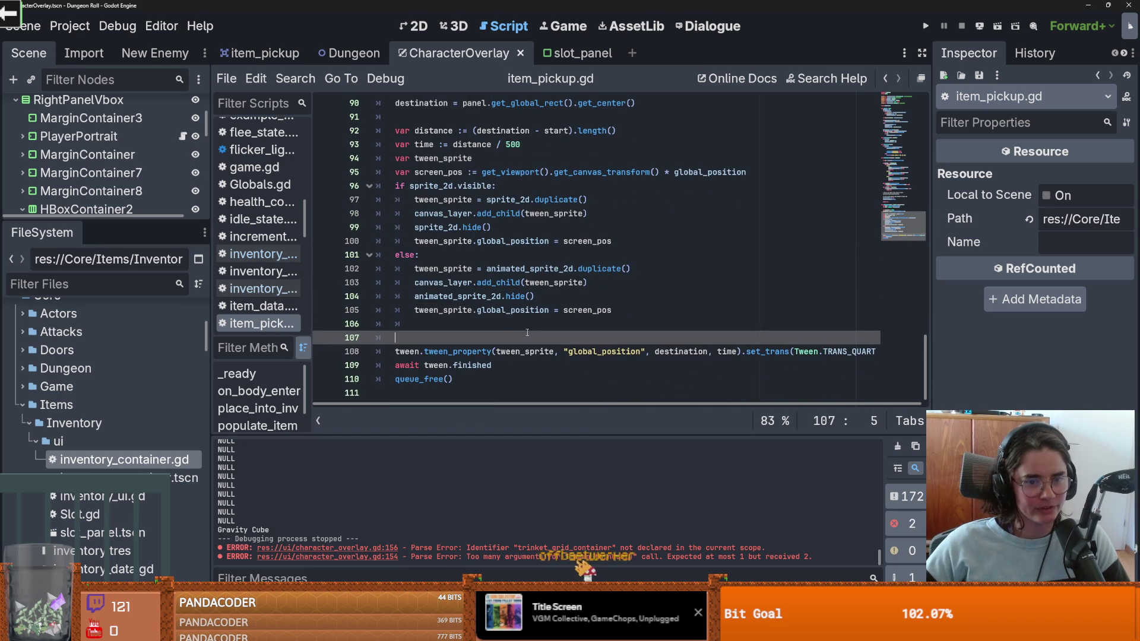
pyautogui.press('BackSpace')
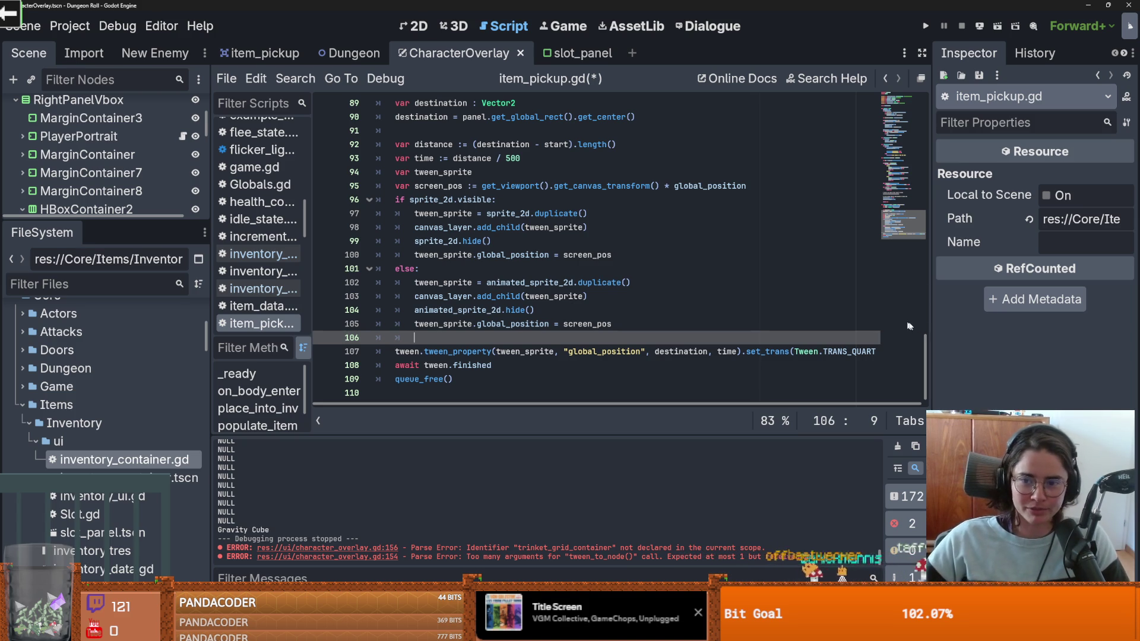
# Step: Widen the script editor and unindent line 106 by one level
pyautogui.moveTo(931, 322); pyautogui.dragTo(1014, 322)
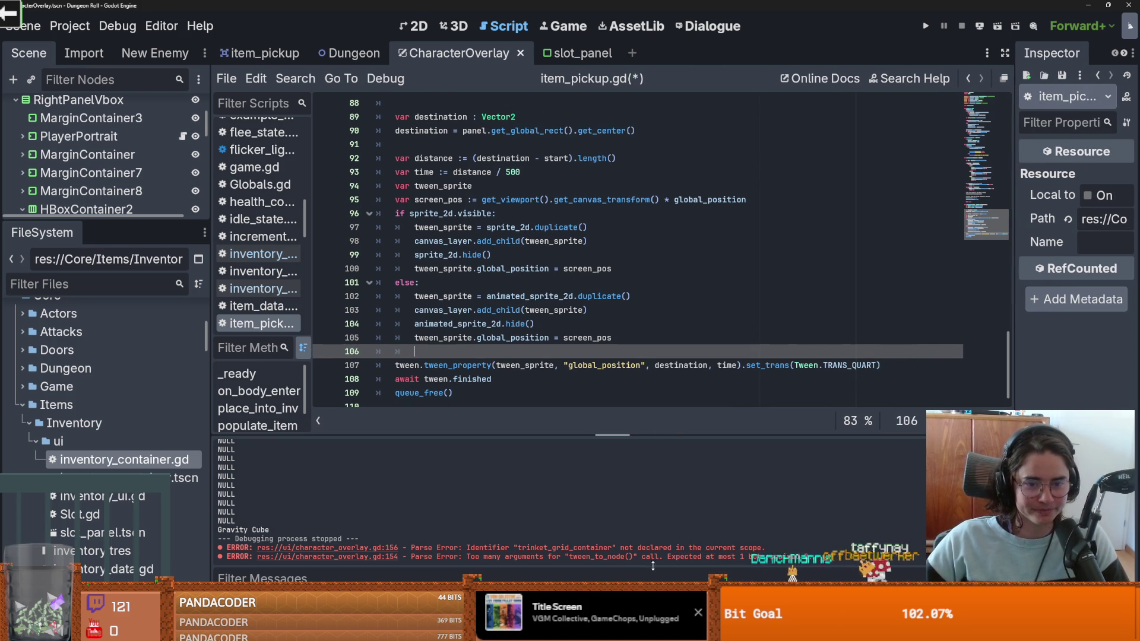
pyautogui.scroll(-1, 446, 339)
pyautogui.press('BackSpace')
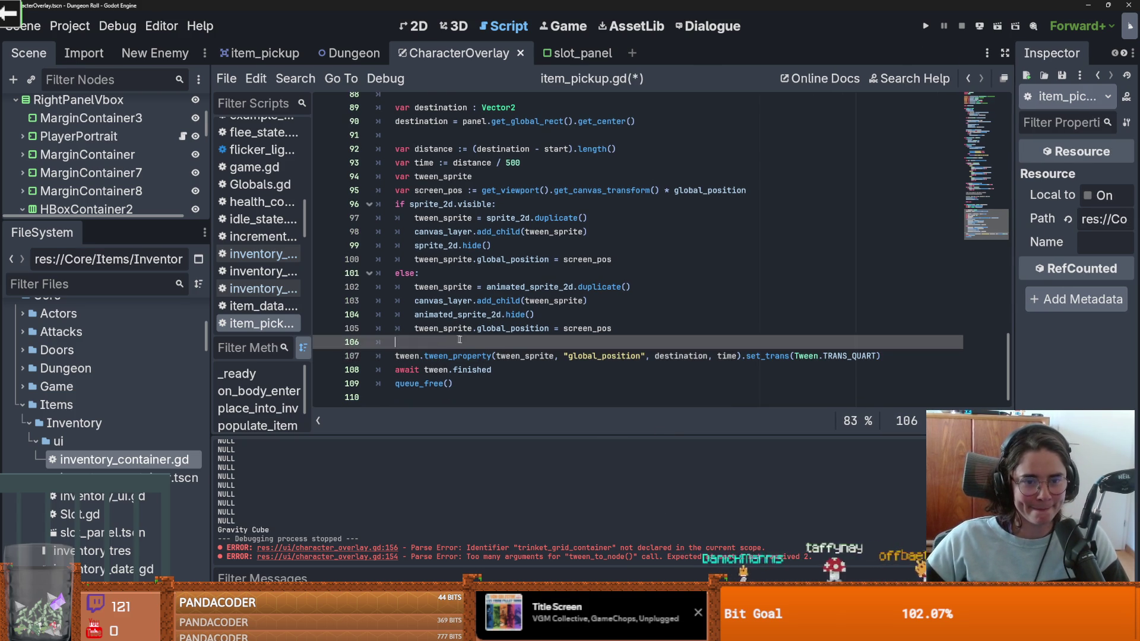
pyautogui.scroll(2, 446, 339)
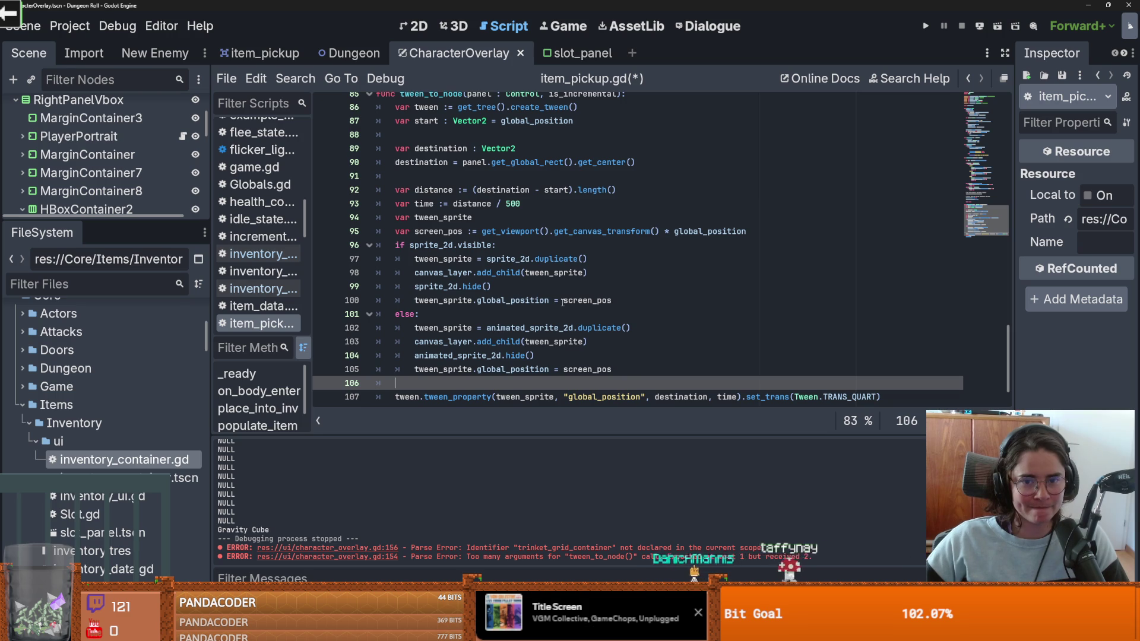
pyautogui.scroll(-1, 494, 284)
pyautogui.scroll(1, 494, 284)
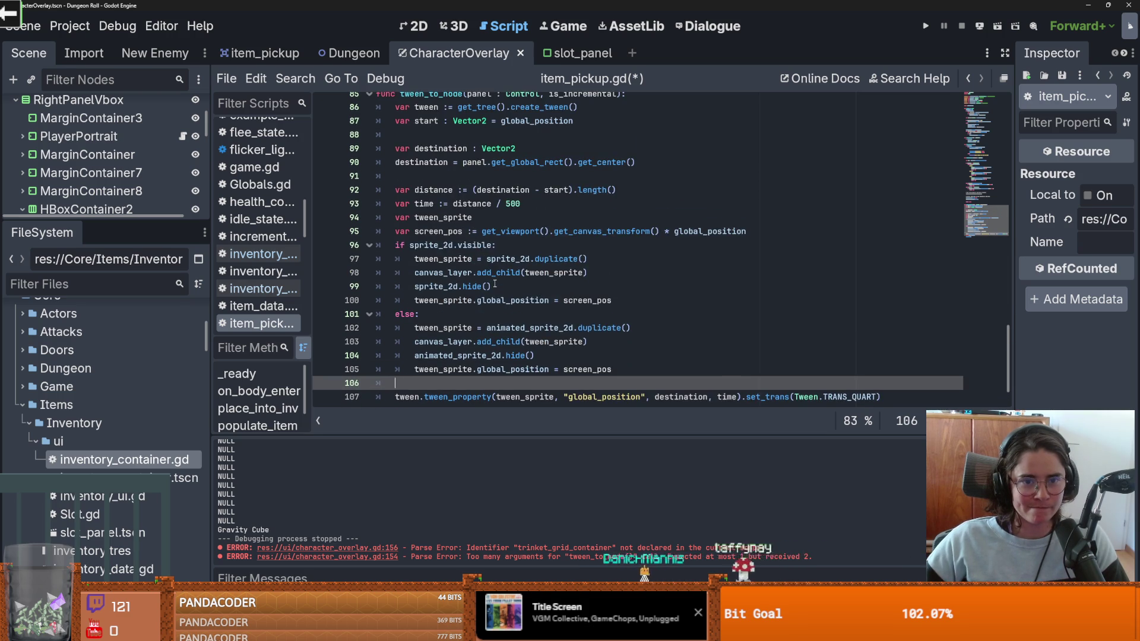
pyautogui.scroll(1, 495, 284)
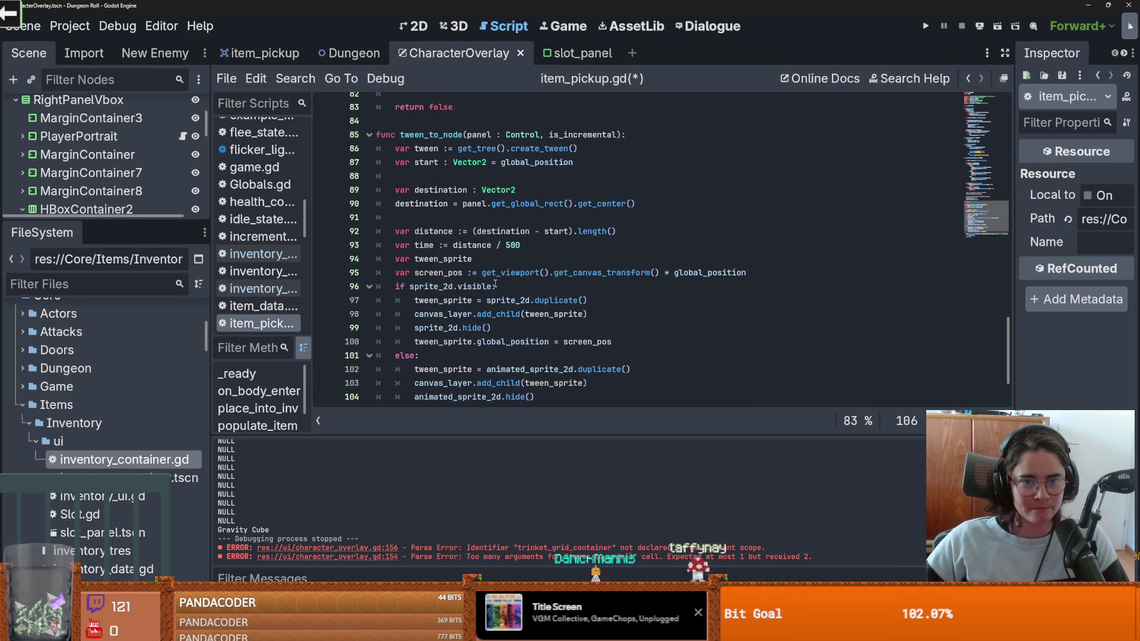
pyautogui.scroll(-1, 495, 284)
pyautogui.scroll(1, 496, 283)
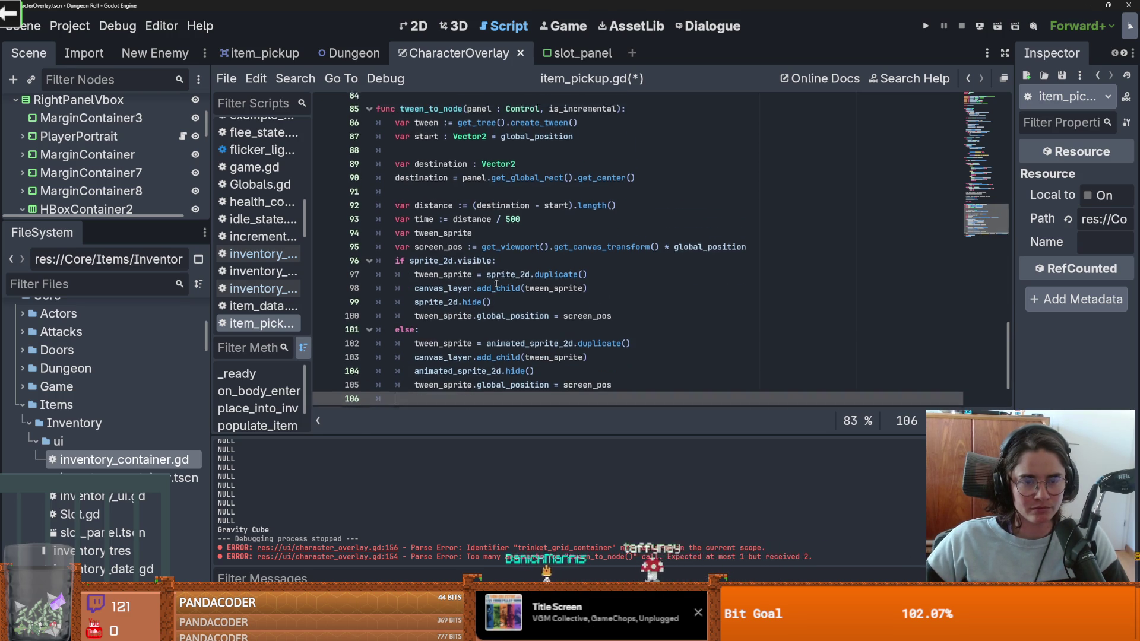
pyautogui.scroll(1, 497, 284)
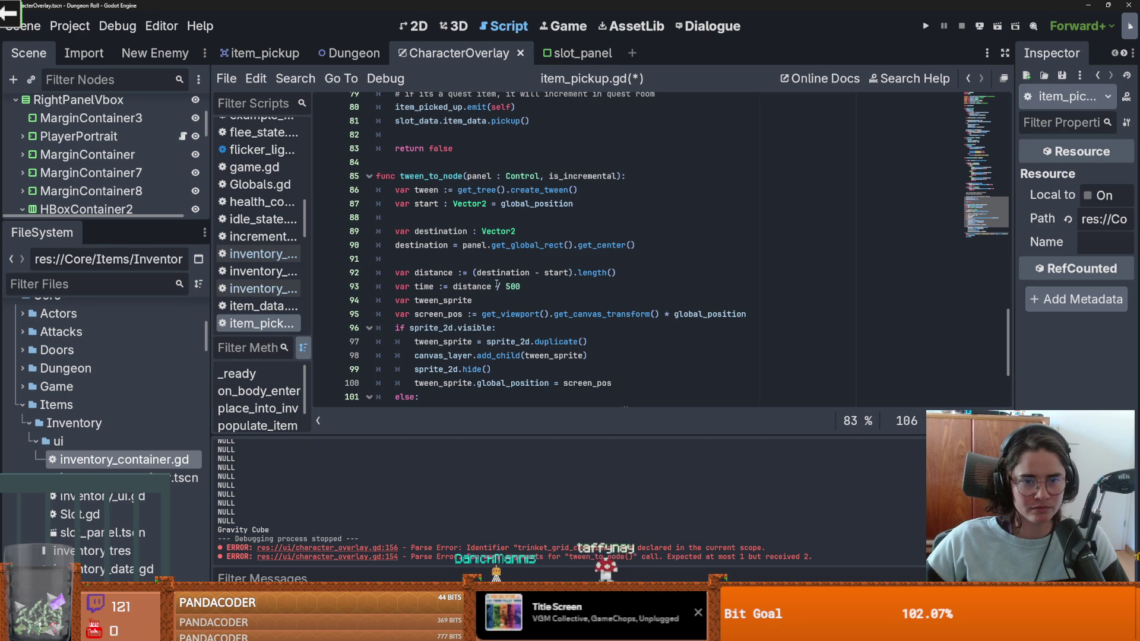
pyautogui.scroll(-3, 497, 285)
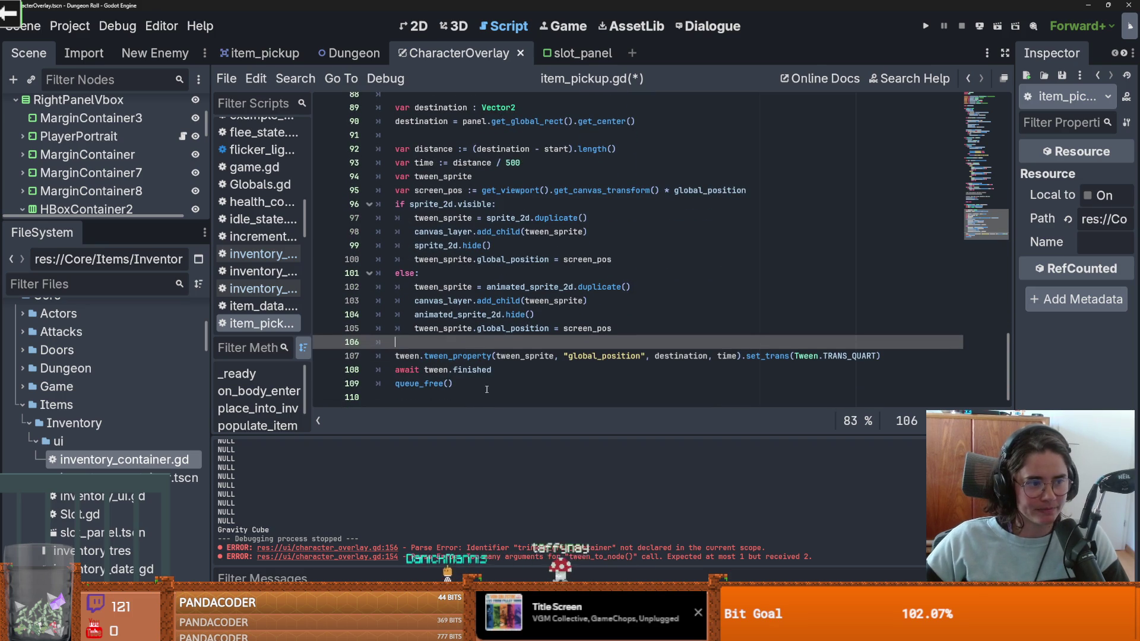
# Step: Review tween_to_node and select its whole signature line
pyautogui.moveTo(615, 328); pyautogui.dragTo(395, 245)
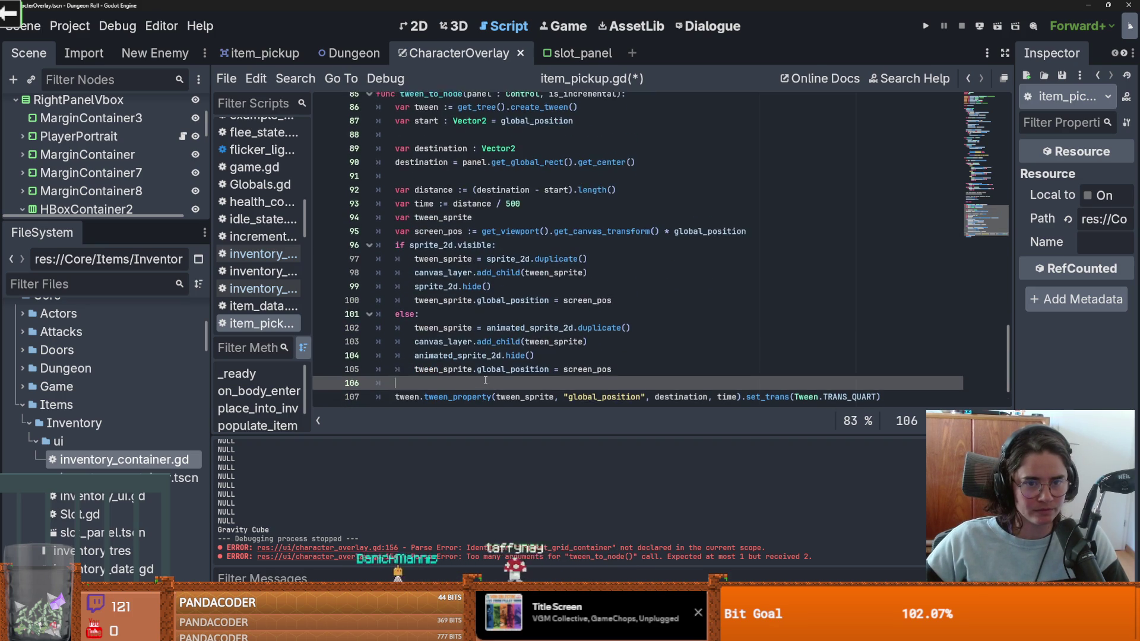
pyautogui.scroll(2, 389, 289)
pyautogui.scroll(2, 390, 290)
pyautogui.moveTo(390, 290); pyautogui.dragTo(425, 226)
pyautogui.click(454, 246)
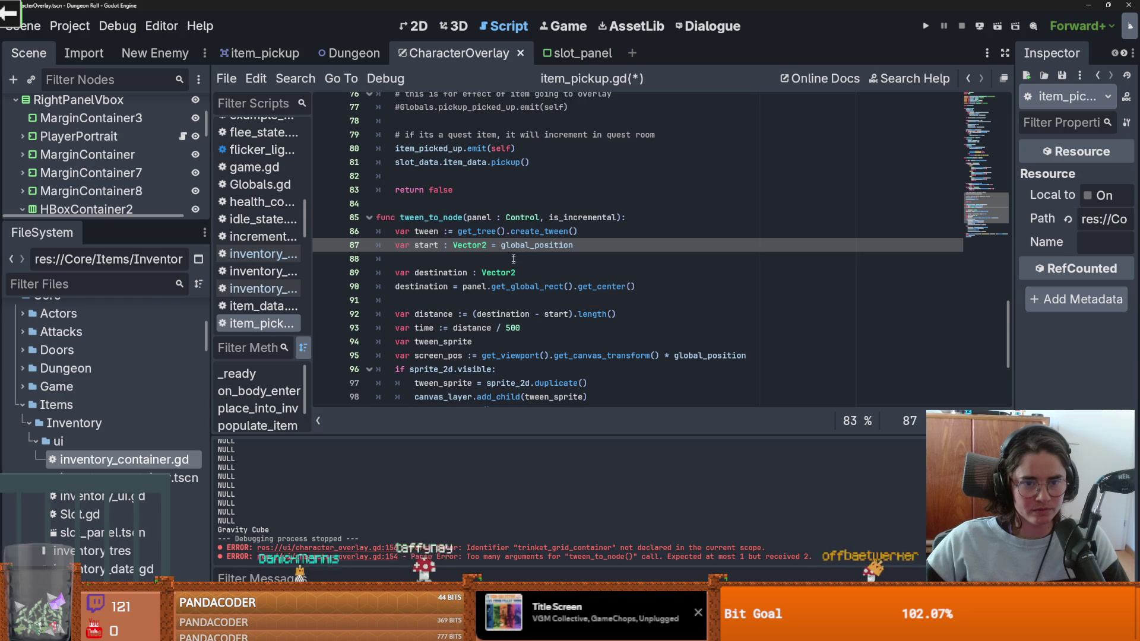
pyautogui.moveTo(637, 217); pyautogui.dragTo(343, 215)
pyautogui.hotkey('ctrl', 'c')
pyautogui.scroll(-3, 478, 288)
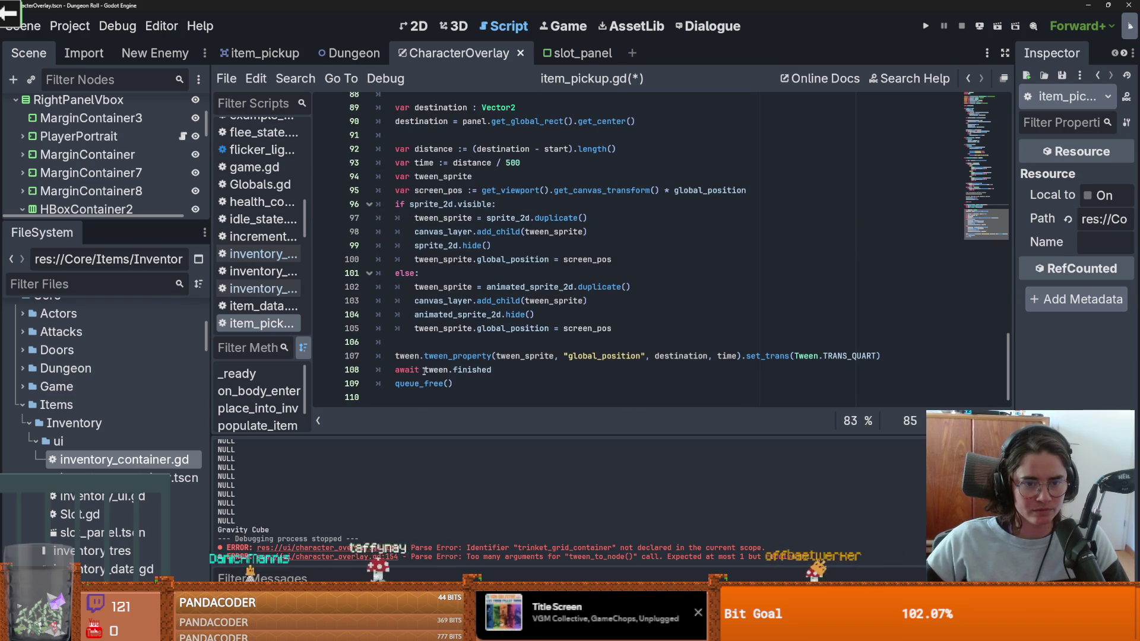
# Step: Paste the signature at the script's end as a new tween_to_node_incremental function stub and save
pyautogui.click(410, 393)
pyautogui.hotkey('ctrl', 'v')
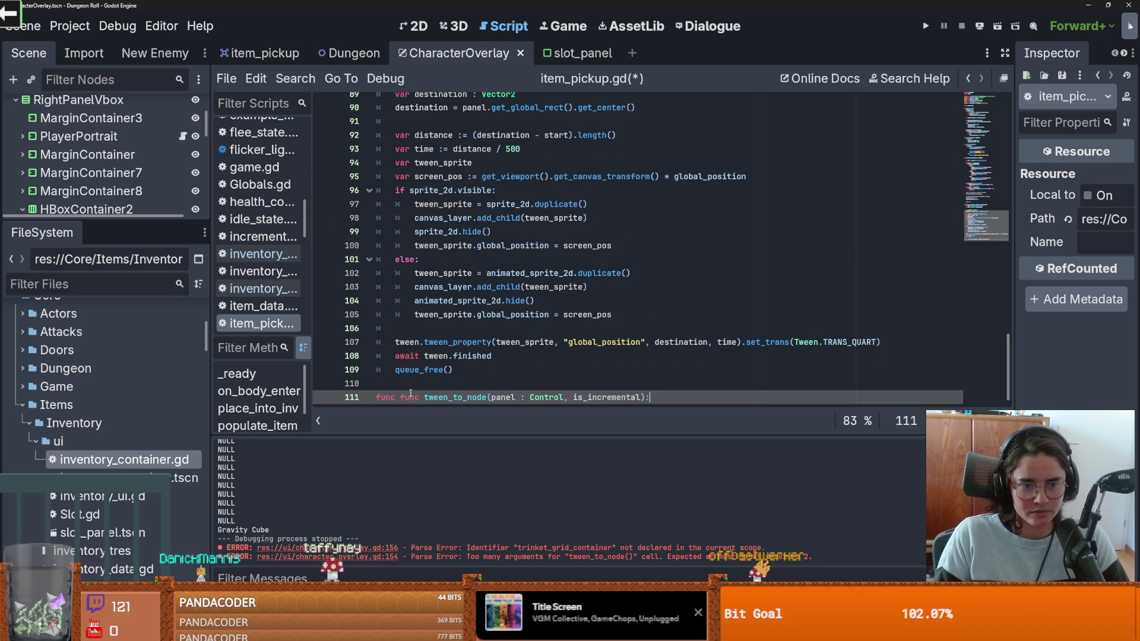
pyautogui.doubleClick(411, 399)
pyautogui.press('BackSpace')
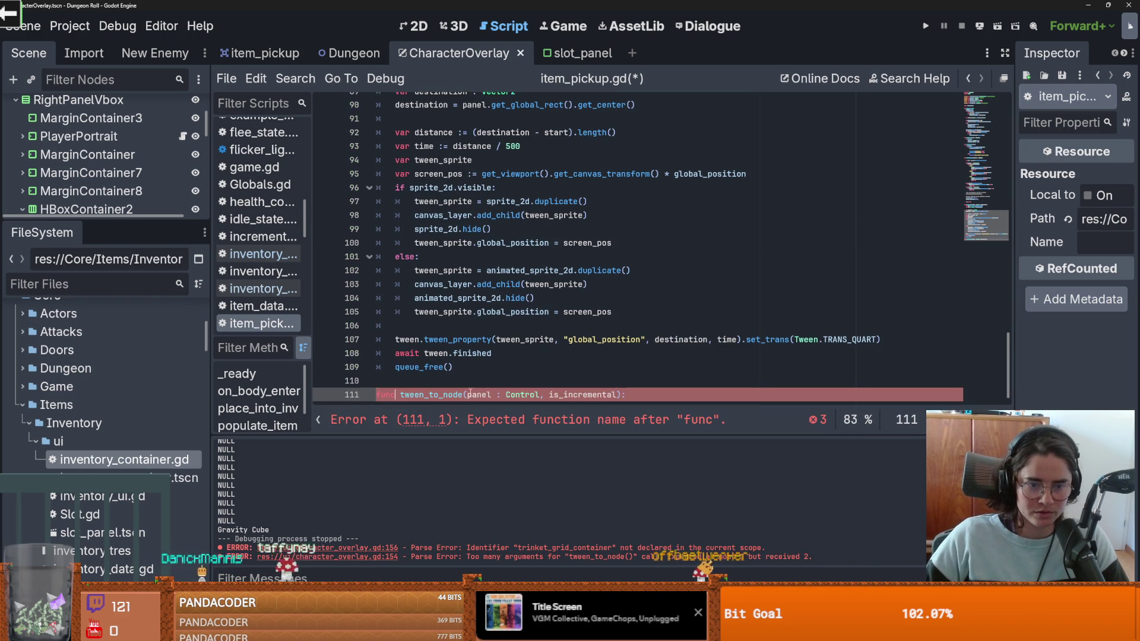
pyautogui.moveTo(380, 381); pyautogui.dragTo(464, 392)
pyautogui.click(463, 385)
pyautogui.write('_incremental')
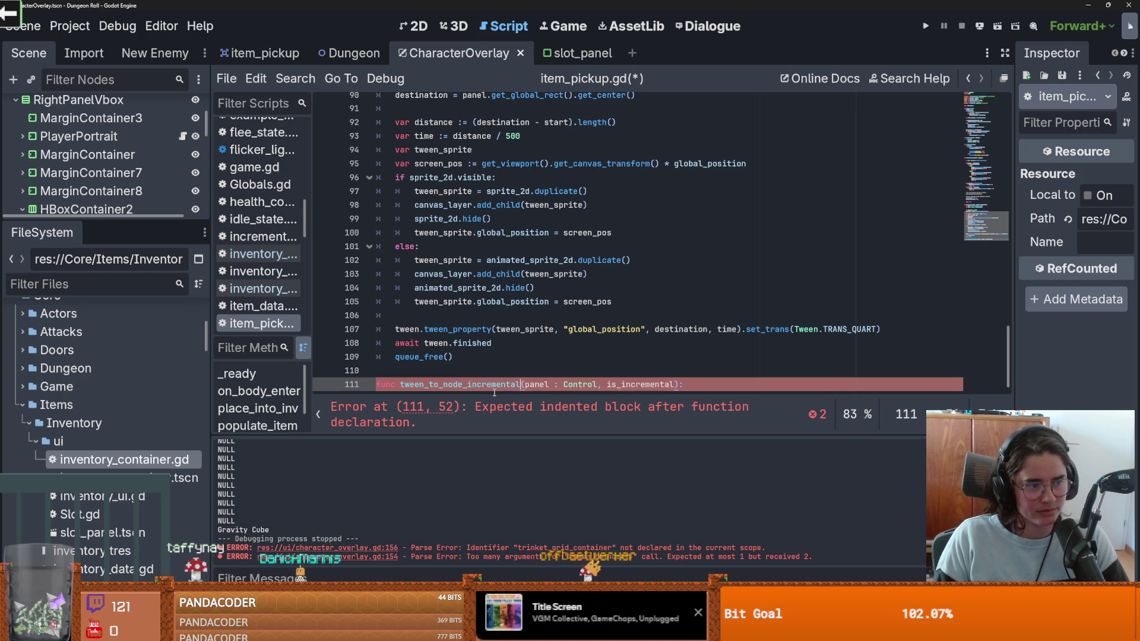
pyautogui.press('Return')
pyautogui.hotkey('ctrl', 's')
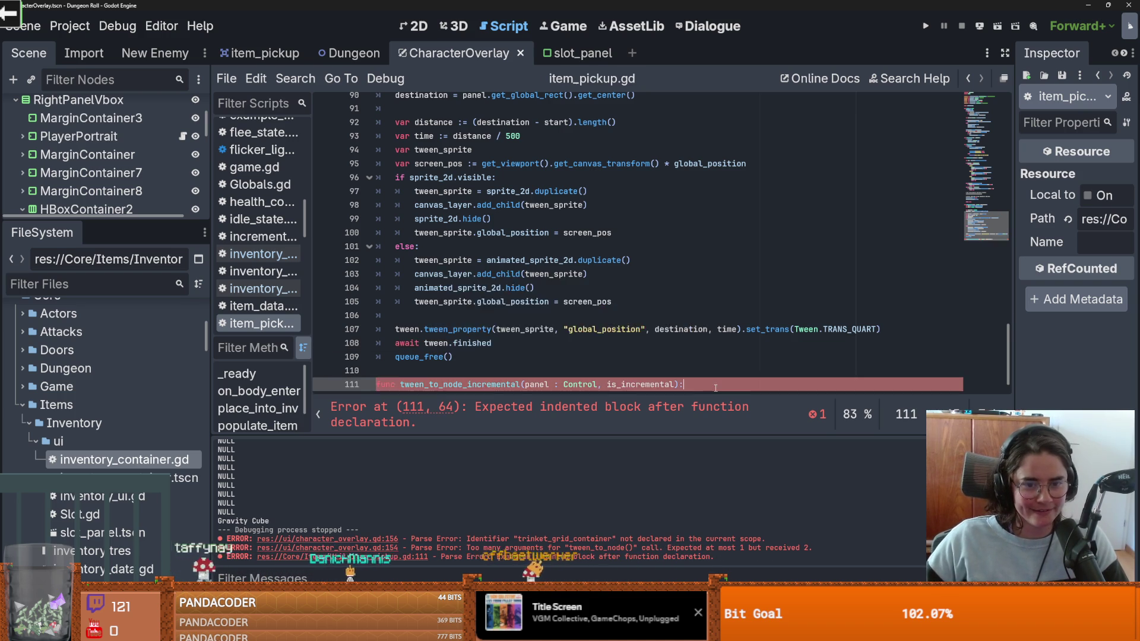
pyautogui.write('pass')
pyautogui.hotkey('ctrl', 's')
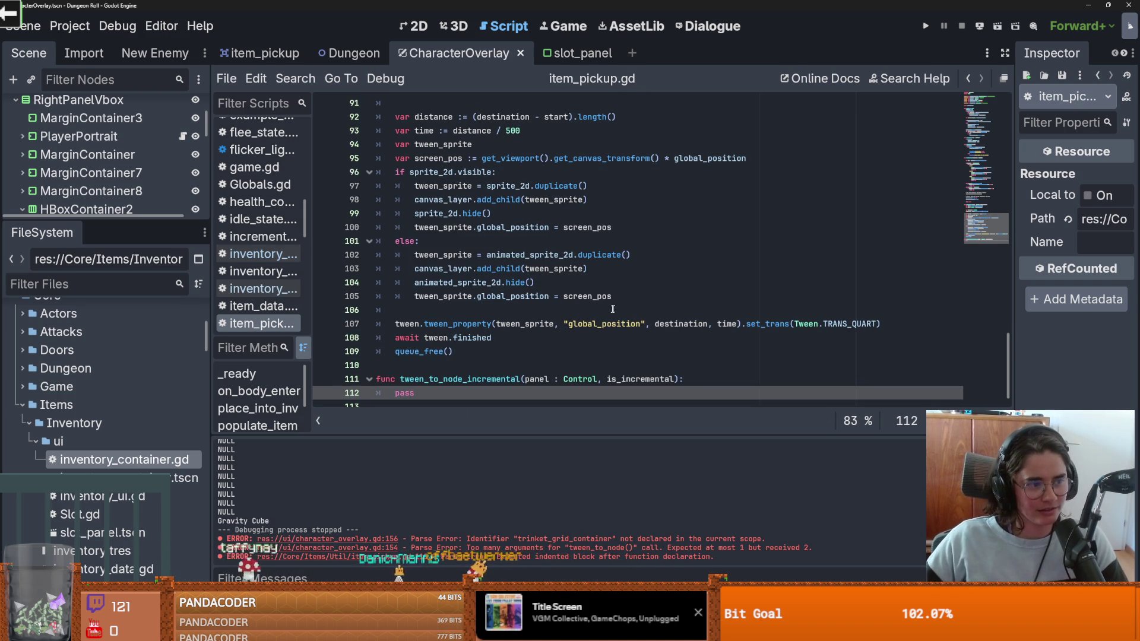
# Step: Undo the last edit and open tween_to_node with an 'if is_incremental:' branch
pyautogui.press('Up')
pyautogui.press('Up')
pyautogui.press('Down')
pyautogui.press('Up')
pyautogui.scroll(1, 531, 344)
pyautogui.hotkey('ctrl', 'z')
pyautogui.scroll(2, 531, 343)
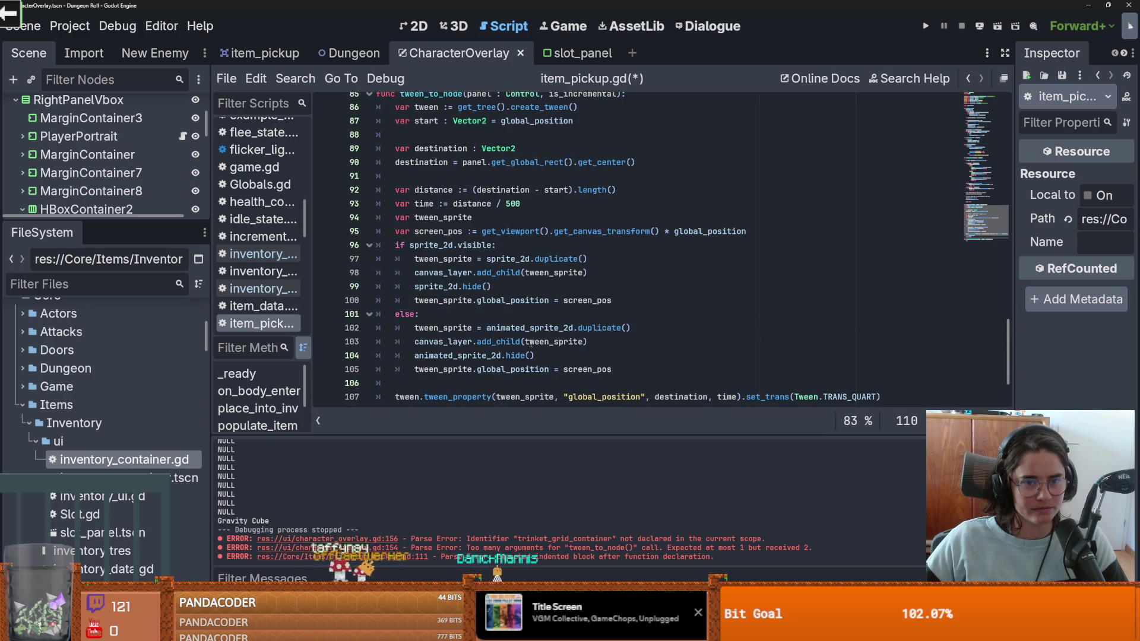
pyautogui.scroll(1, 530, 343)
pyautogui.click(654, 134)
pyautogui.press('Return')
pyautogui.write('is_incremental:')
pyautogui.press('Return')
# Step: Limit the new function to (panel : Control), call tween_to_node_incremental(panel) in the branch, and save
pyautogui.scroll(-4, 645, 296)
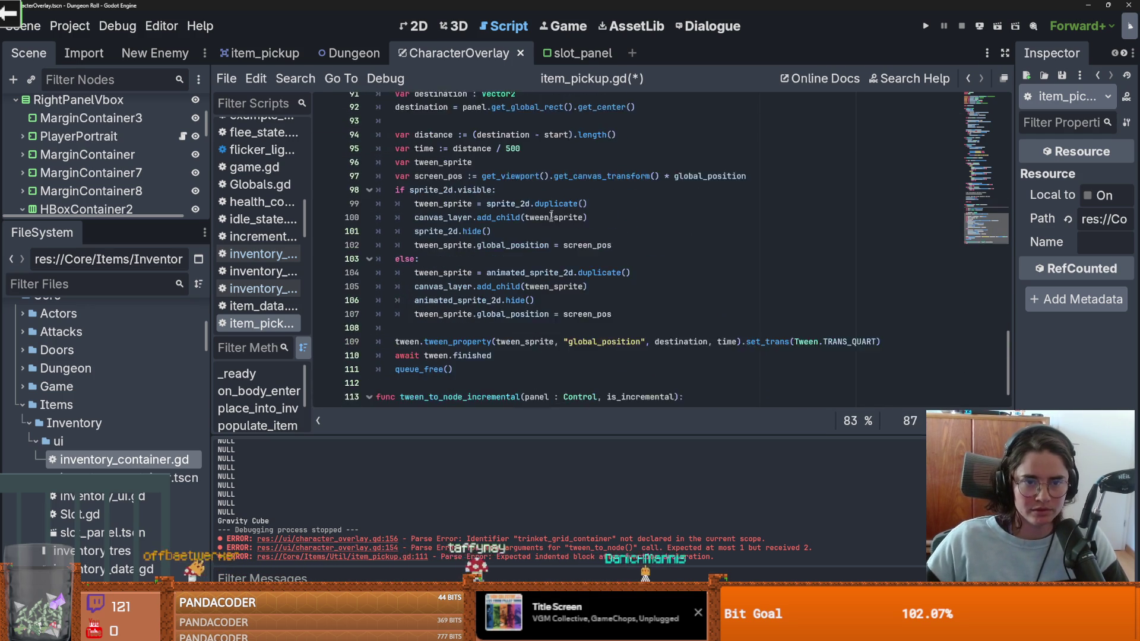
pyautogui.doubleClick(642, 379)
pyautogui.press('BackSpace')
pyautogui.press('BackSpace')
pyautogui.press('BackSpace')
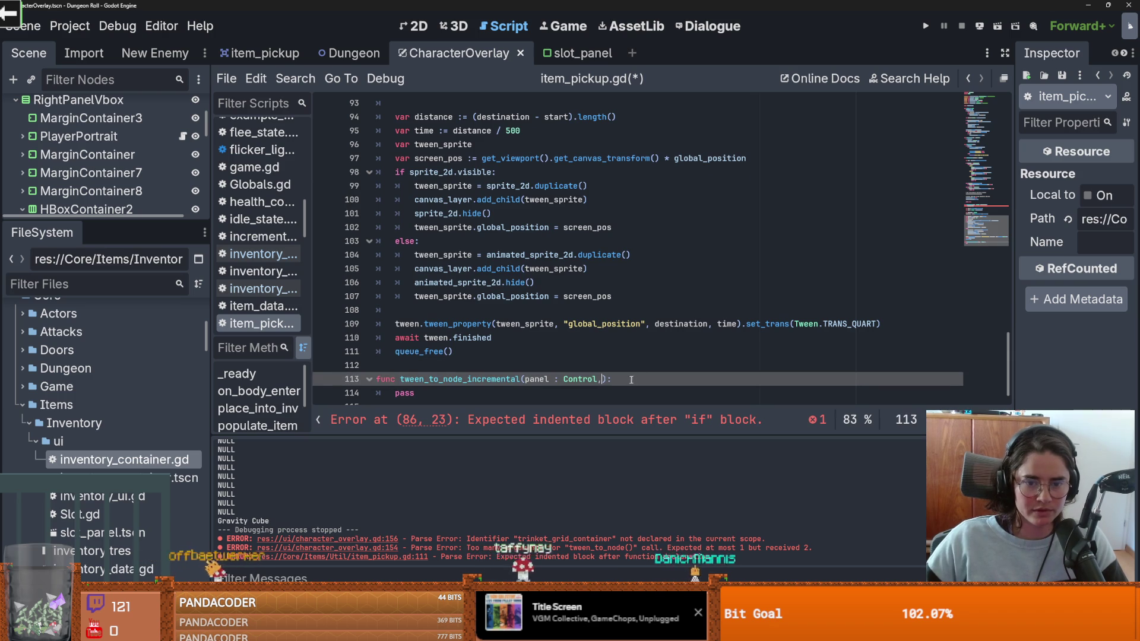
pyautogui.moveTo(603, 379); pyautogui.dragTo(399, 381)
pyautogui.hotkey('ctrl', 'c')
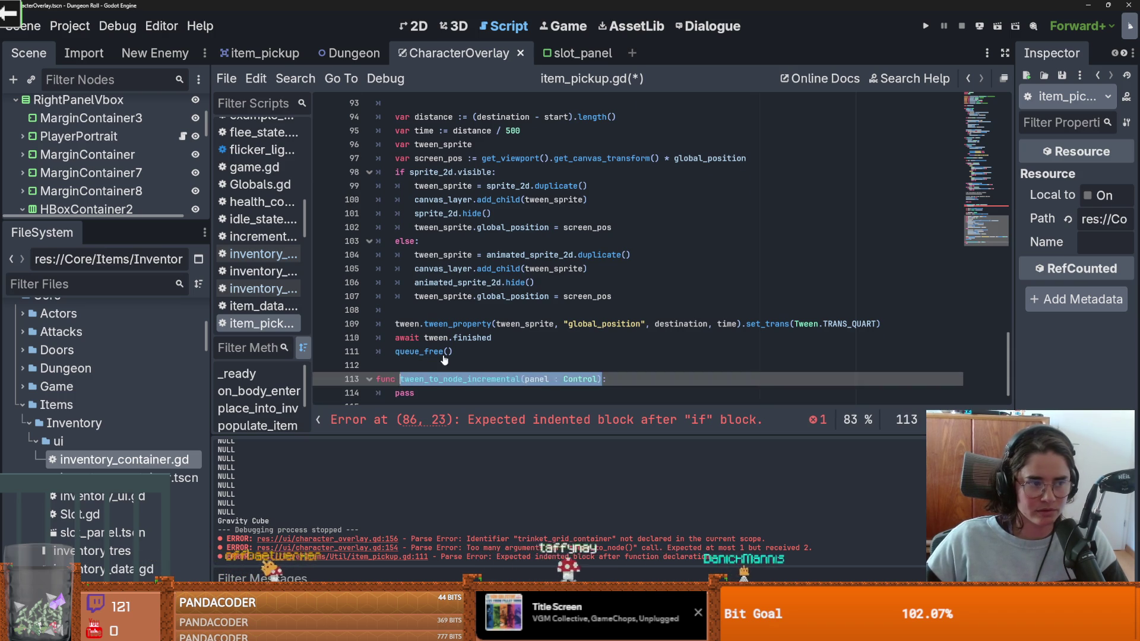
pyautogui.scroll(7, 463, 338)
pyautogui.click(527, 310)
pyautogui.hotkey('ctrl', 'v')
pyautogui.press('Left')
pyautogui.press('BackSpace')
pyautogui.press('BackSpace')
pyautogui.press('BackSpace')
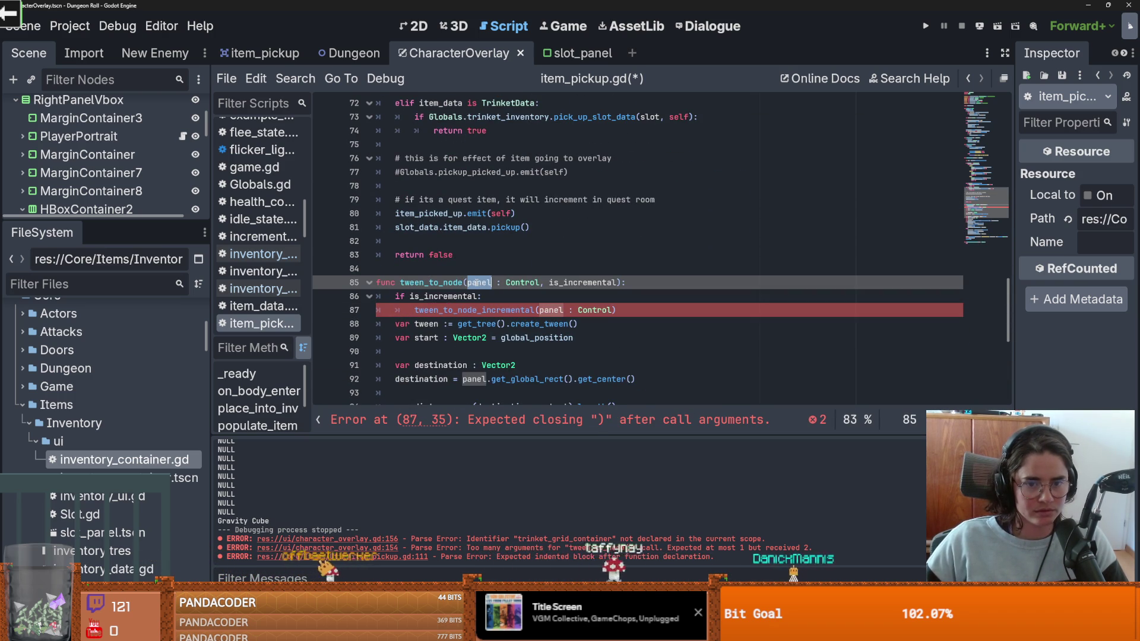
pyautogui.press('BackSpace')
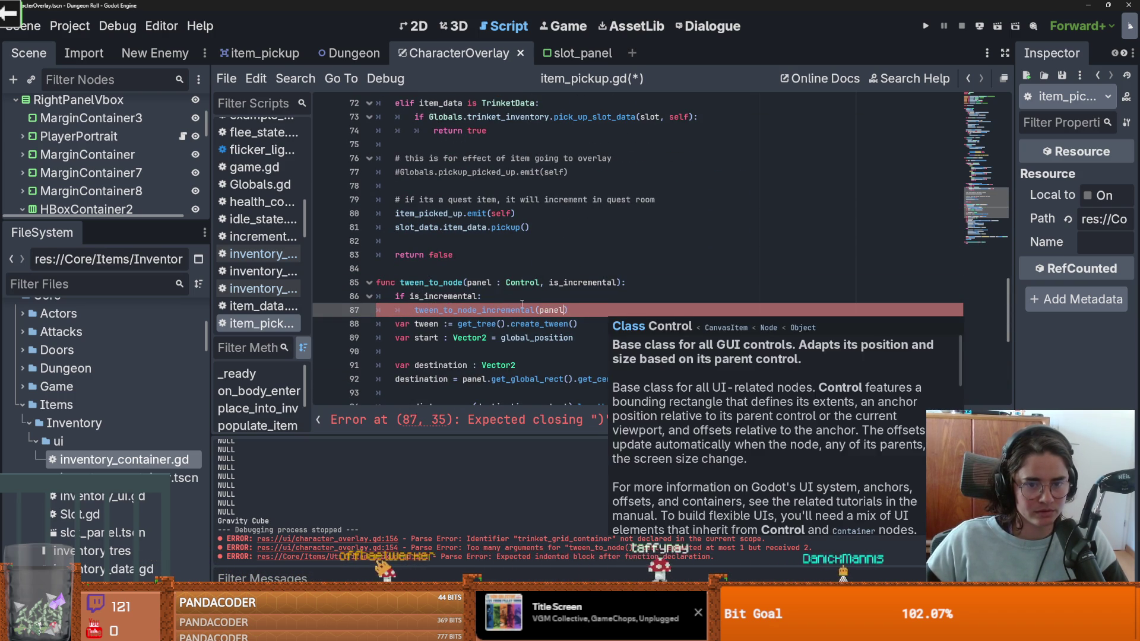
pyautogui.hotkey('ctrl', 's')
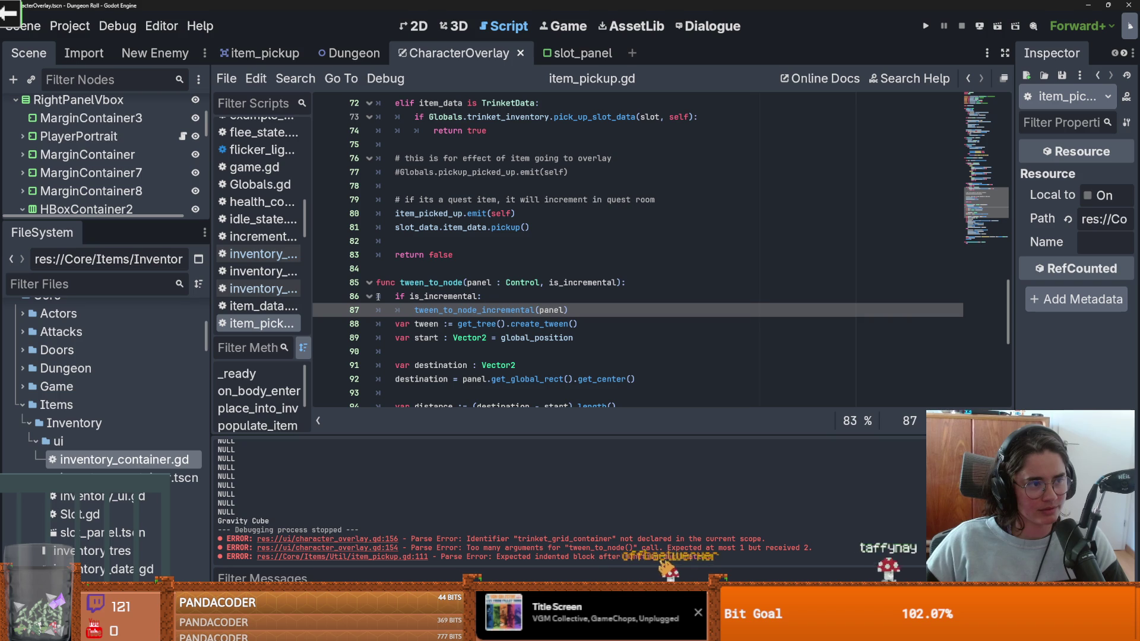
pyautogui.hotkey('ctrl', 's')
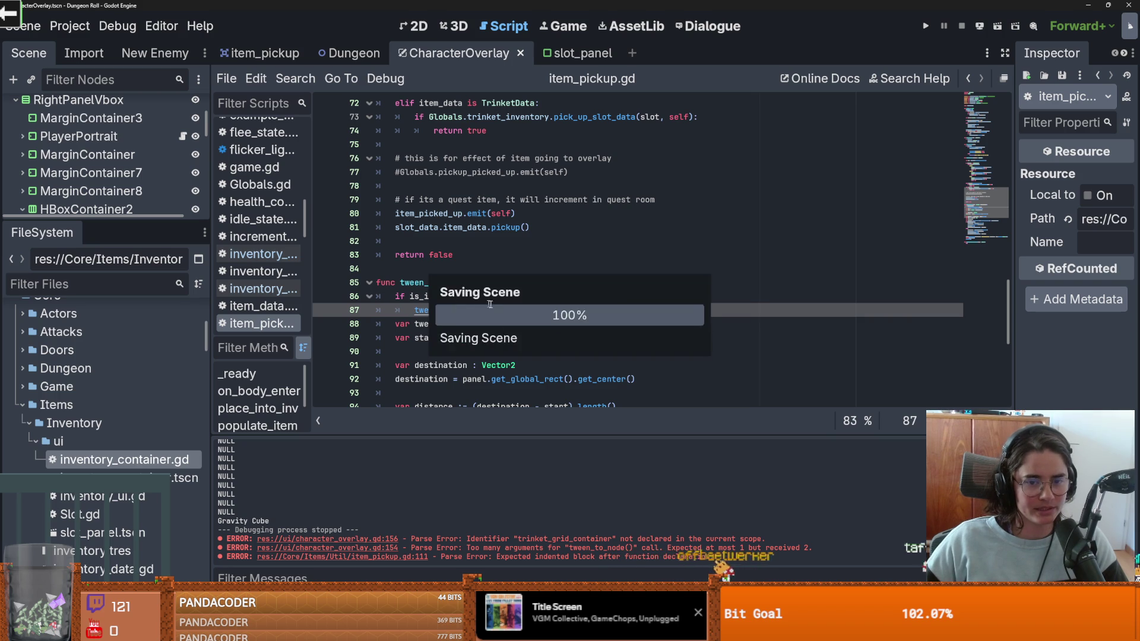
# Step: Save, then add a return line under the tween_to_node_incremental(panel) call on line 87
pyautogui.scroll(-7, 454, 308)
pyautogui.click(416, 354)
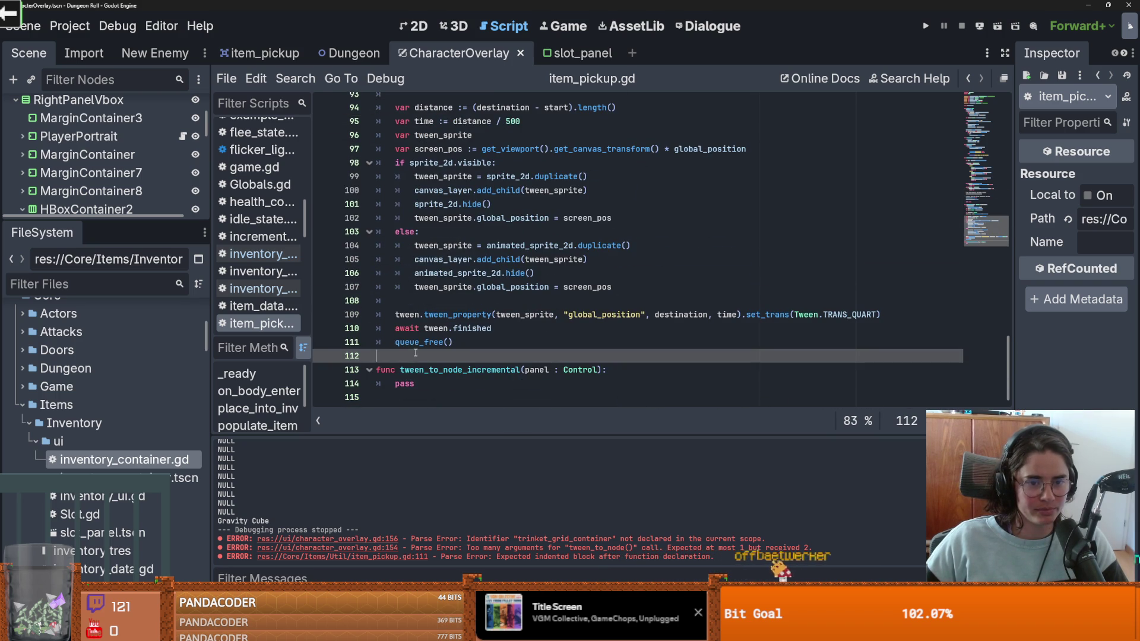
pyautogui.hotkey('ctrl', 's')
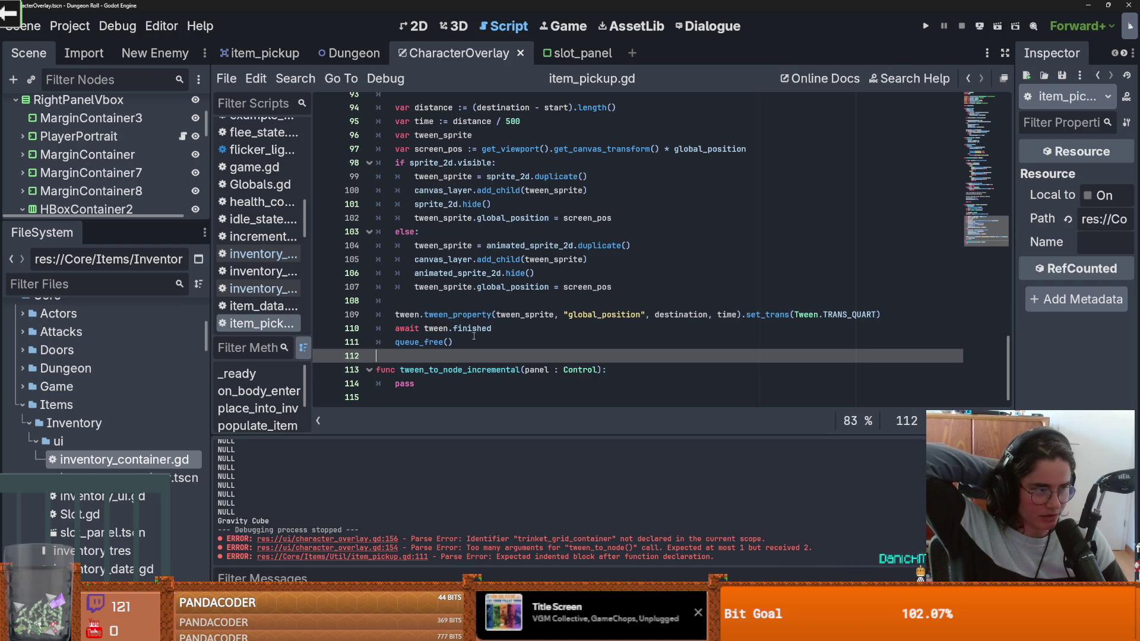
pyautogui.click(474, 336)
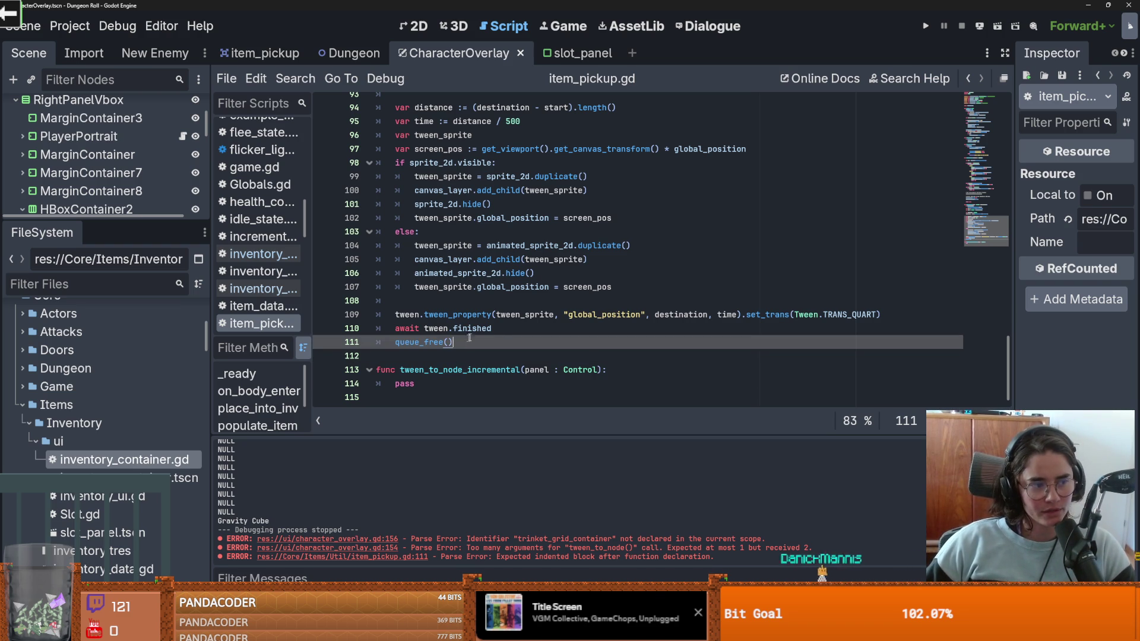
pyautogui.scroll(4, 497, 315)
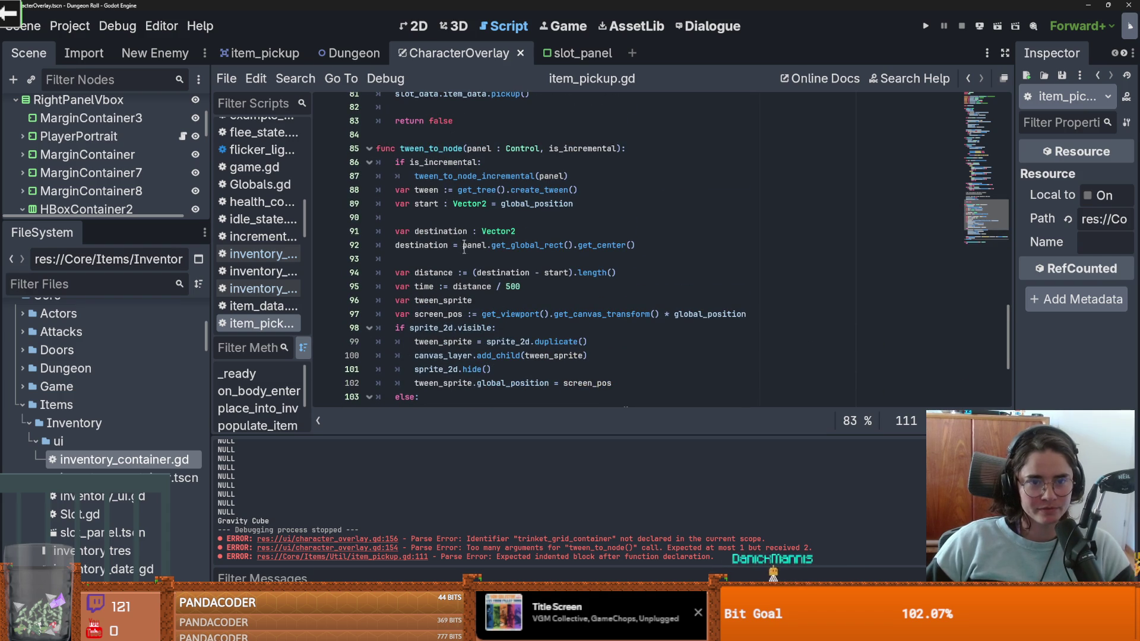
pyautogui.click(578, 177)
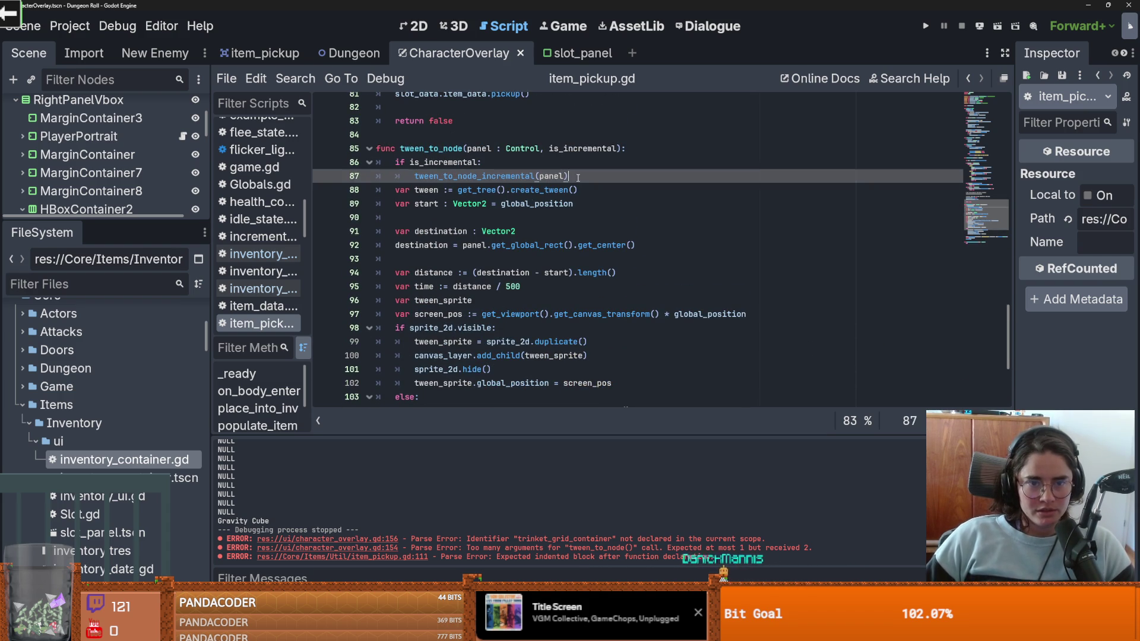
pyautogui.press('Return')
pyautogui.write('return')
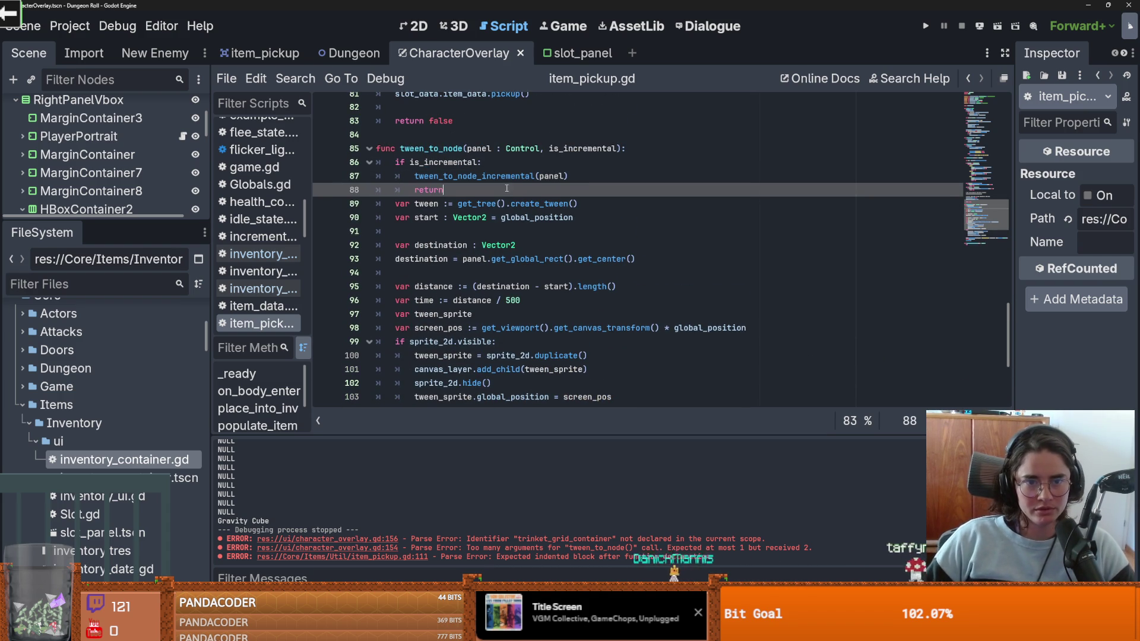
# Step: Select the tween setup lines 89 to 96 in tween_to_node
pyautogui.scroll(-2, 506, 188)
pyautogui.moveTo(387, 124)
pyautogui.mouseDown()
pyautogui.moveTo(570, 136)
pyautogui.moveTo(534, 163)
pyautogui.moveTo(655, 183)
pyautogui.mouseUp()
pyautogui.scroll(-3, 533, 239)
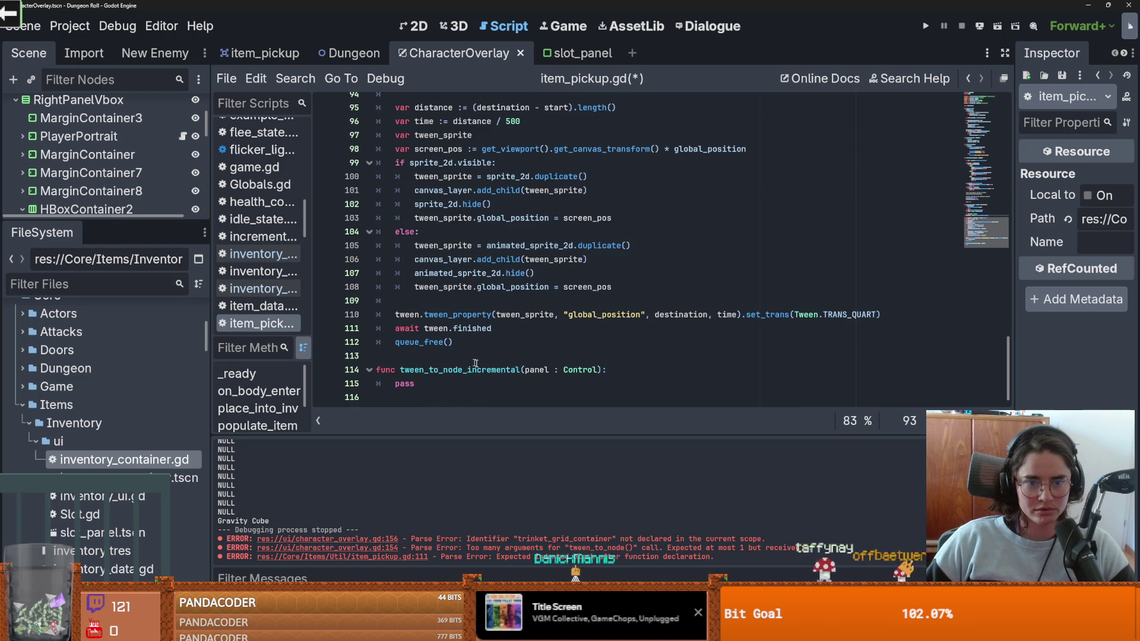
pyautogui.scroll(3, 475, 332)
pyautogui.click(492, 205)
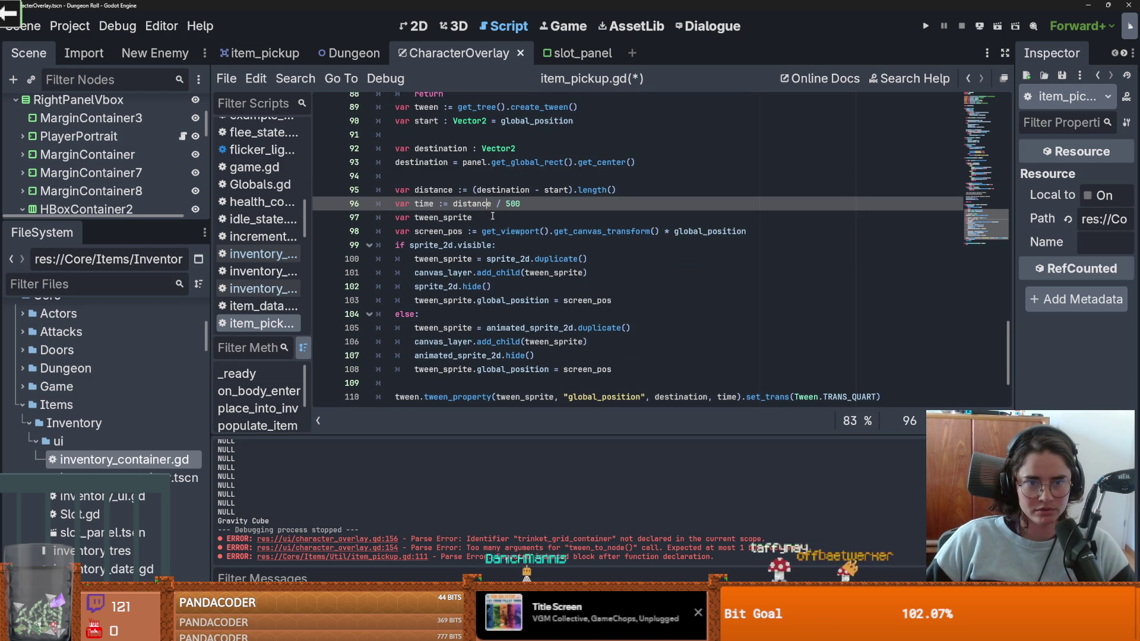
pyautogui.scroll(1, 492, 216)
pyautogui.keyDown('shift'); pyautogui.click(391, 148); pyautogui.keyUp('shift')
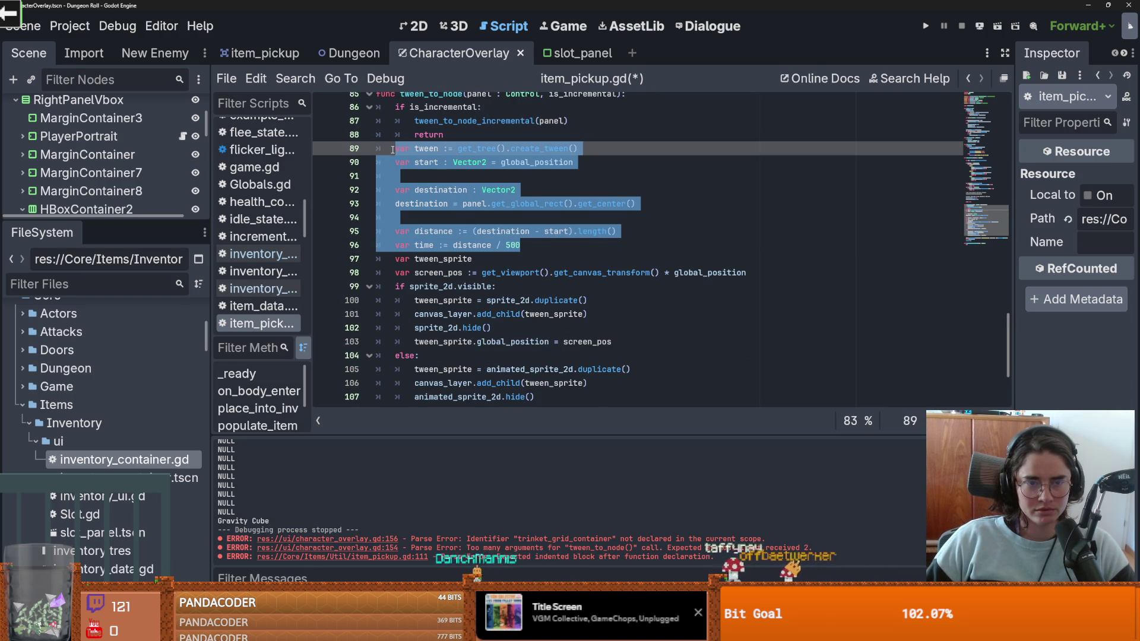
# Step: Copy the tween setup and the tween_property, await and queue_free lines into tween_to_node_incremental
pyautogui.hotkey('ctrl', 'c')
pyautogui.scroll(-3, 495, 237)
pyautogui.click(494, 384)
pyautogui.hotkey('ctrl', 'v')
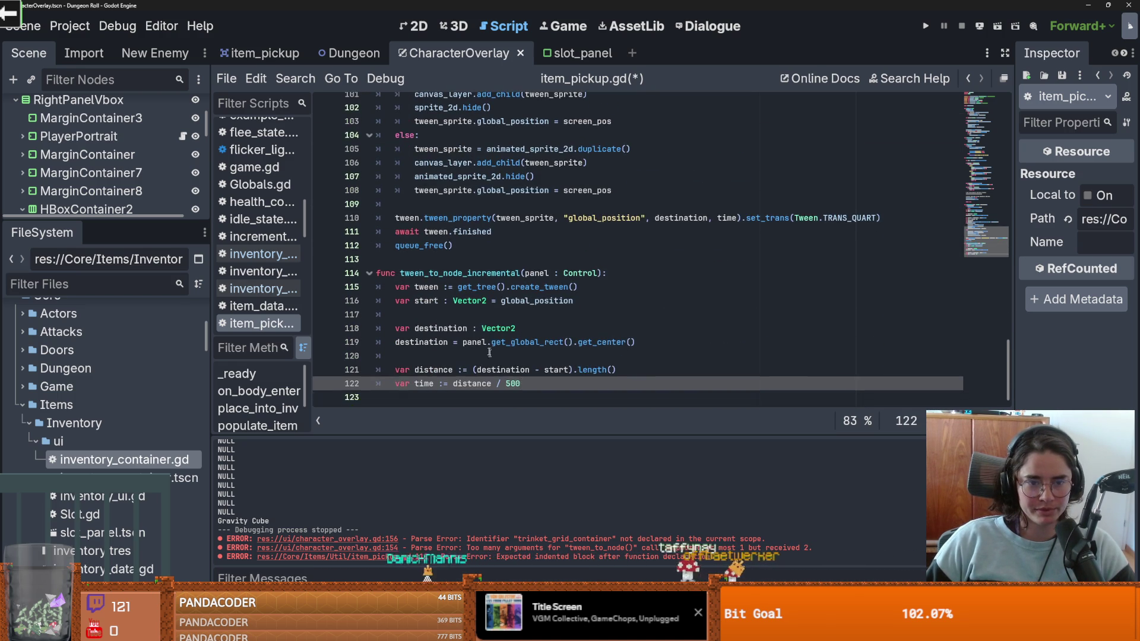
pyautogui.scroll(6, 495, 362)
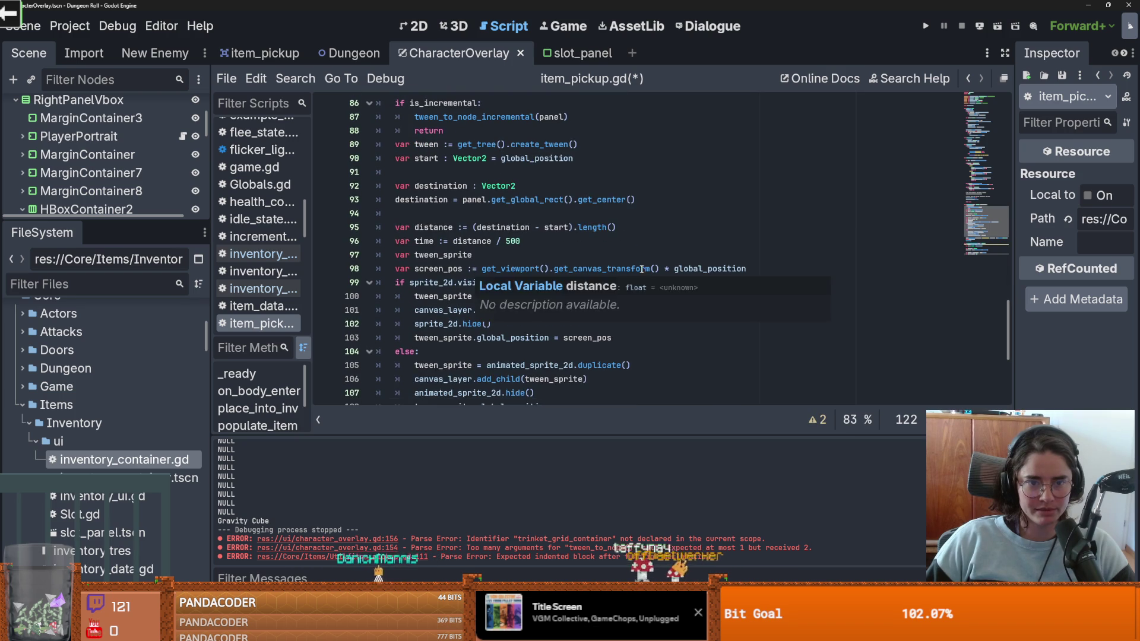
pyautogui.scroll(-5, 643, 269)
pyautogui.click(879, 243)
pyautogui.hotkey('shift', 'Up')
pyautogui.hotkey('shift', 'Up')
pyautogui.hotkey('shift', 'Home')
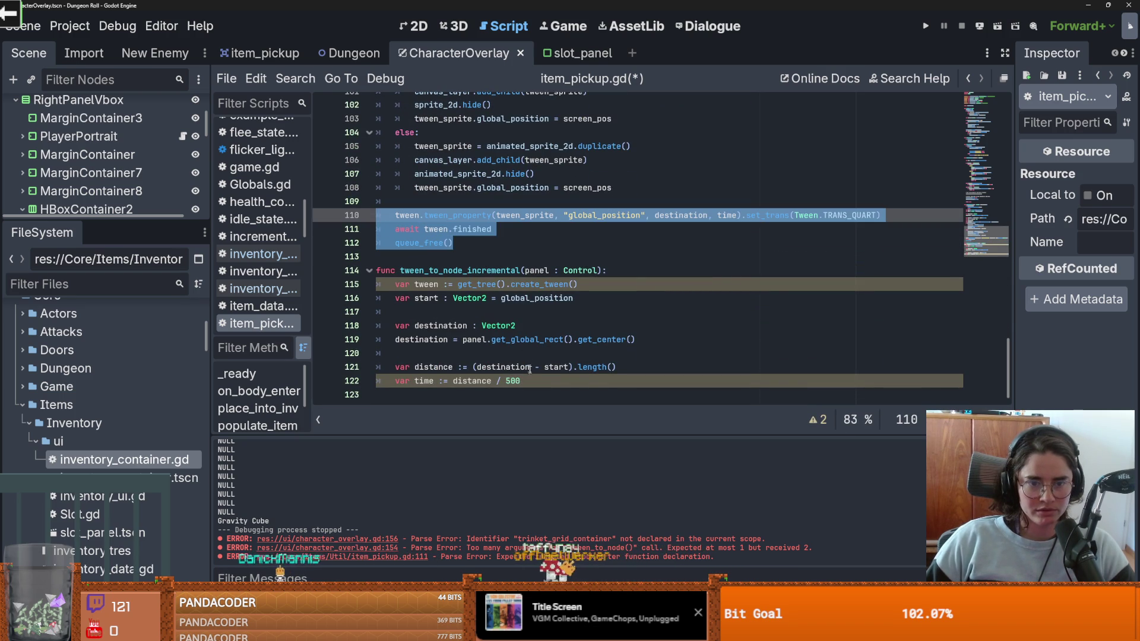
pyautogui.hotkey('ctrl', 'c')
pyautogui.click(416, 394)
pyautogui.hotkey('ctrl', 'v')
# Step: Change tween_sprite to self and global_position to position in the copied code, then run with F5
pyautogui.doubleClick(407, 367)
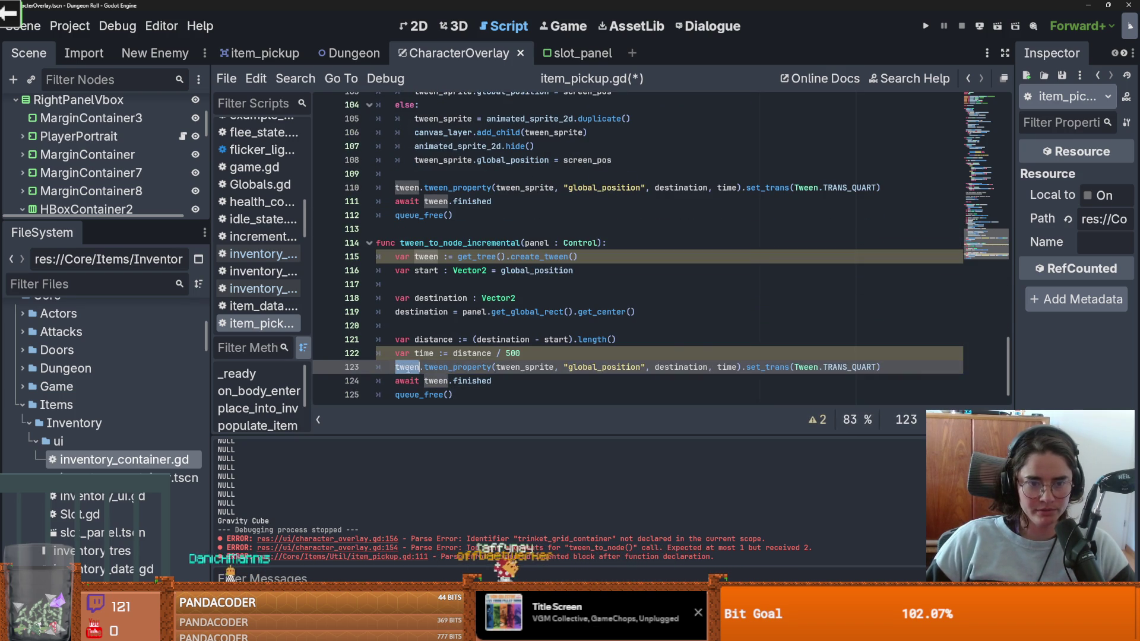
pyautogui.moveTo(515, 369); pyautogui.dragTo(516, 366)
pyautogui.doubleClick(525, 379)
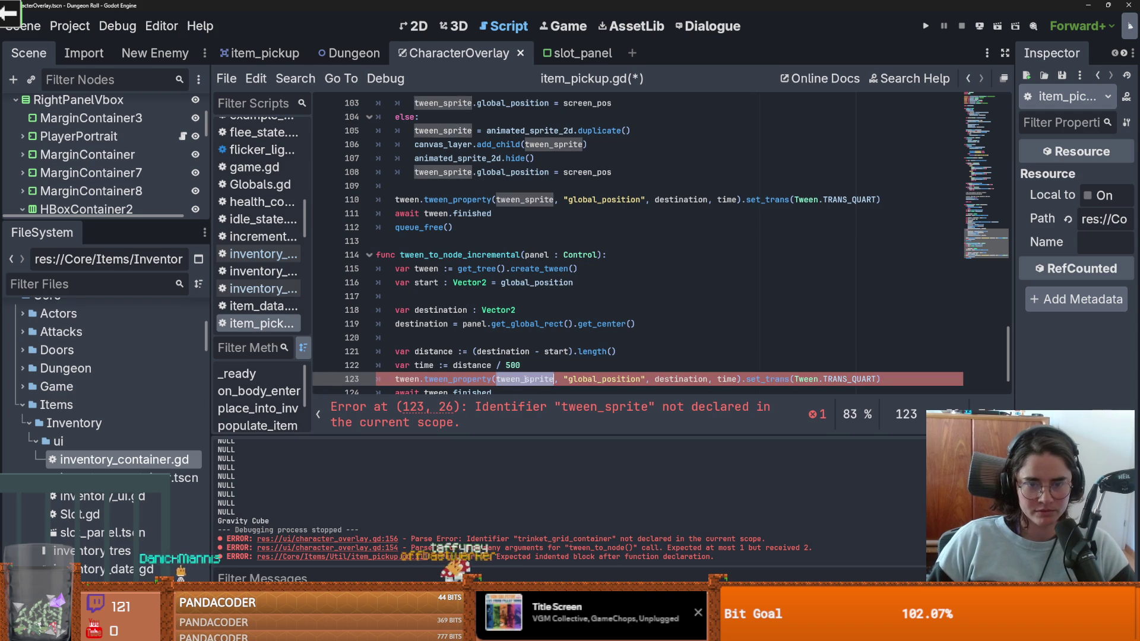
pyautogui.write('self')
pyautogui.doubleClick(523, 287)
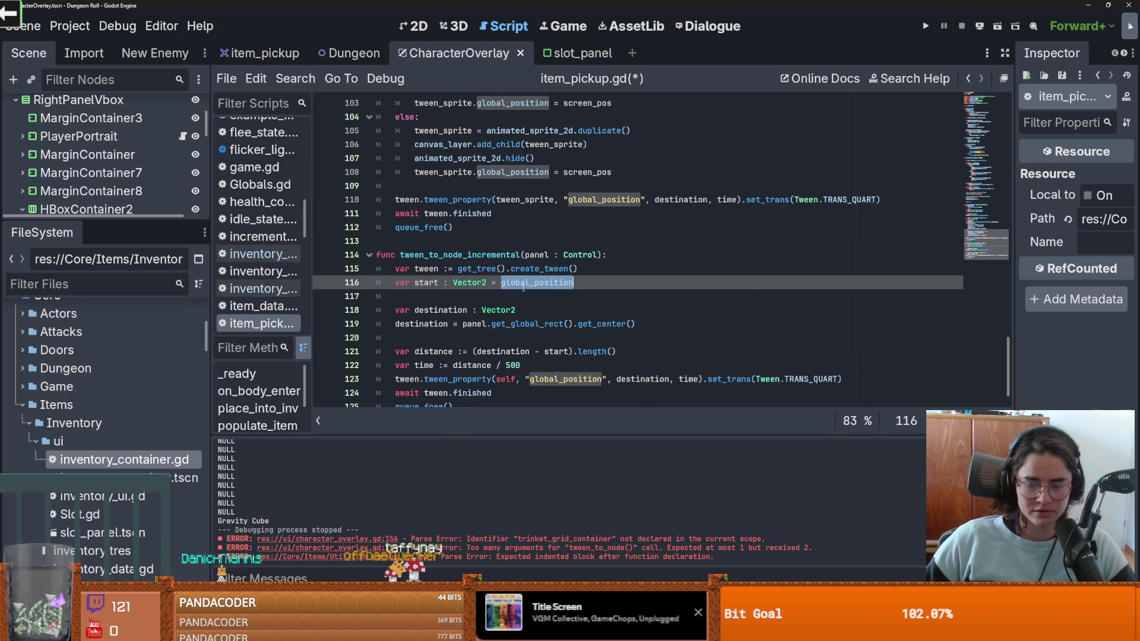
pyautogui.write('po')
pyautogui.press('Escape')
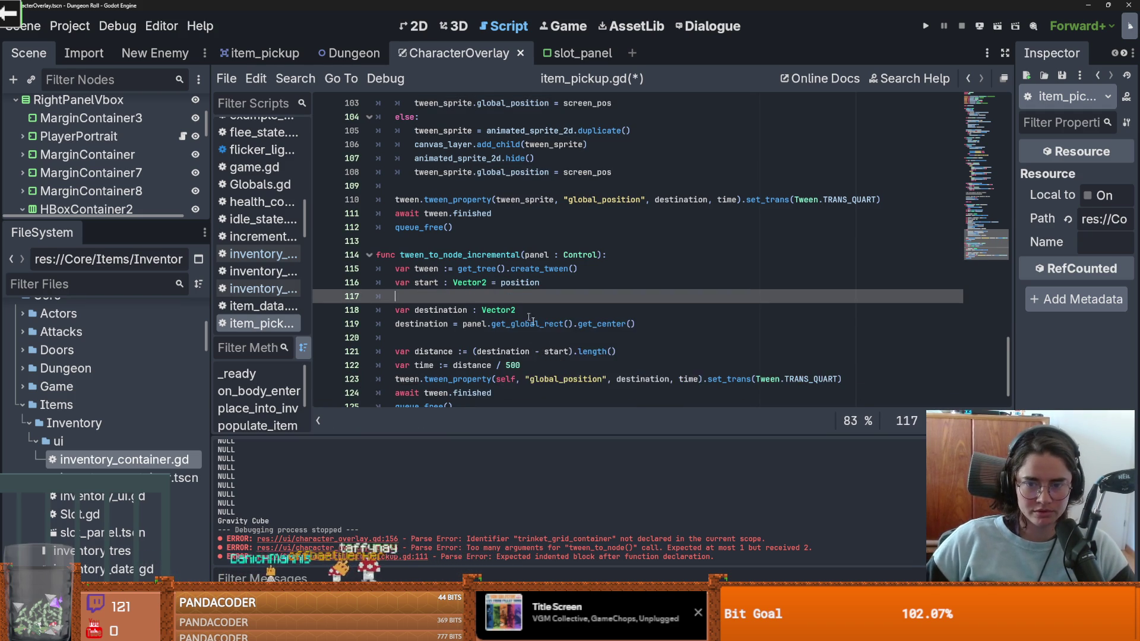
pyautogui.press('Down')
pyautogui.scroll(-1, 633, 358)
pyautogui.scroll(8, 482, 370)
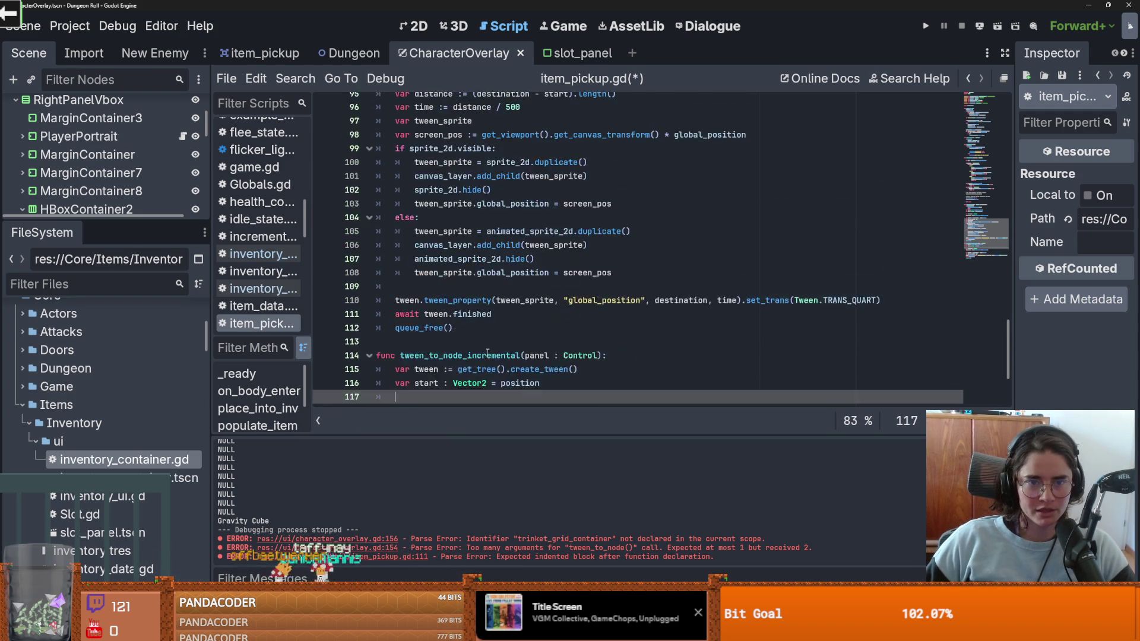
pyautogui.press('F5')
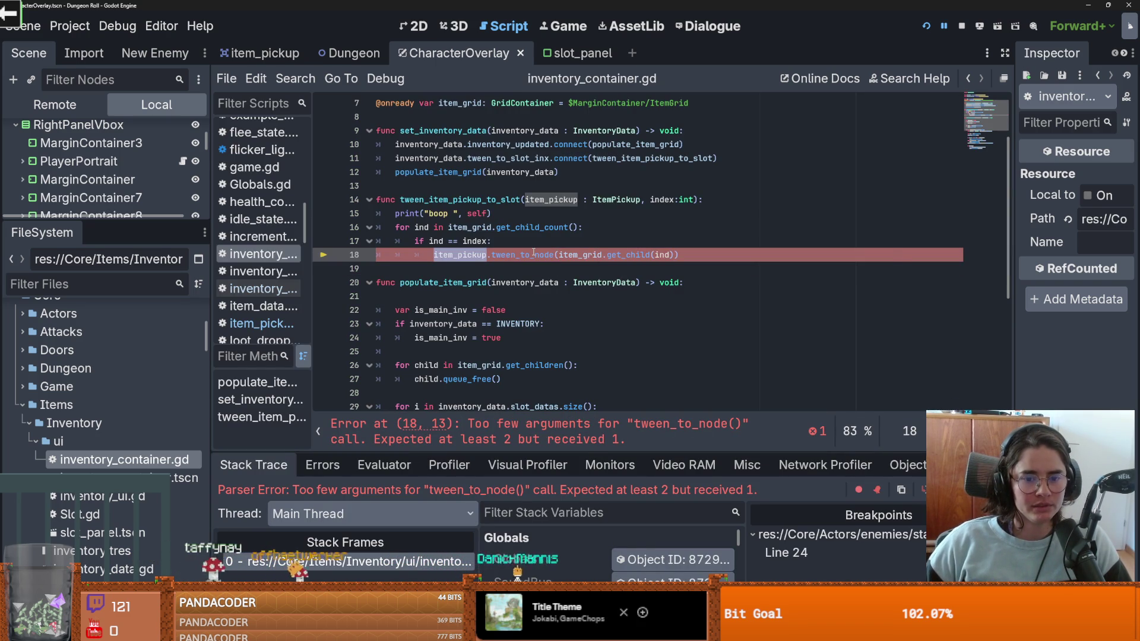
# Step: After checking tween_to_node's signature, add ', false' to line 18's call, save, and dismiss the error
pyautogui.doubleClick(520, 254)
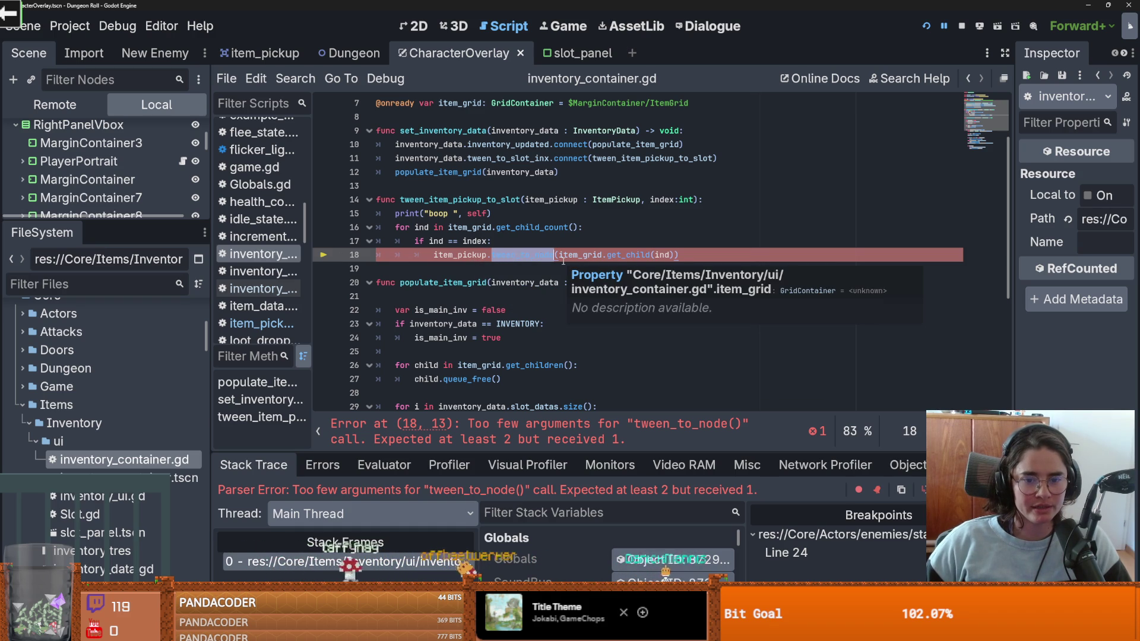
pyautogui.keyDown('ctrl'); pyautogui.click(522, 255); pyautogui.keyUp('ctrl')
pyautogui.click(431, 560)
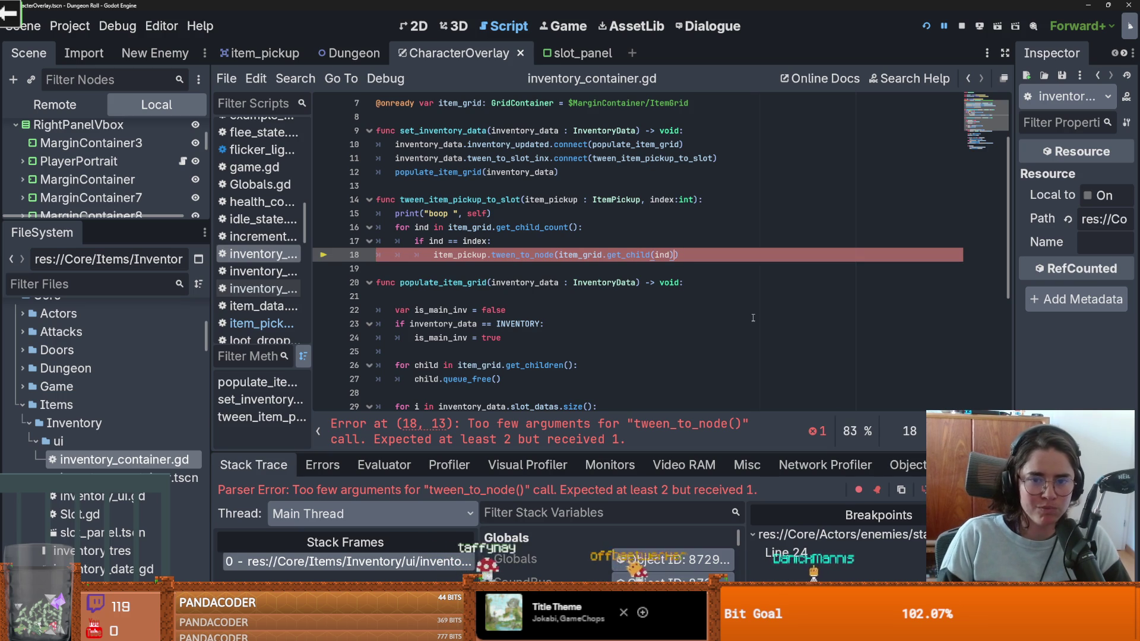
pyautogui.write(', fals')
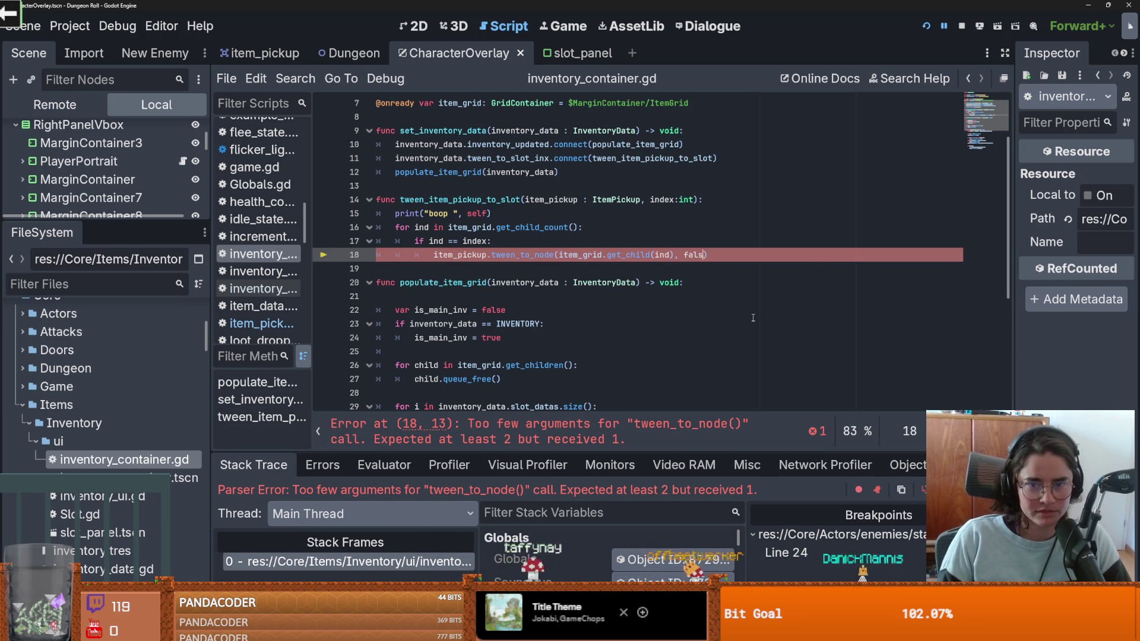
pyautogui.write('e')
pyautogui.hotkey('ctrl', 's')
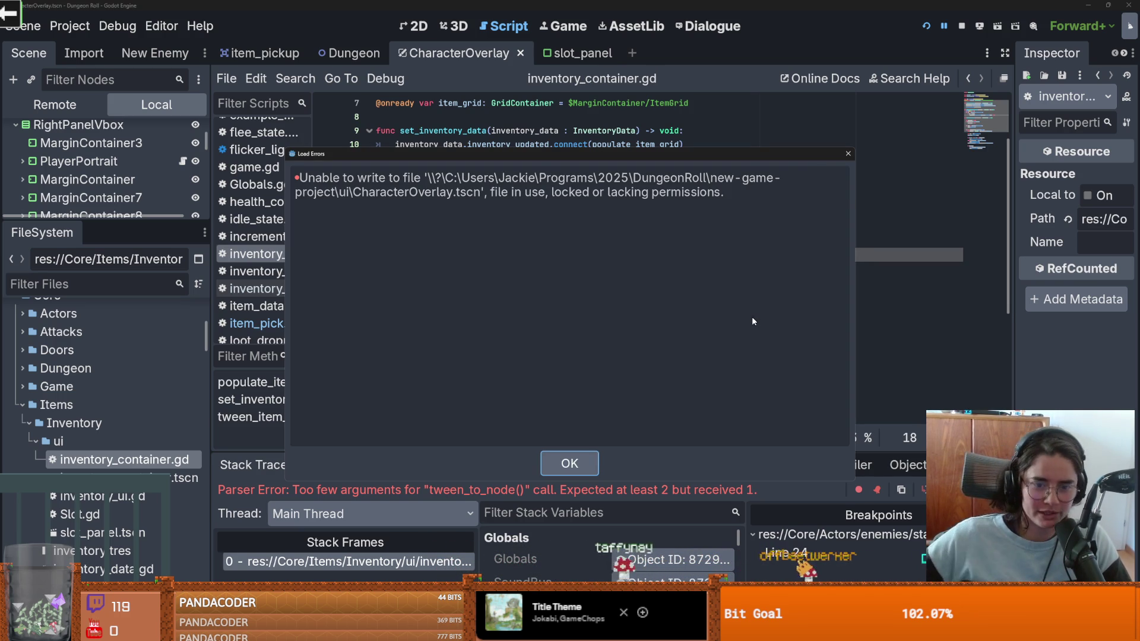
pyautogui.click(570, 463)
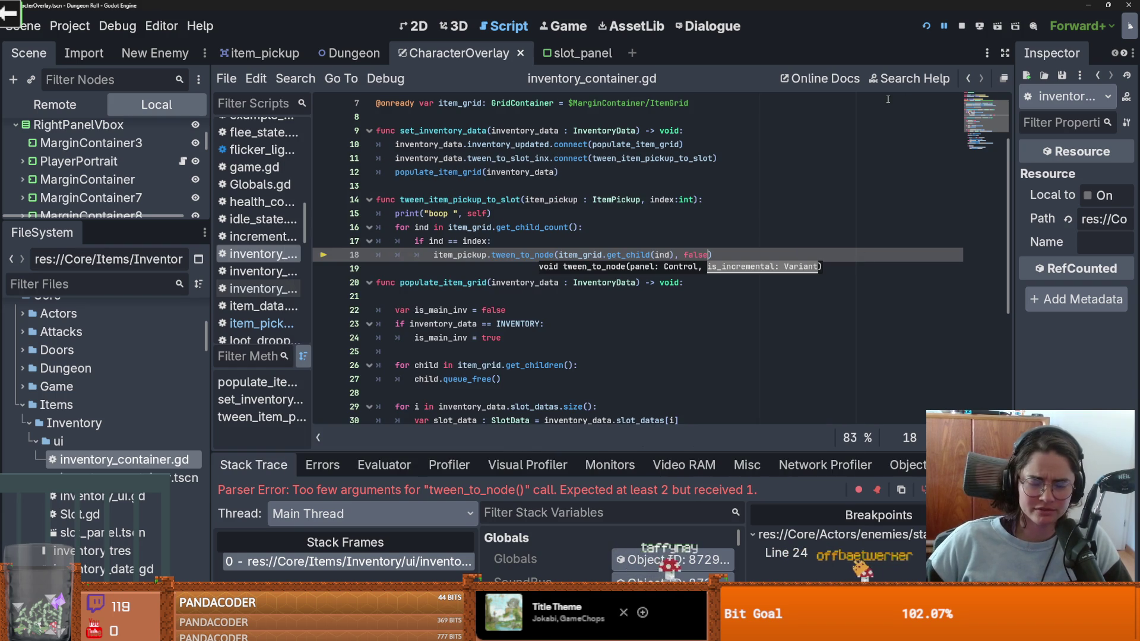
# Step: Run the game and clear the crates with on_destroy_crates in the developer console
pyautogui.click(926, 26)
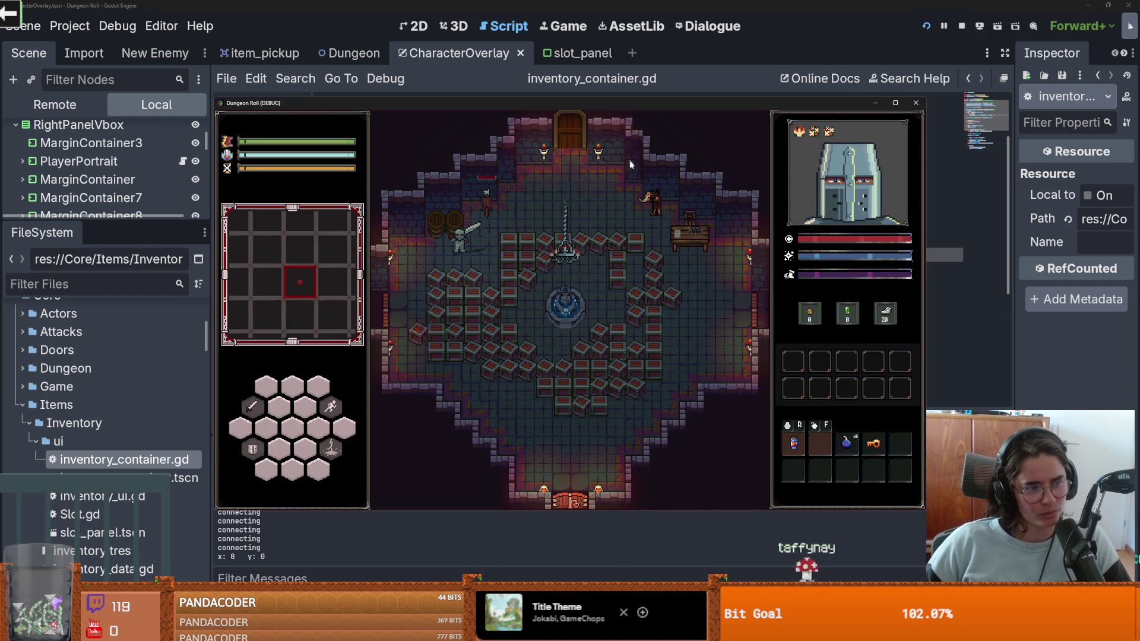
pyautogui.press('`')
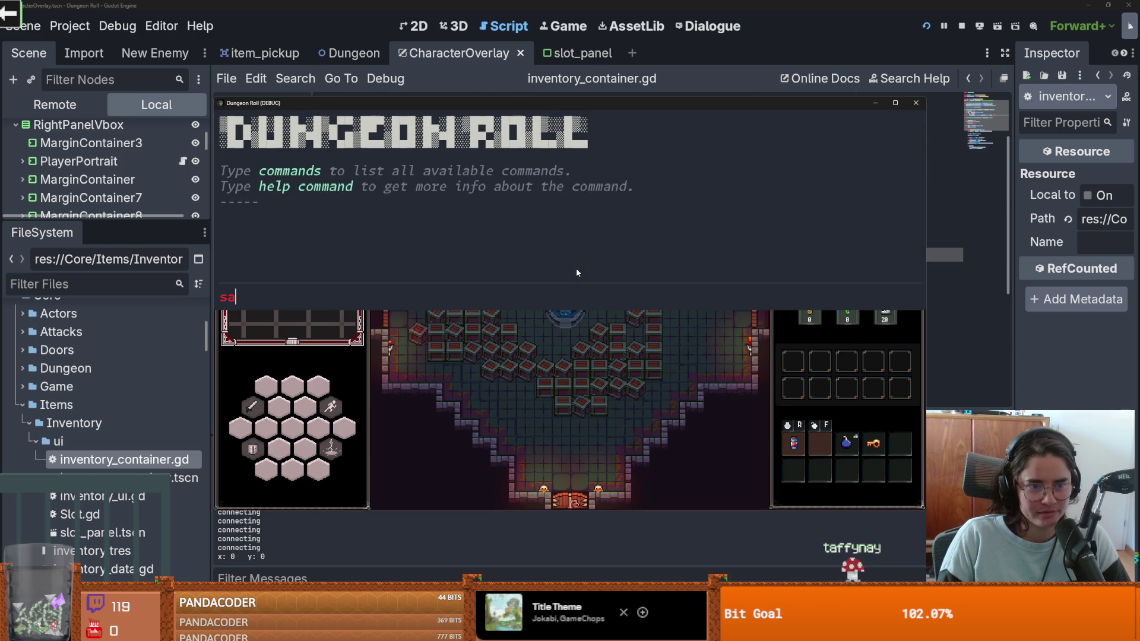
pyautogui.press('Return')
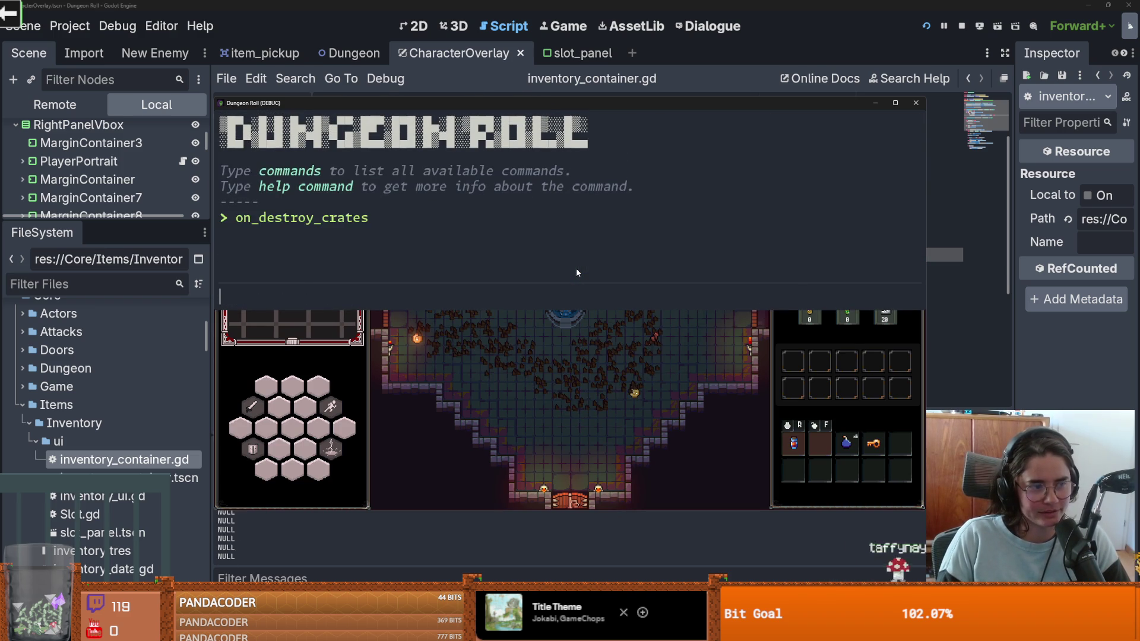
pyautogui.press('`')
# Step: Walk the player around the room collecting the coins, a potion and a floor item
pyautogui.press('d')
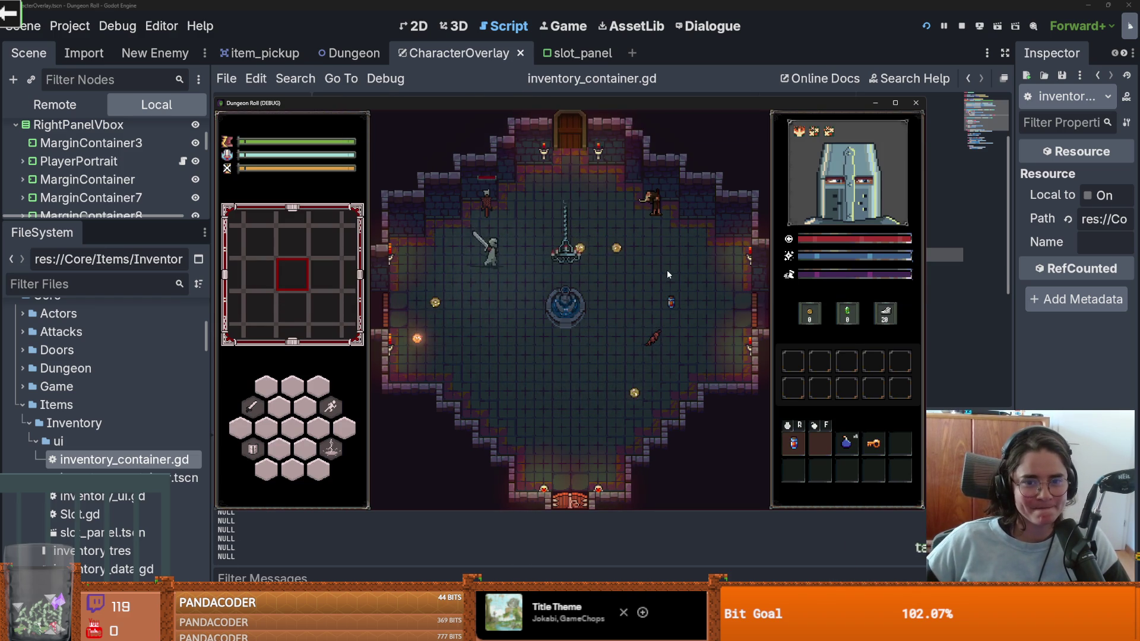
pyautogui.press('s')
pyautogui.press('d')
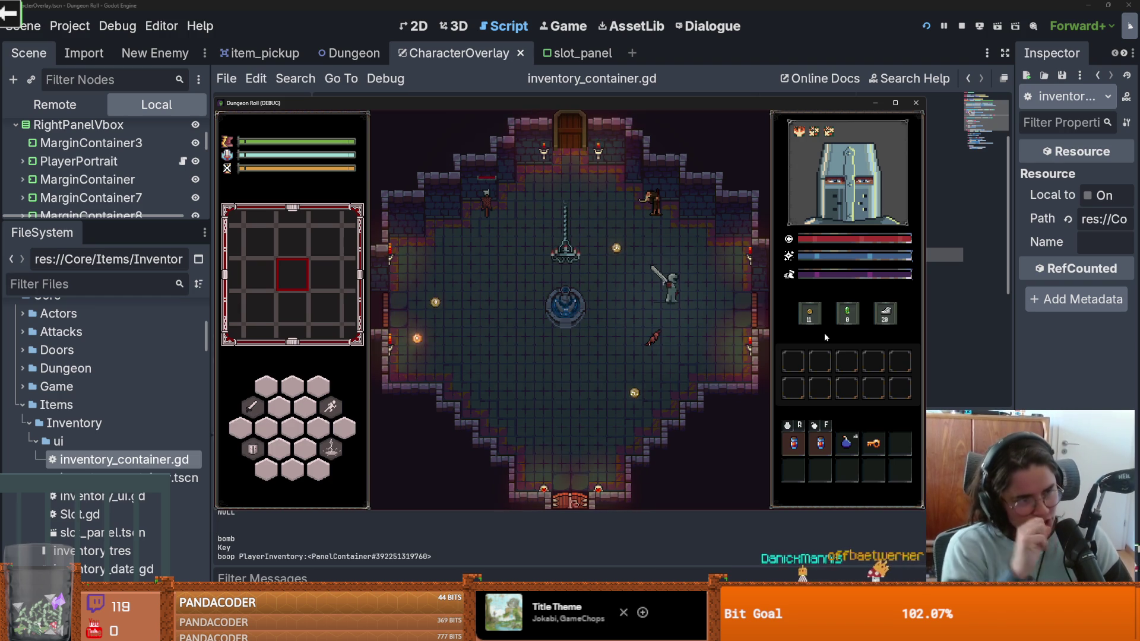
pyautogui.press('s')
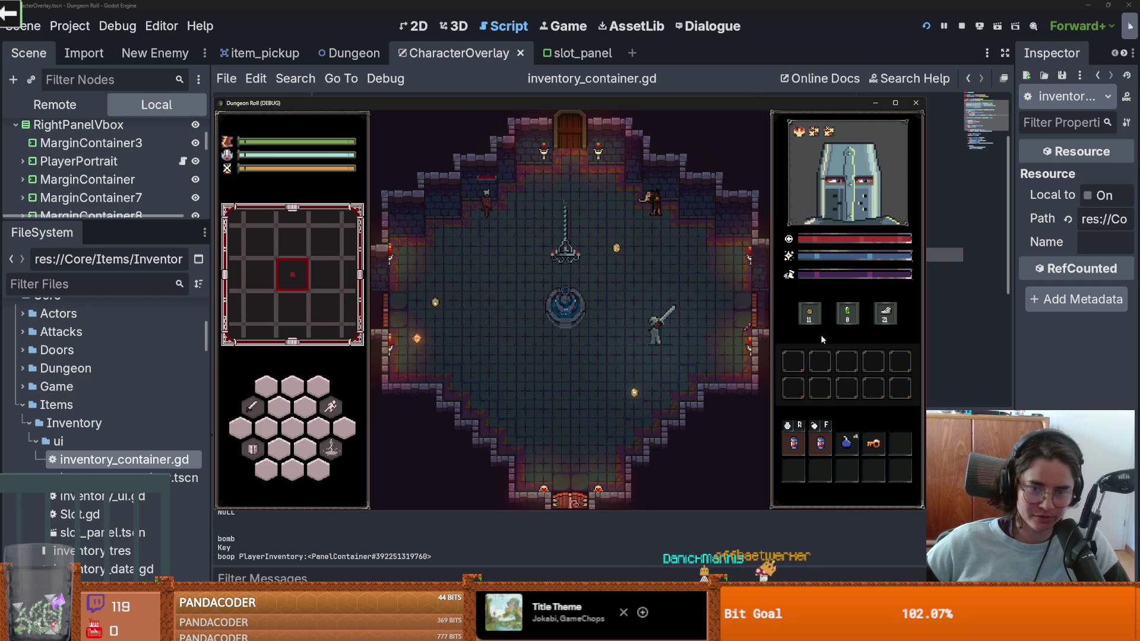
pyautogui.press('w')
pyautogui.press('a')
pyautogui.press('w')
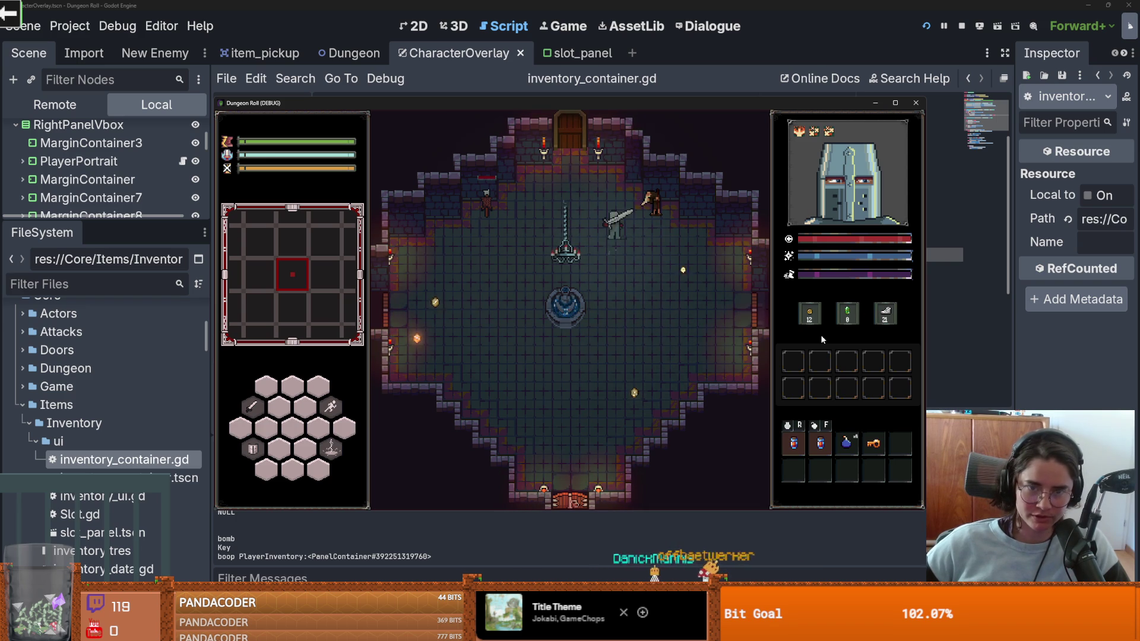
pyautogui.press('s')
pyautogui.press('s')
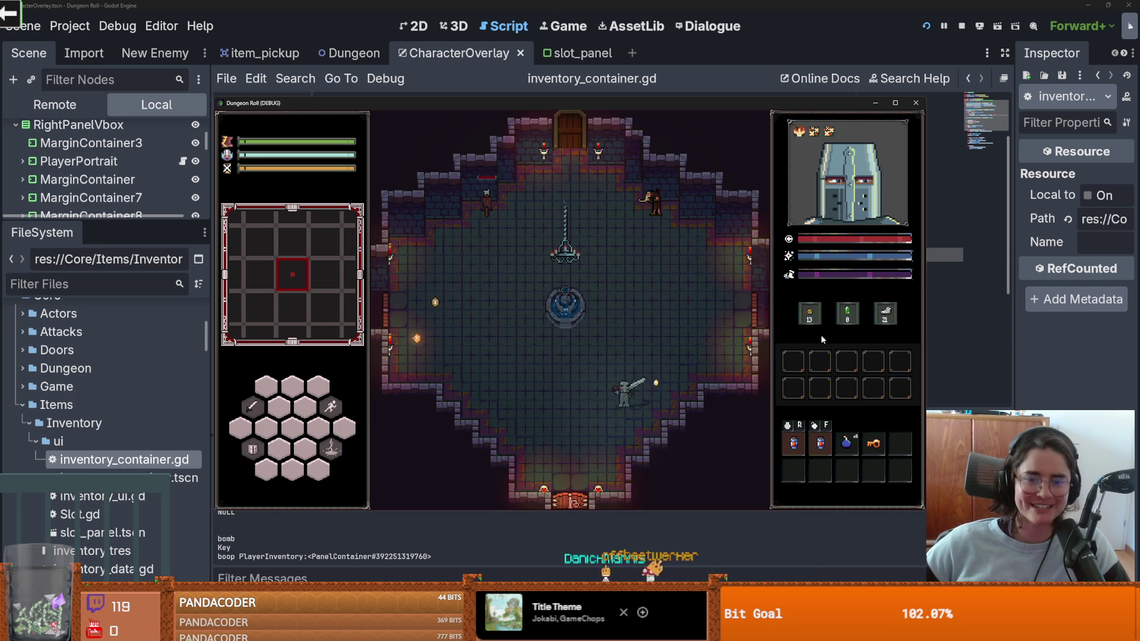
pyautogui.press('a')
pyautogui.press('w')
pyautogui.press('a')
pyautogui.press('w')
pyautogui.press('d')
pyautogui.press('d')
pyautogui.press('s')
# Step: Stop the running game, save the script and scene, and move to GitHub Desktop
pyautogui.click(916, 103)
pyautogui.hotkey('ctrl', 's')
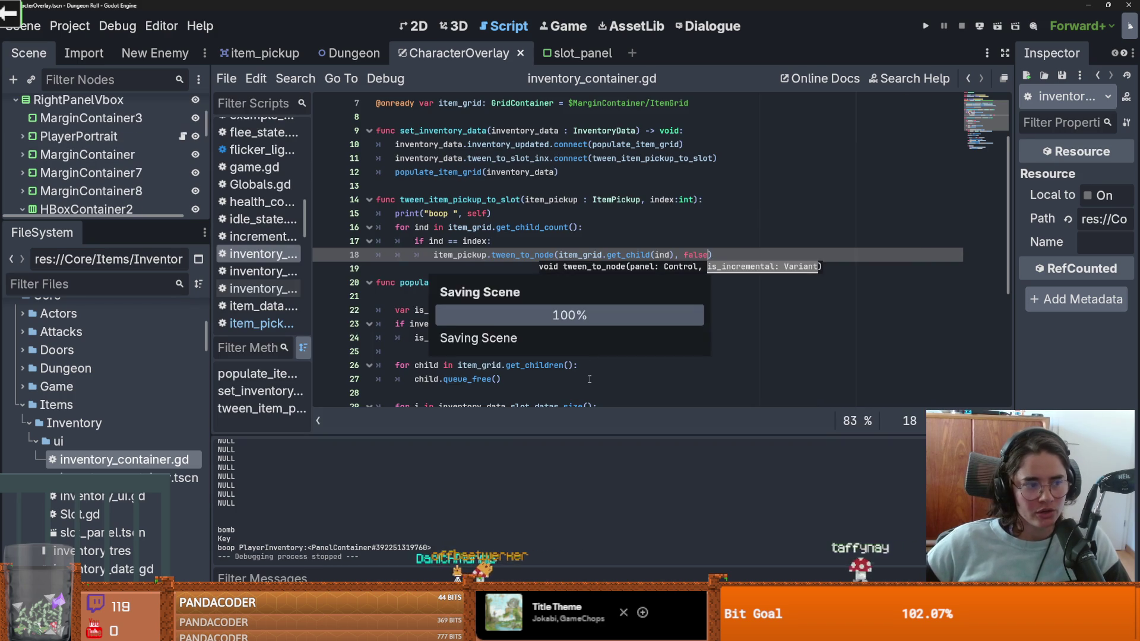
pyautogui.click(415, 351)
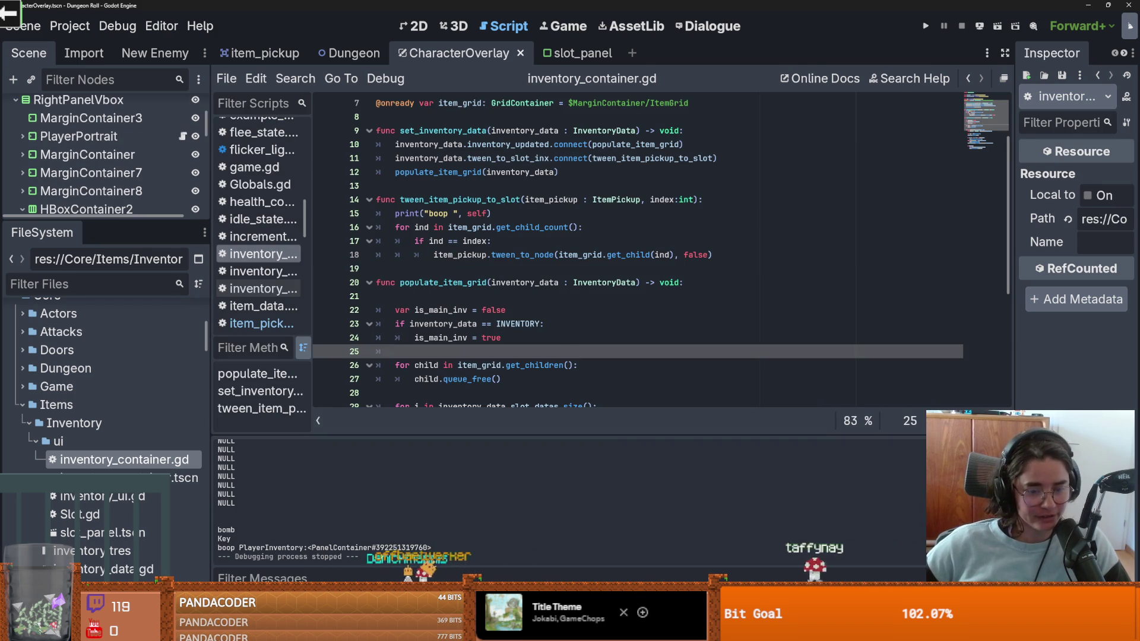
pyautogui.hotkey('alt', 'Tab')
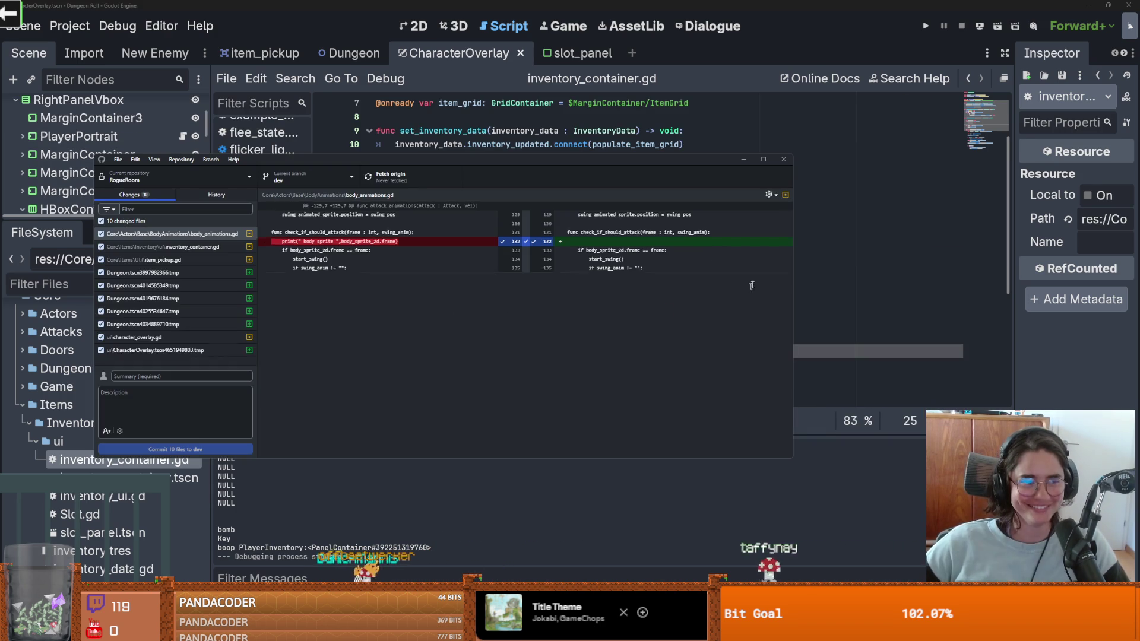
# Step: Commit the 10 changed files to dev as 'fixed item pickup' and push to origin
pyautogui.click(171, 375)
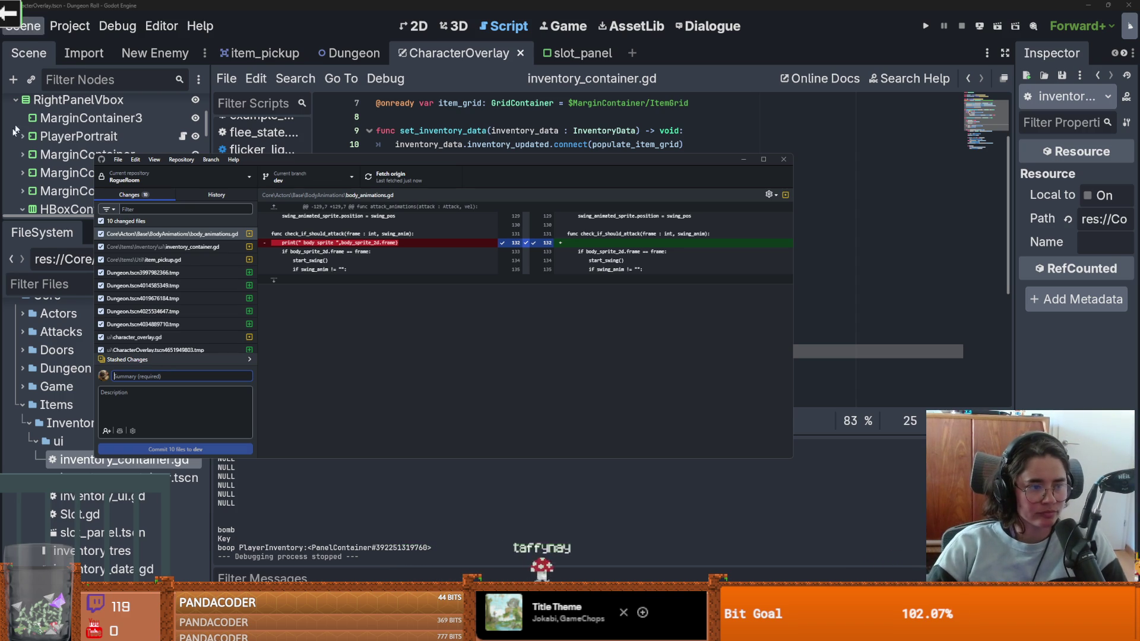
pyautogui.write('(')
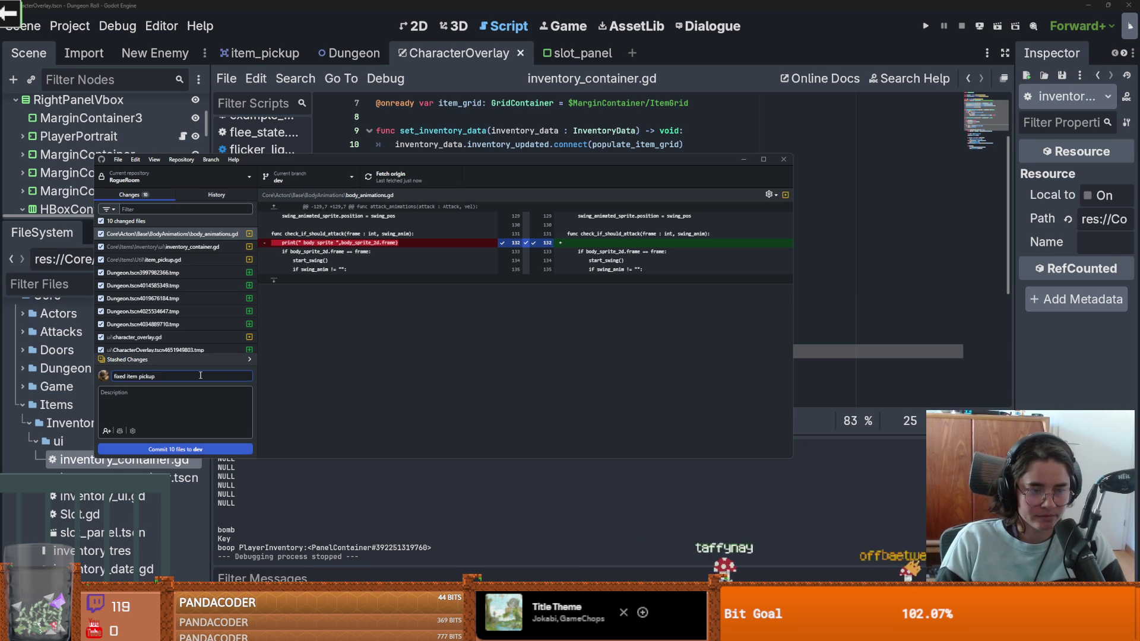
pyautogui.click(196, 447)
pyautogui.click(376, 185)
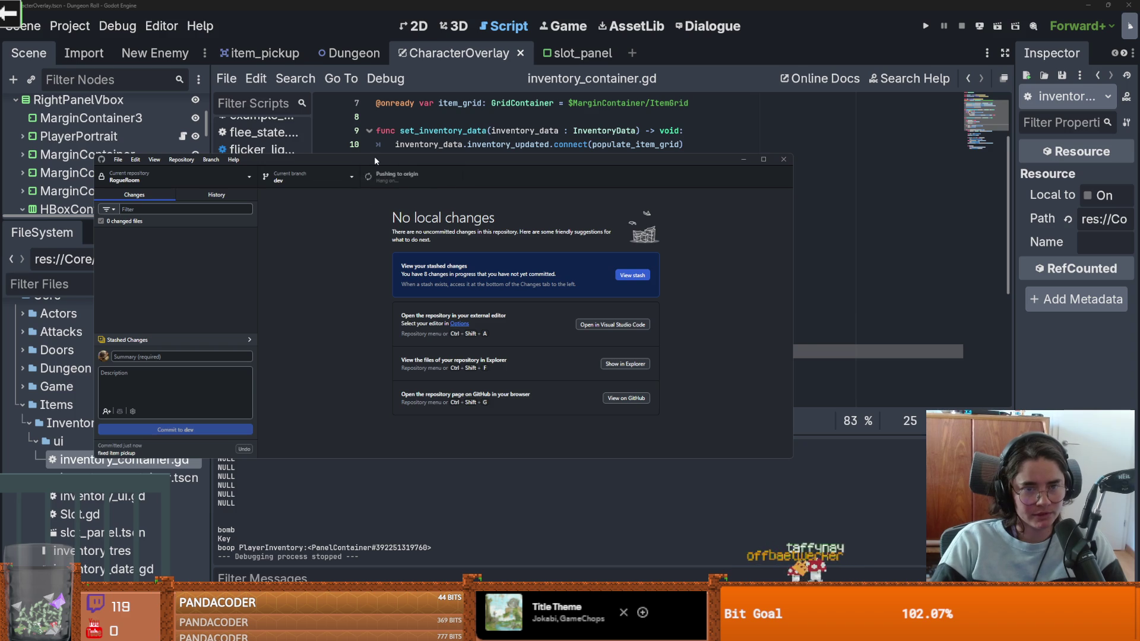
pyautogui.hotkey('alt', 'Tab')
# Step: Delete the print("boop ", self) line on line 15, save, then run the game and open Cannon
pyautogui.moveTo(493, 214); pyautogui.dragTo(395, 215)
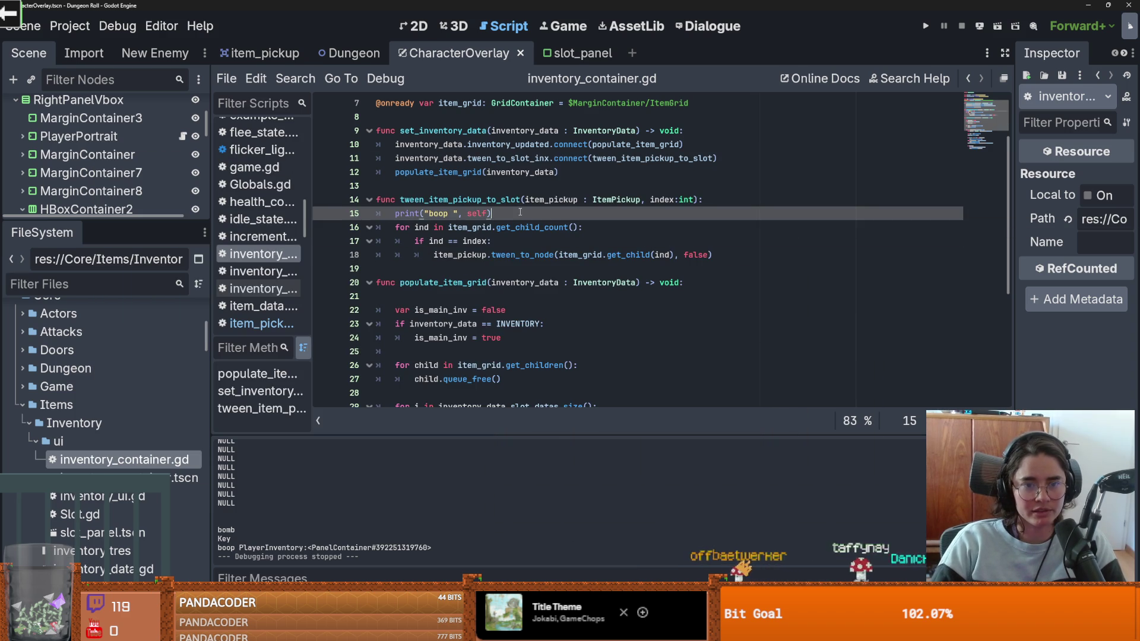
pyautogui.press('BackSpace')
pyautogui.press('BackSpace')
pyautogui.press('BackSpace')
pyautogui.hotkey('ctrl', 's')
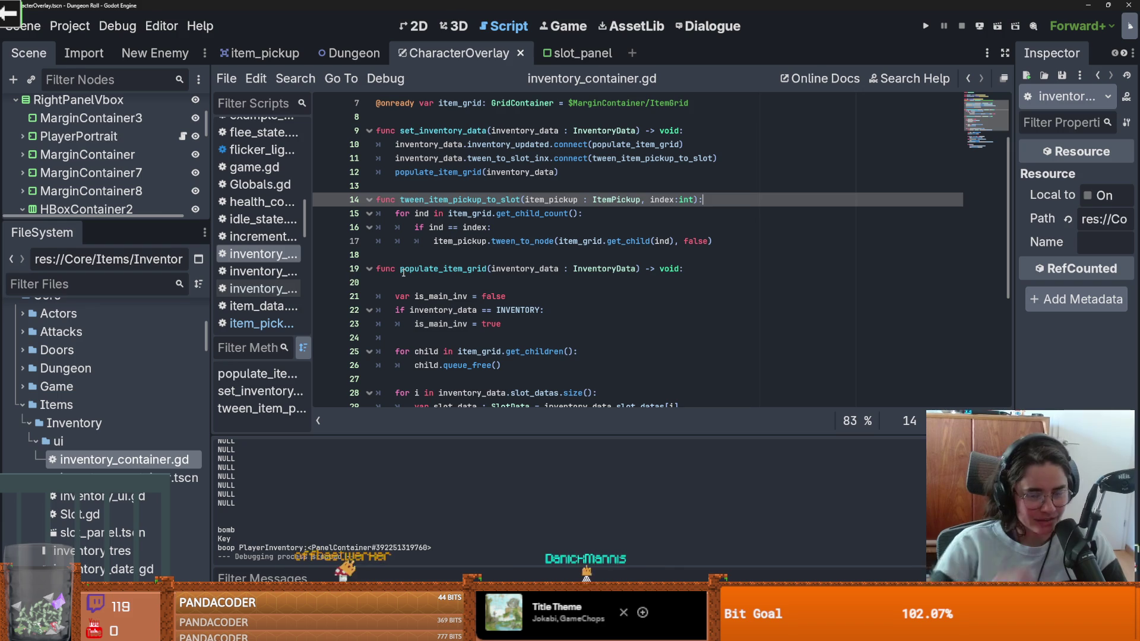
pyautogui.press('F5')
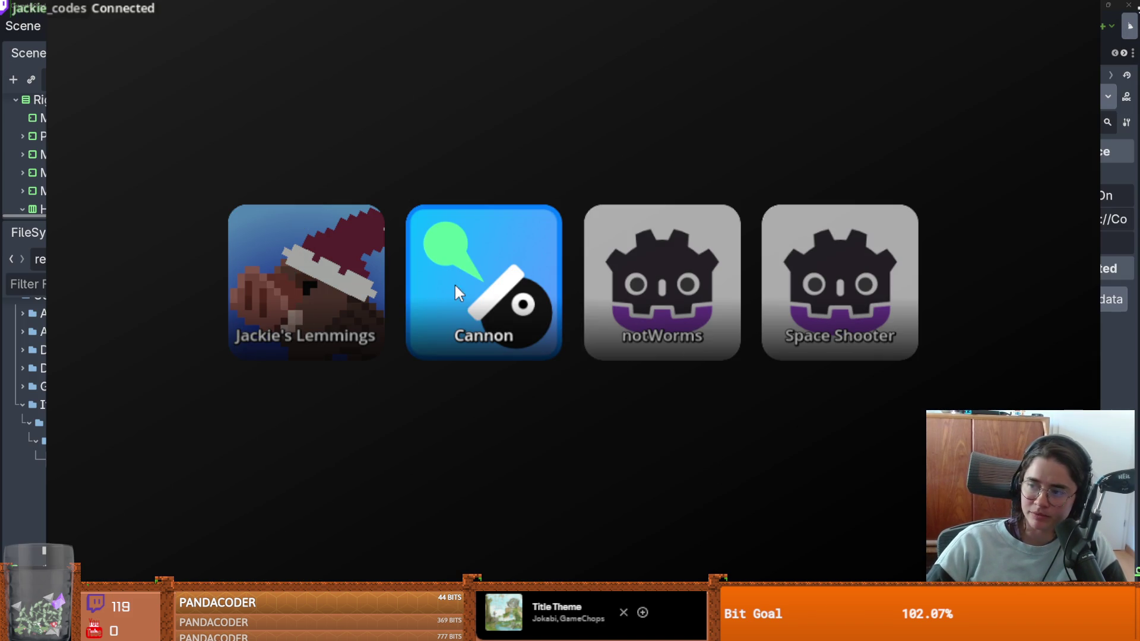
pyautogui.click(465, 315)
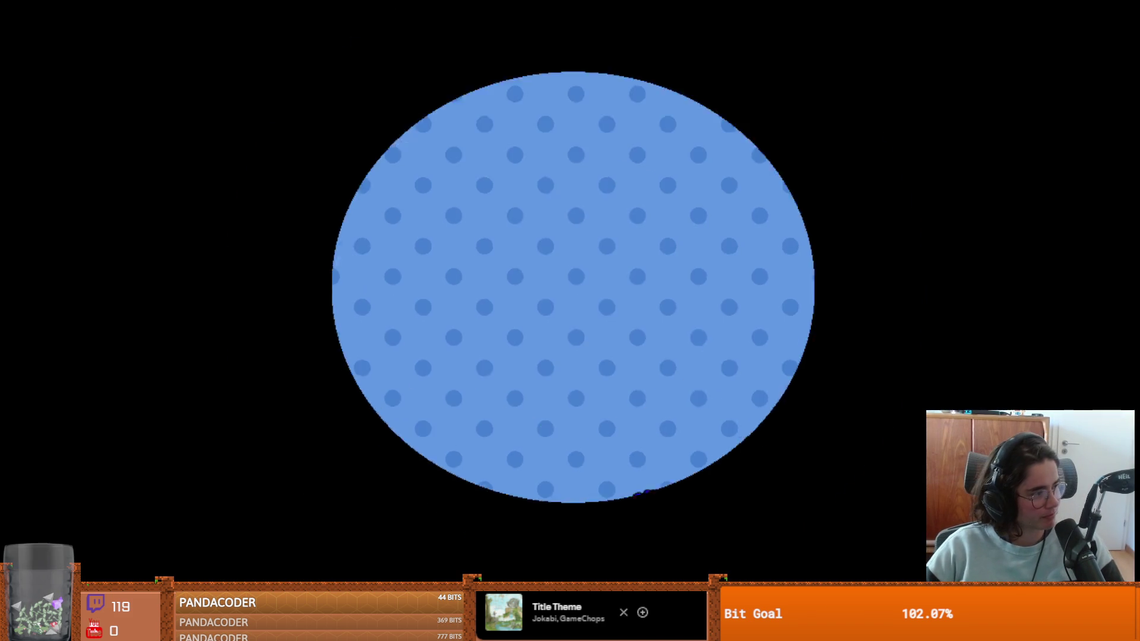
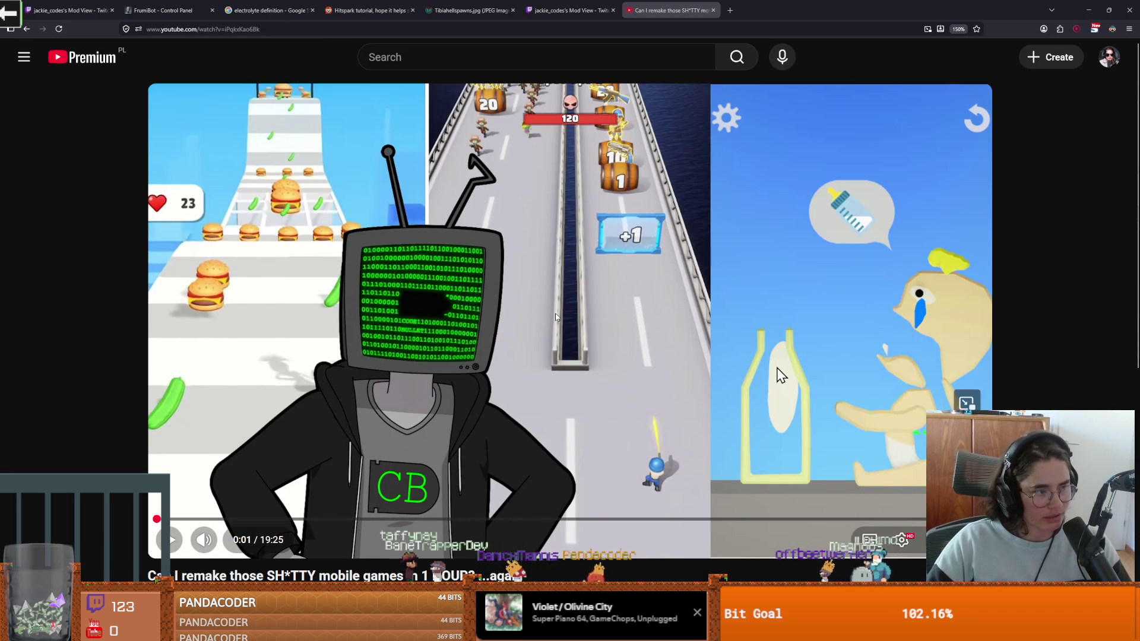
# Step: Play the 'remake SH*TTY mobile games in 1 HOUR' video full screen, then pause it
pyautogui.moveTo(525, 392)
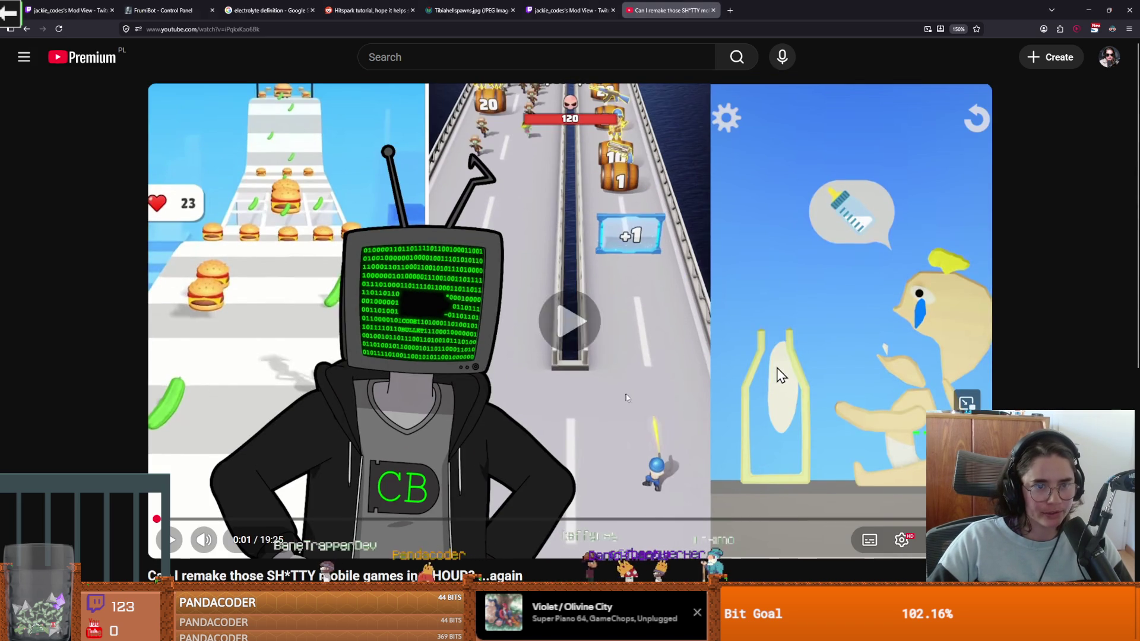
pyautogui.click(624, 398)
pyautogui.press('f')
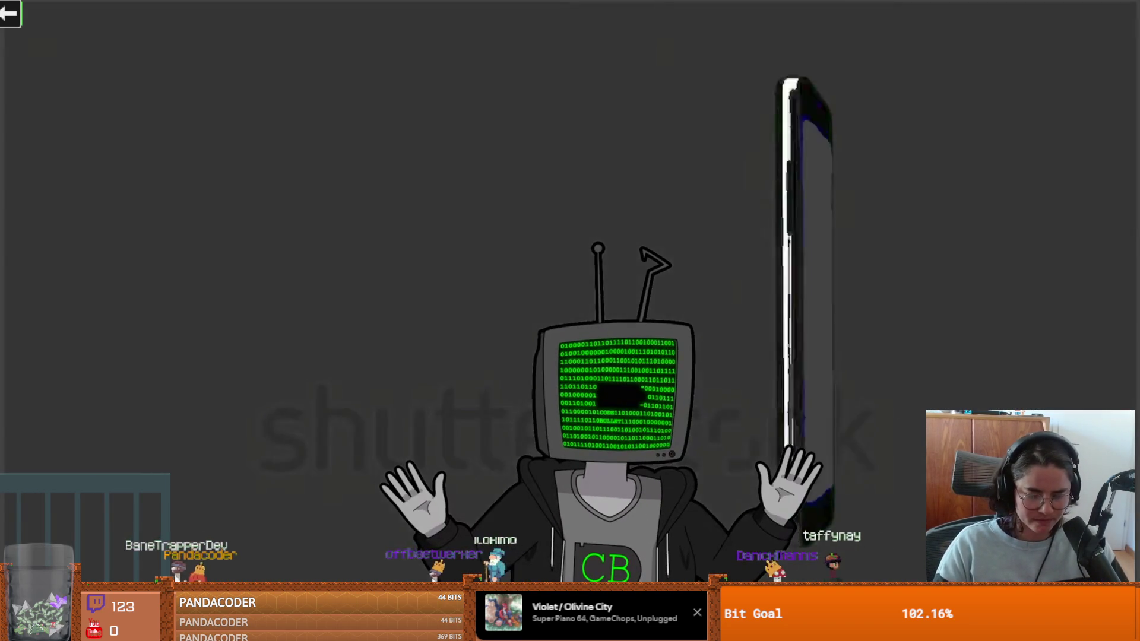
pyautogui.click(739, 386)
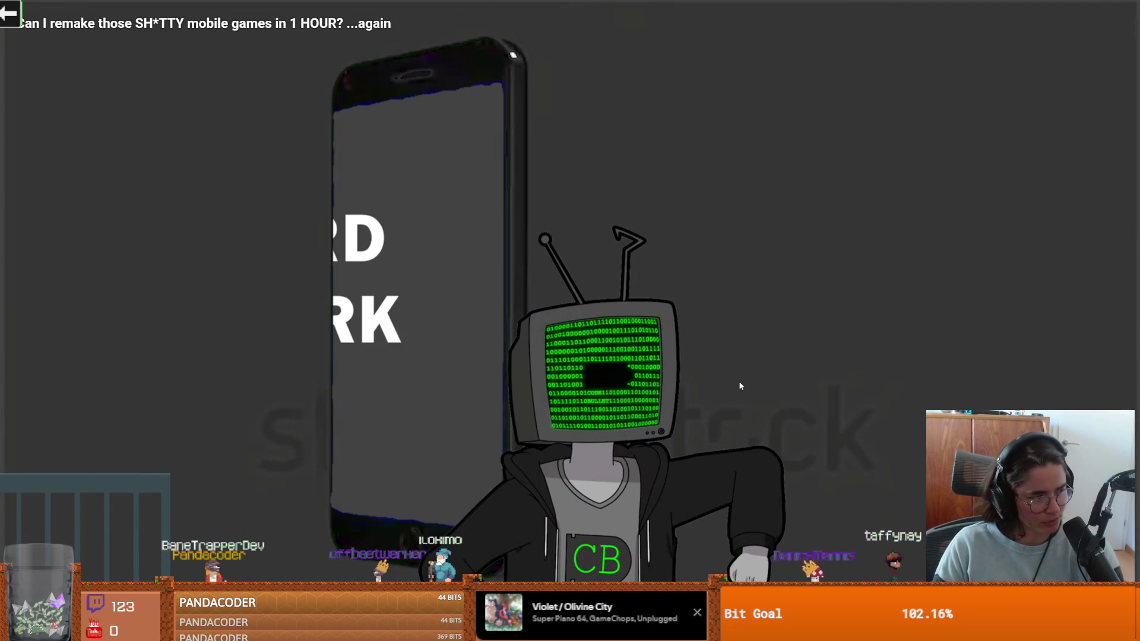
# Step: Resume and pause the video through the logo and LAST WAR gameplay clips
pyautogui.click(740, 386)
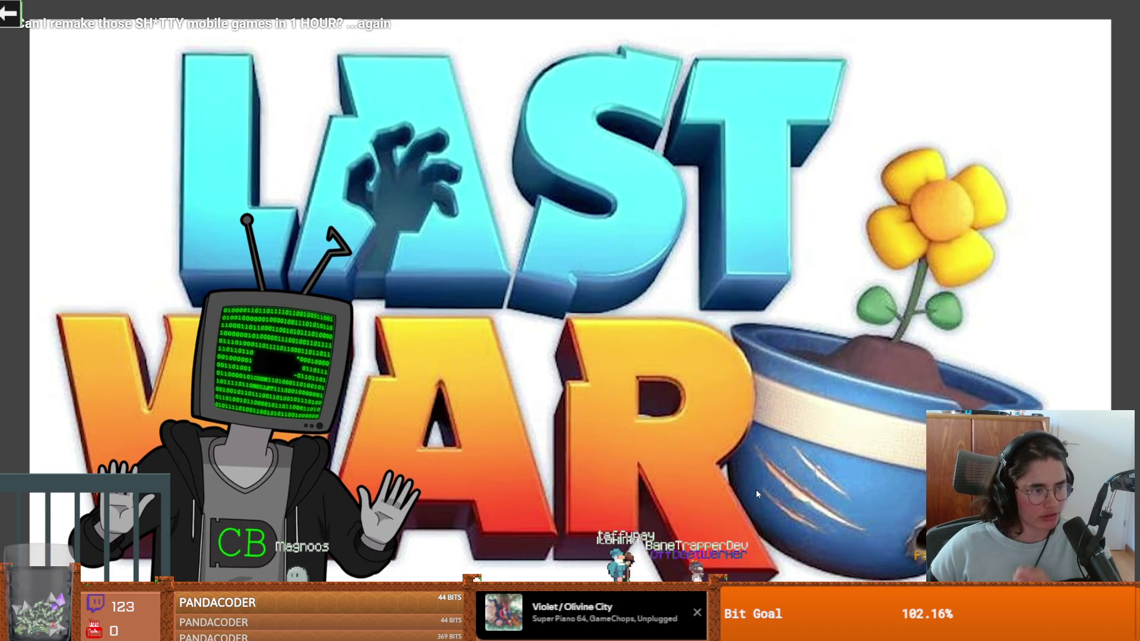
pyautogui.click(748, 473)
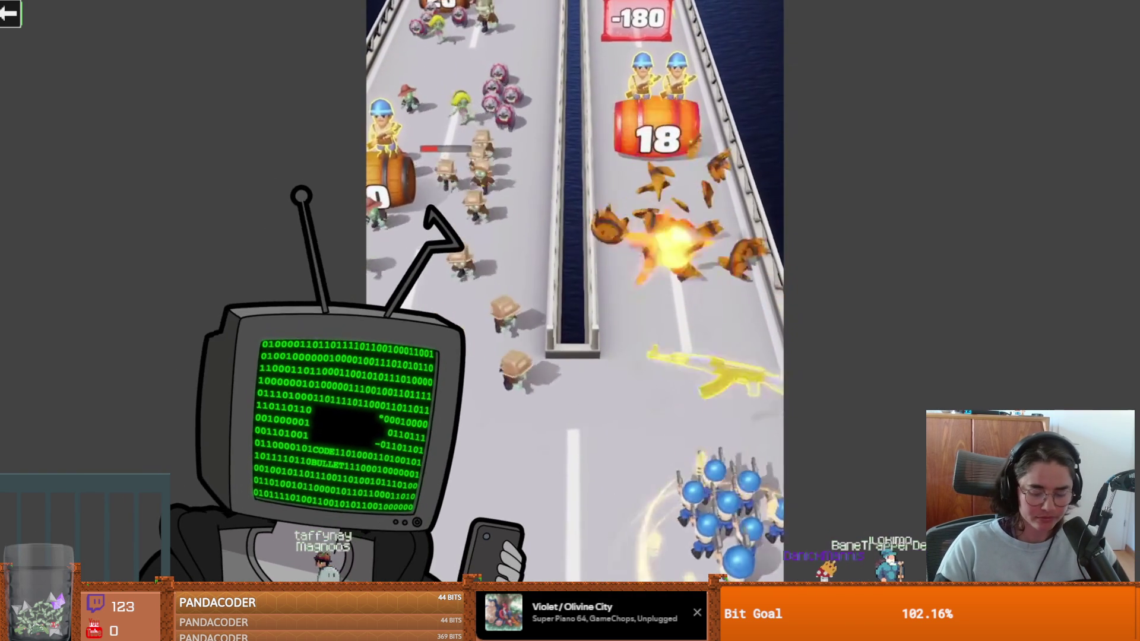
pyautogui.click(748, 478)
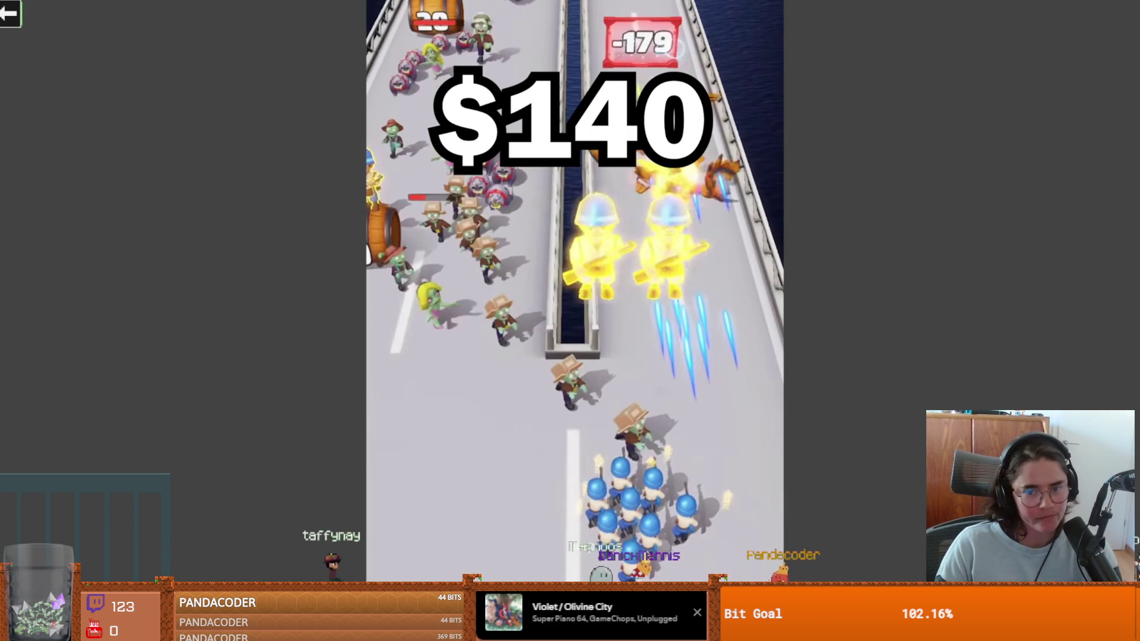
pyautogui.click(748, 474)
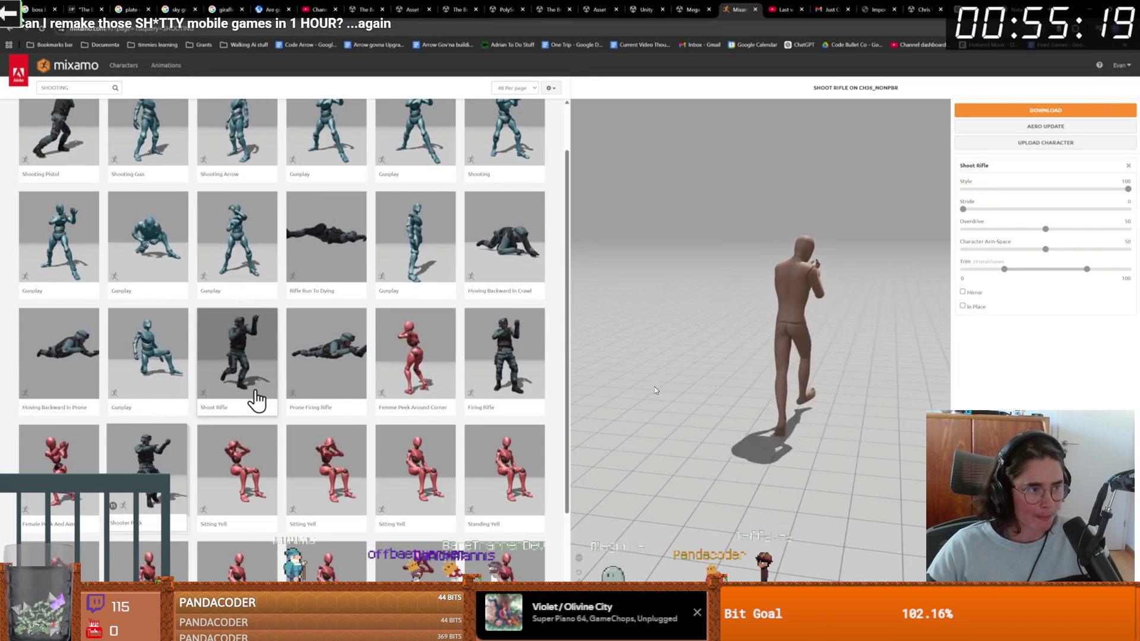
# Step: Let the video play on until the Unity soldier holds a rifle and plays the shooting animation
pyautogui.scroll(1, 384, 430)
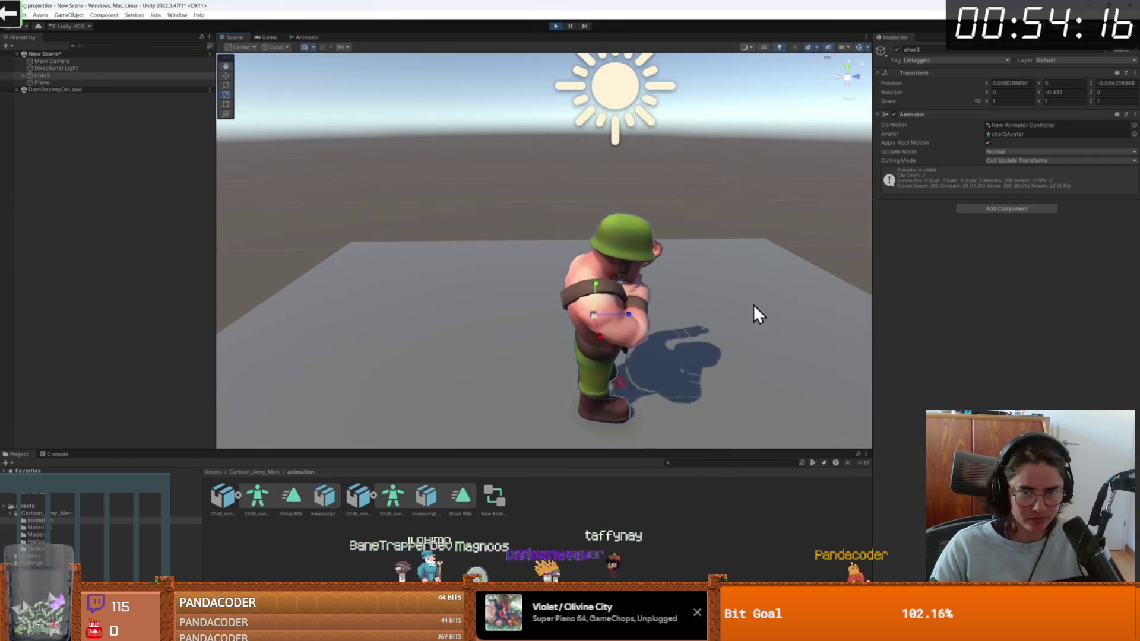
pyautogui.moveTo(753, 304)
pyautogui.mouseDown()
pyautogui.moveTo(586, 275)
pyautogui.moveTo(591, 293)
pyautogui.mouseUp()
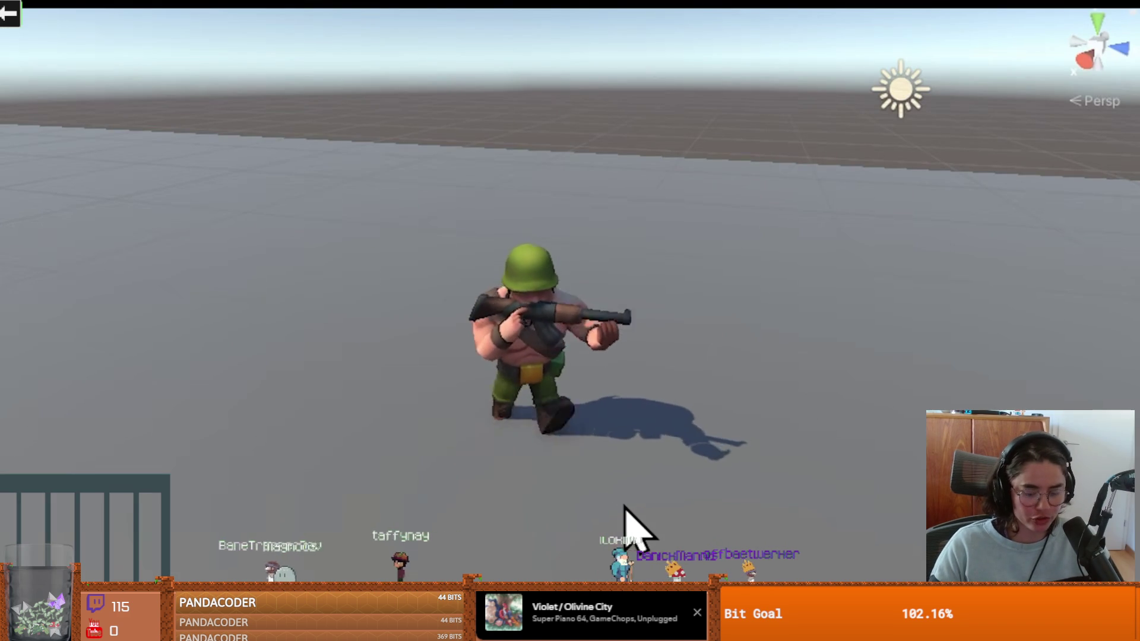
pyautogui.scroll(5, 588, 543)
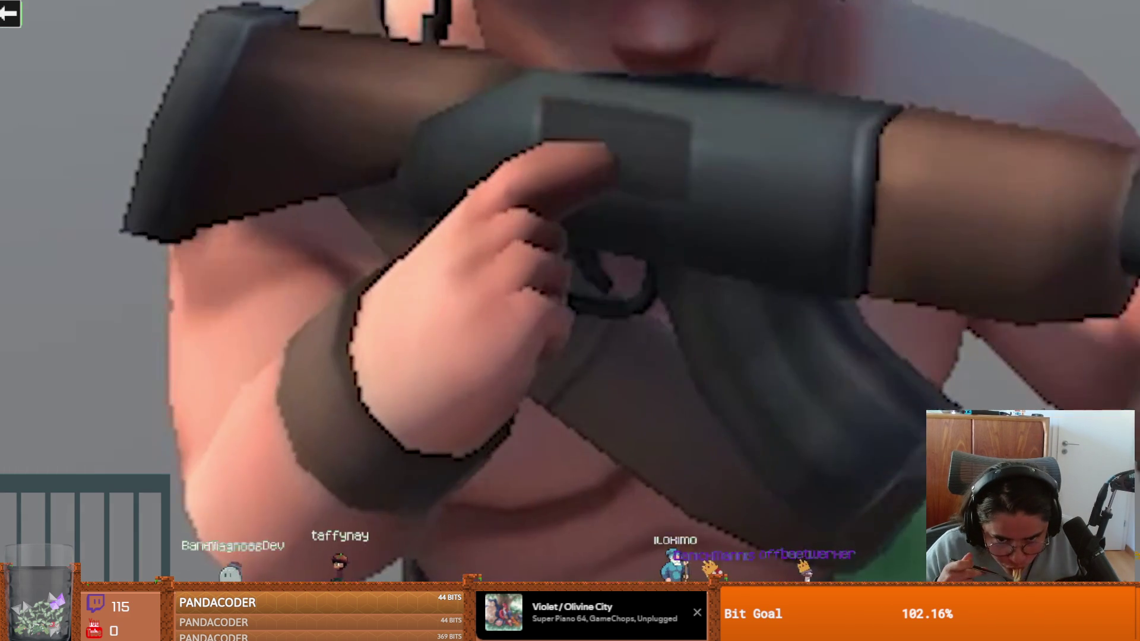
pyautogui.scroll(-3, 796, 532)
pyautogui.moveTo(796, 531); pyautogui.dragTo(626, 453)
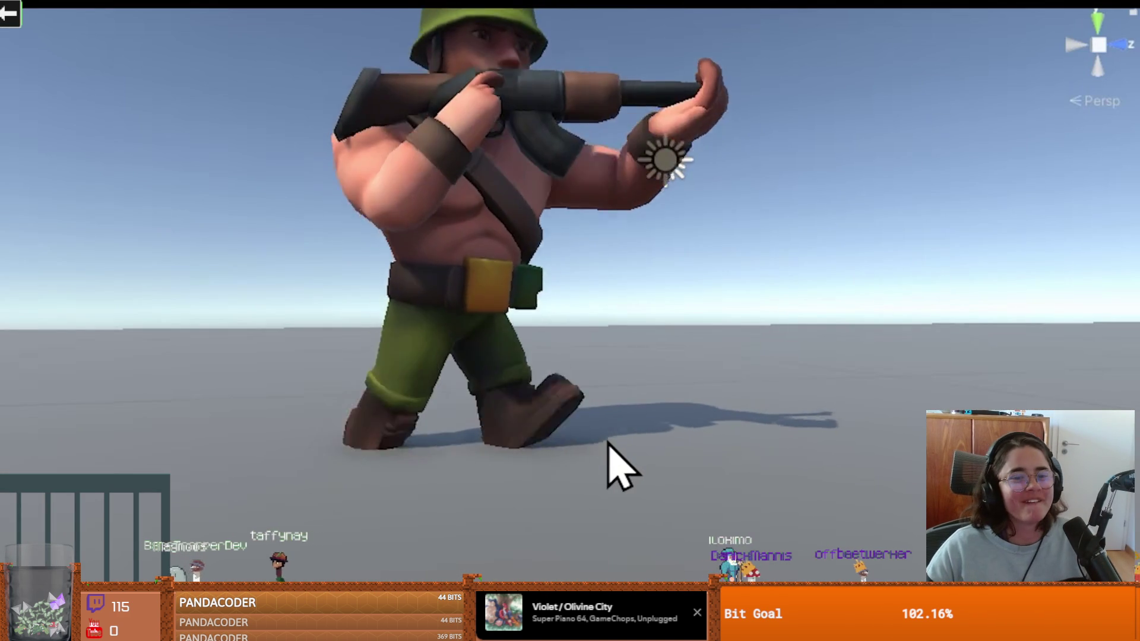
pyautogui.scroll(-3, 422, 403)
pyautogui.moveTo(540, 364); pyautogui.dragTo(600, 338)
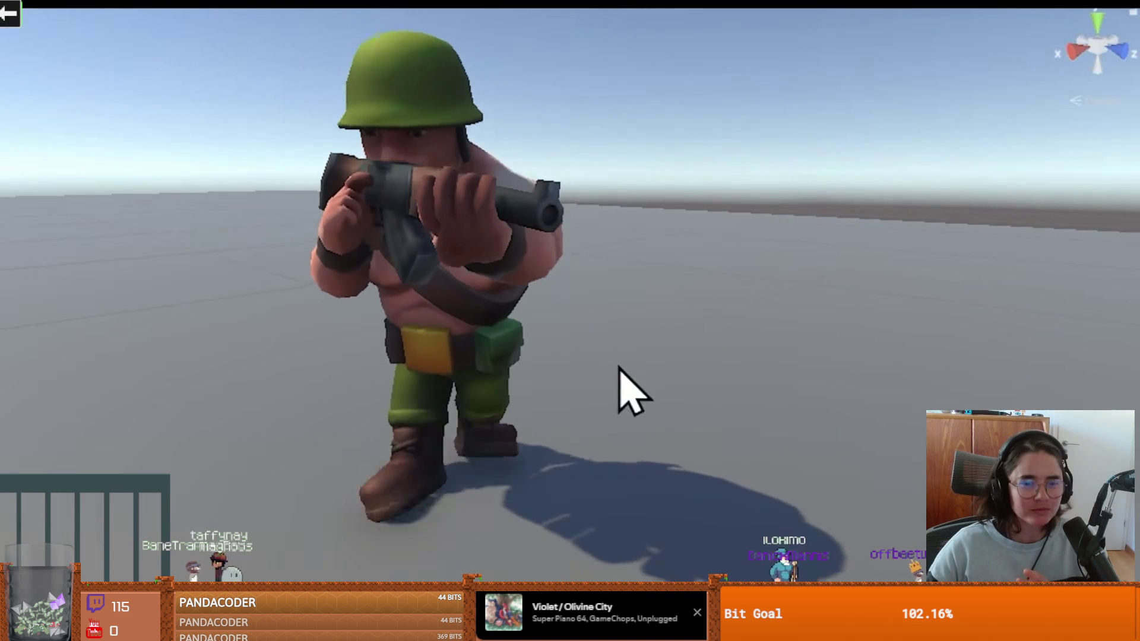
pyautogui.moveTo(611, 381); pyautogui.dragTo(653, 380)
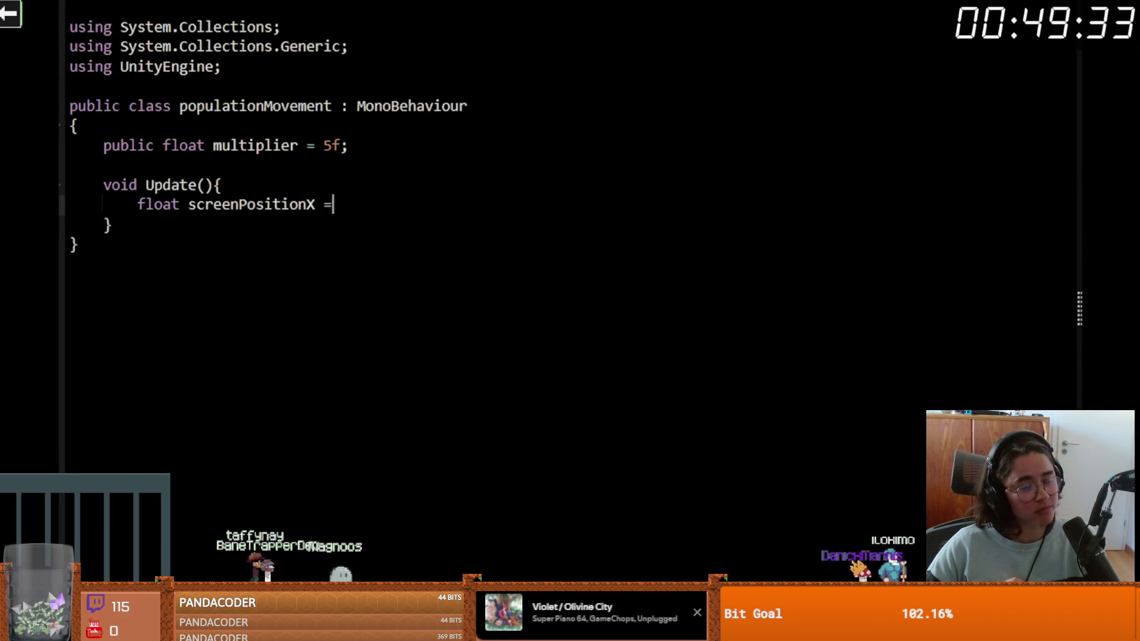
# Step: Watch the video's mouse-position scripting, then briefly pause on the crowd of shooting soldiers
pyautogui.write('X = (Input.mousePosition.x / Screen.width) - 0.5f;')
pyautogui.press('Return')
pyautogui.press('Return')
pyautogui.write('Vector3 pos = transform.position;')
pyautogui.press('Return')
pyautogui.write('pos.x = screenPositionX * multiplier;')
pyautogui.press('Return')
pyautogui.write('transform.position = pos;')
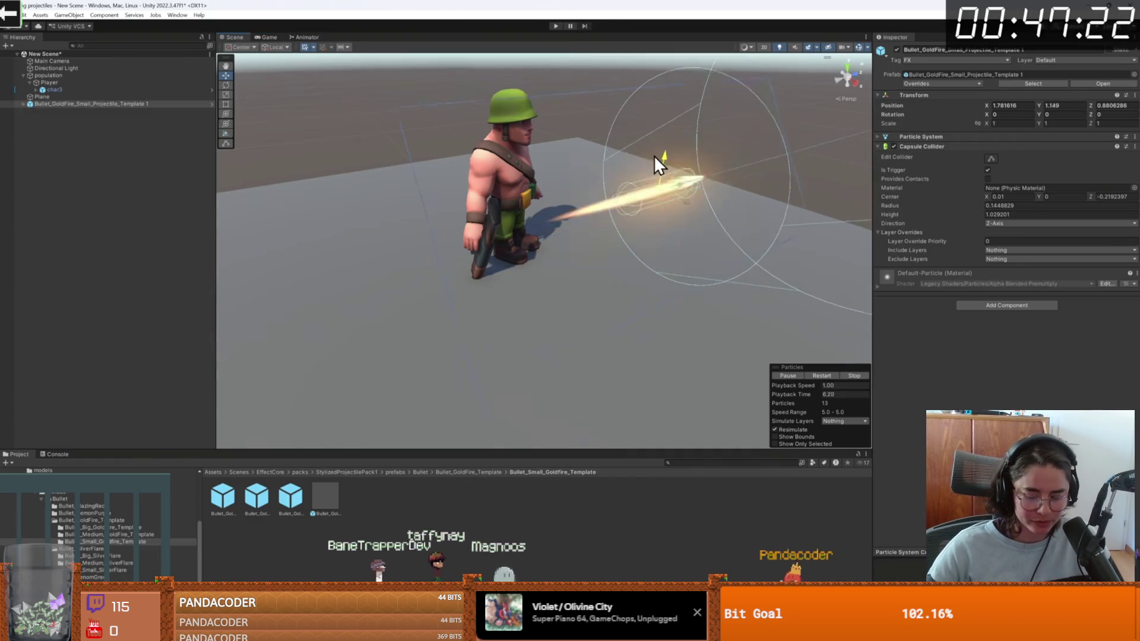
pyautogui.moveTo(654, 155); pyautogui.dragTo(654, 137)
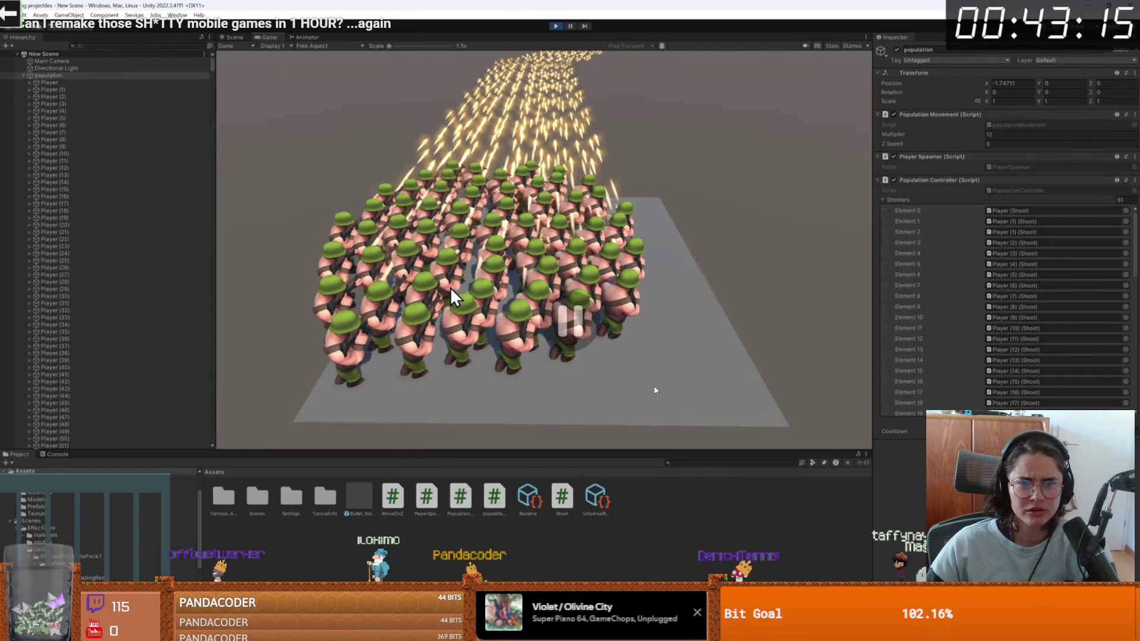
pyautogui.click(655, 390)
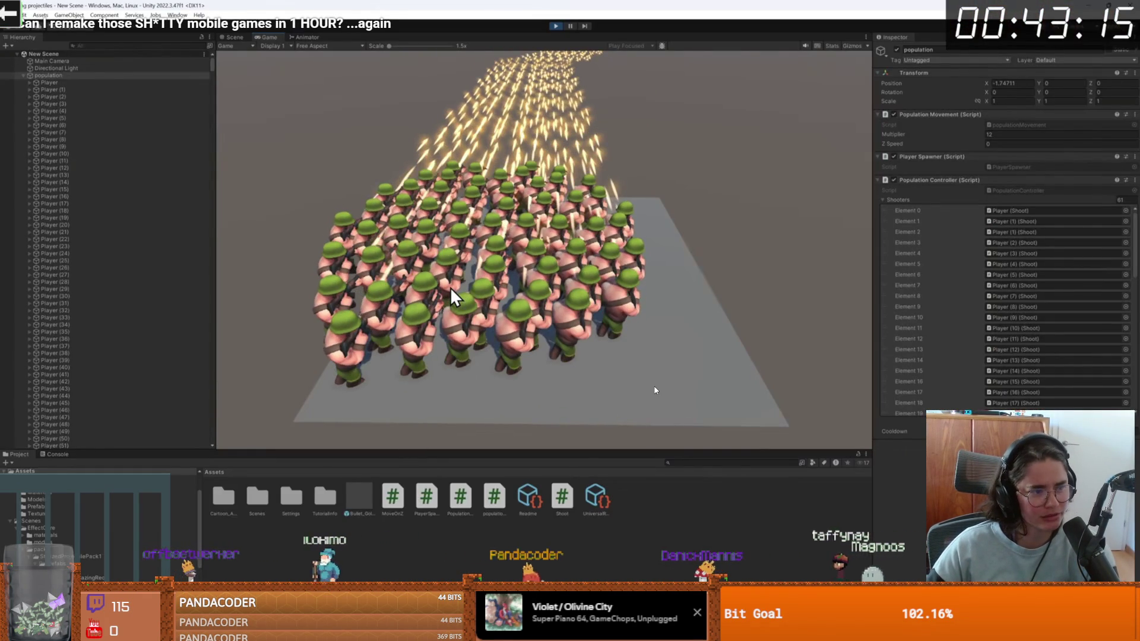
pyautogui.click(655, 390)
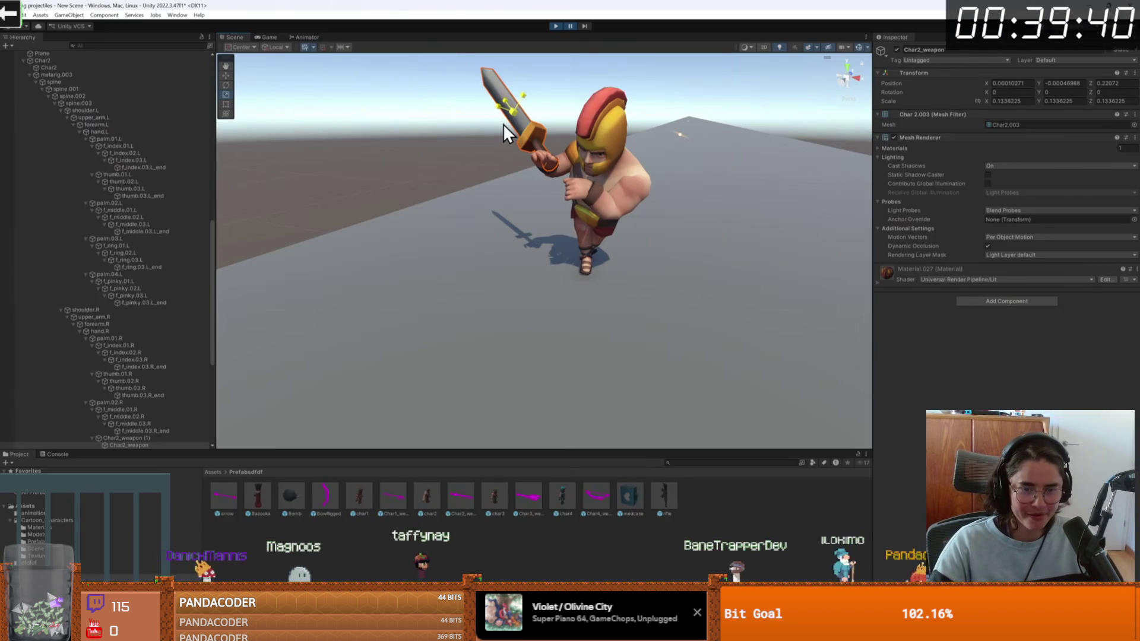
# Step: Pause the video on the blue gate showing 3, then resume playback
pyautogui.moveTo(518, 115); pyautogui.dragTo(512, 115)
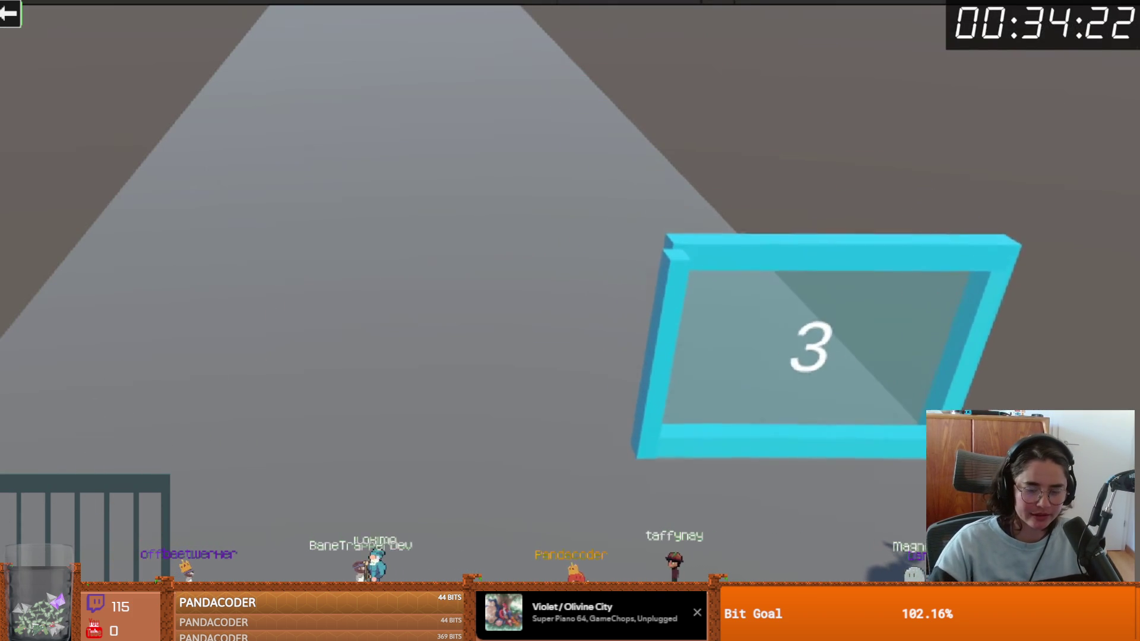
pyautogui.click(772, 415)
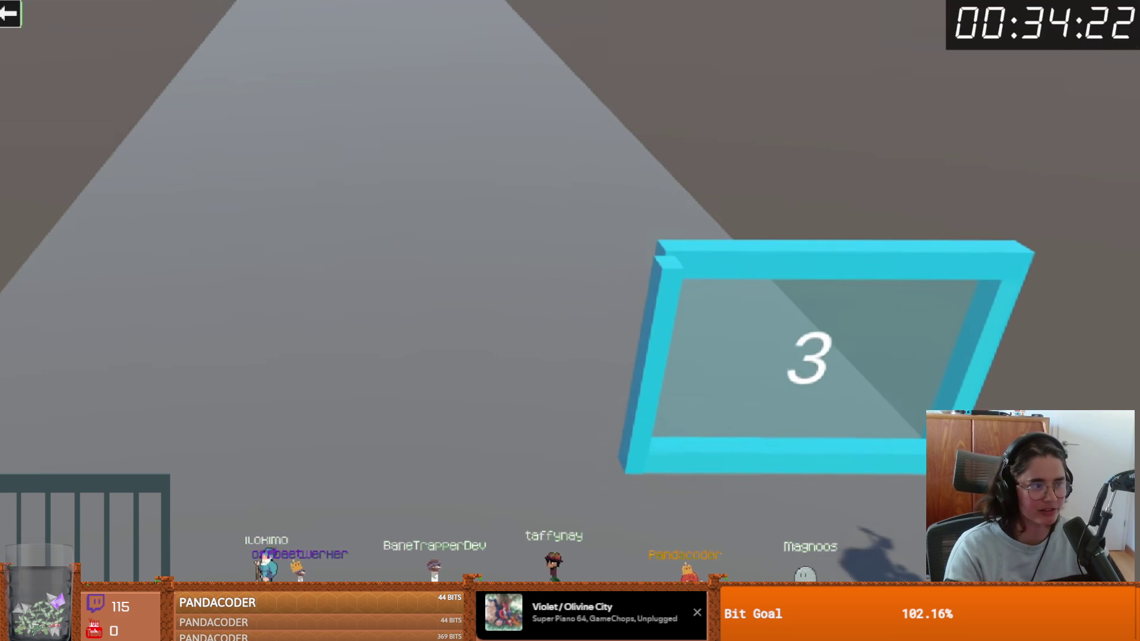
pyautogui.click(771, 415)
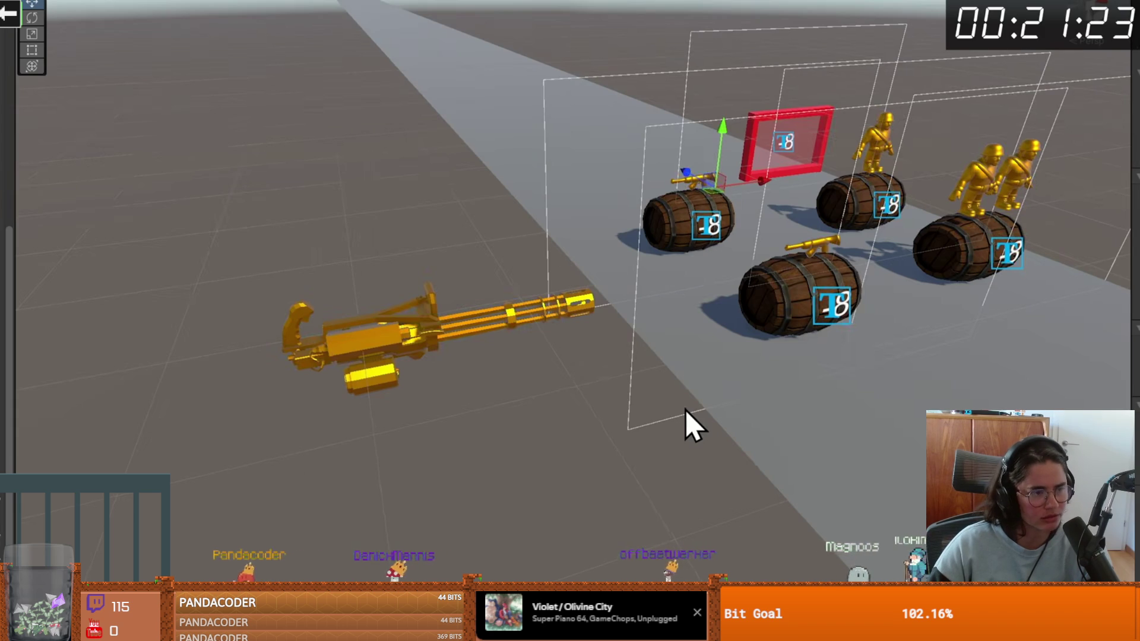
# Step: Skip the video forward and toggle playback past the barrels and golden minigun section
pyautogui.press('Right')
pyautogui.press('Right')
pyautogui.press('Right')
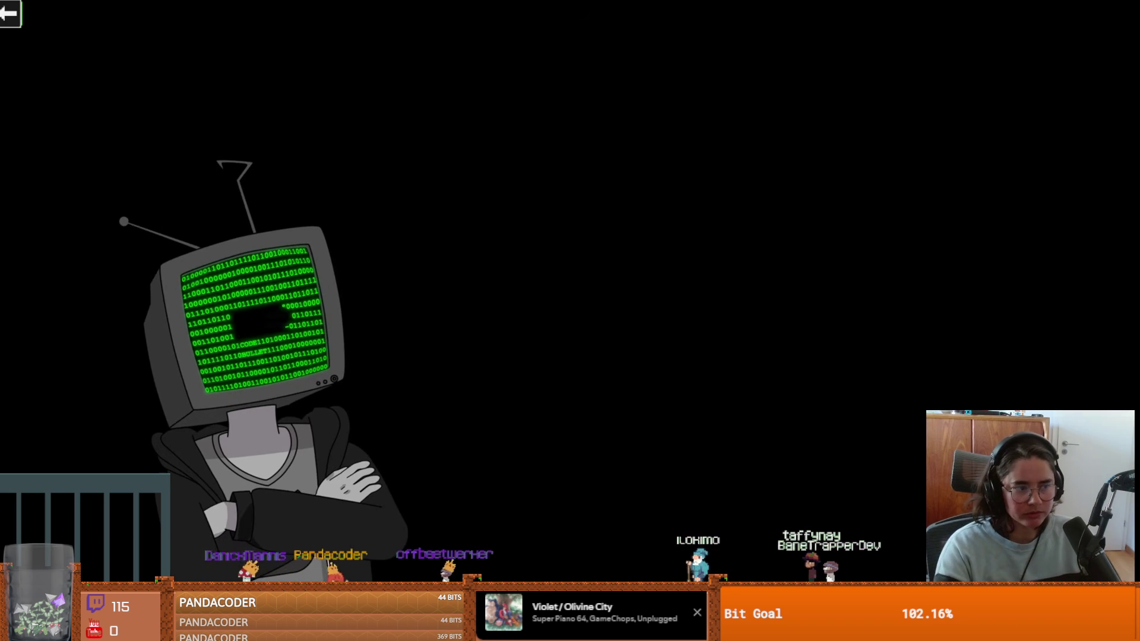
pyautogui.click(770, 409)
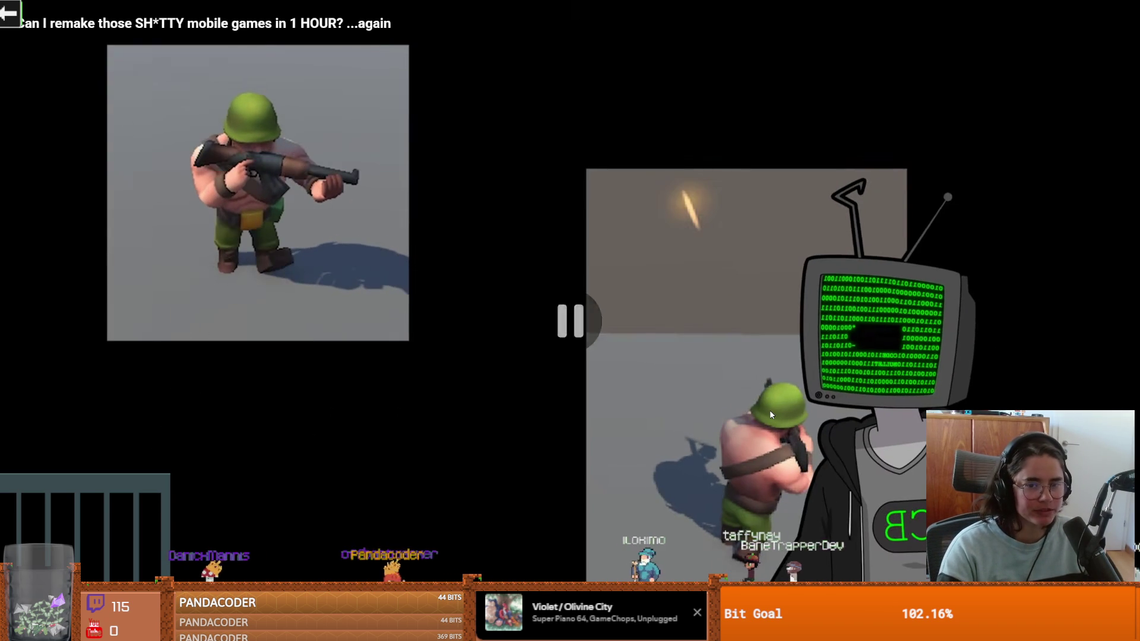
pyautogui.click(769, 409)
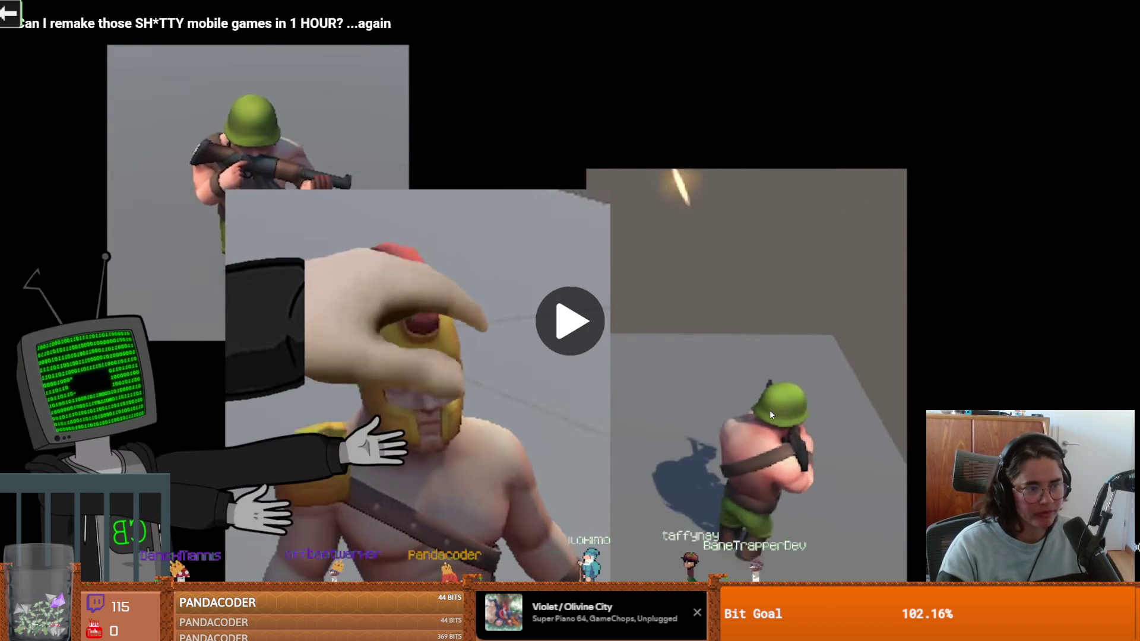
pyautogui.click(771, 413)
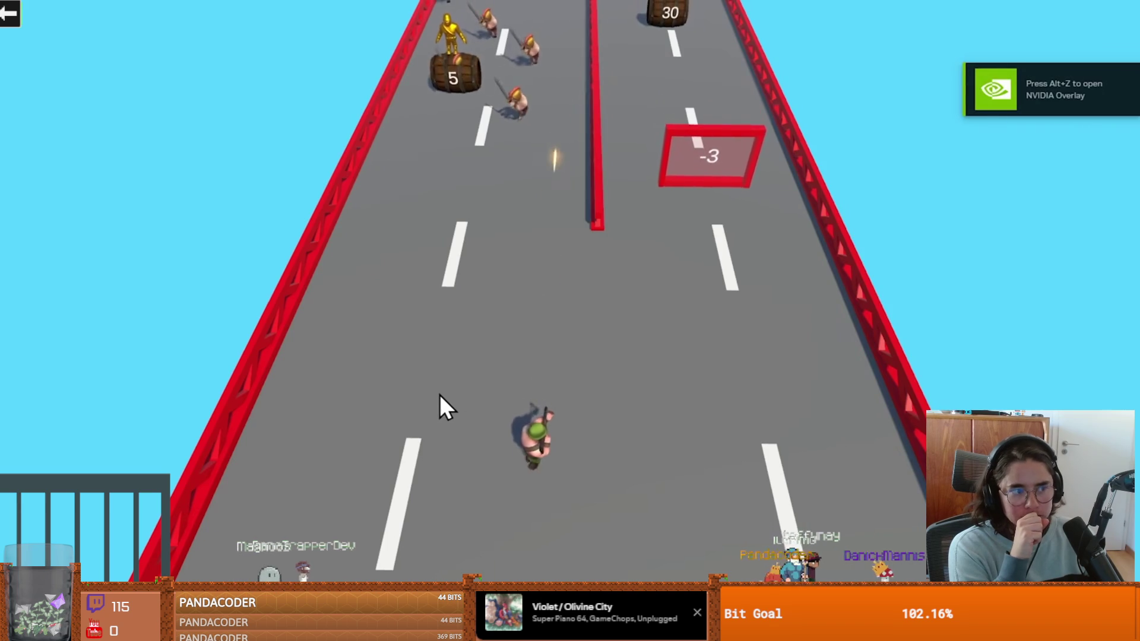
pyautogui.moveTo(440, 394)
pyautogui.mouseDown()
pyautogui.moveTo(671, 427)
pyautogui.moveTo(908, 412)
pyautogui.moveTo(660, 408)
pyautogui.moveTo(70, 429)
pyautogui.moveTo(83, 442)
pyautogui.moveTo(333, 462)
pyautogui.mouseUp()
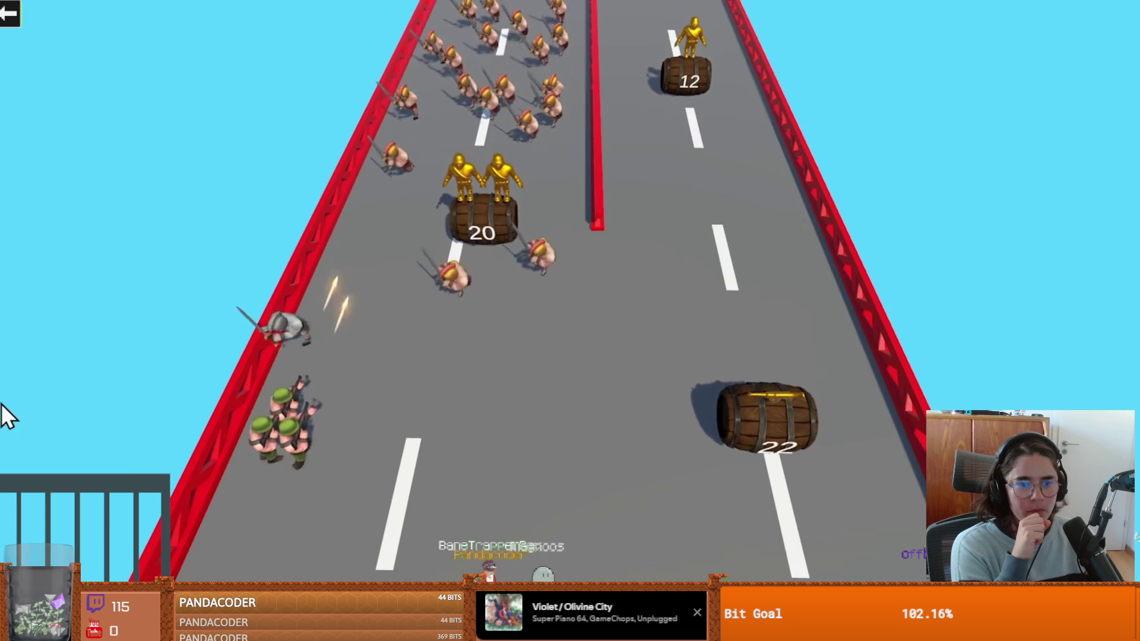
pyautogui.moveTo(384, 442)
pyautogui.mouseDown()
pyautogui.moveTo(352, 453)
pyautogui.moveTo(424, 458)
pyautogui.moveTo(35, 498)
pyautogui.moveTo(427, 484)
pyautogui.moveTo(236, 399)
pyautogui.moveTo(514, 414)
pyautogui.moveTo(804, 362)
pyautogui.moveTo(268, 334)
pyautogui.moveTo(345, 355)
pyautogui.moveTo(41, 362)
pyautogui.moveTo(94, 347)
pyautogui.moveTo(136, 366)
pyautogui.moveTo(171, 355)
pyautogui.moveTo(622, 388)
pyautogui.mouseUp()
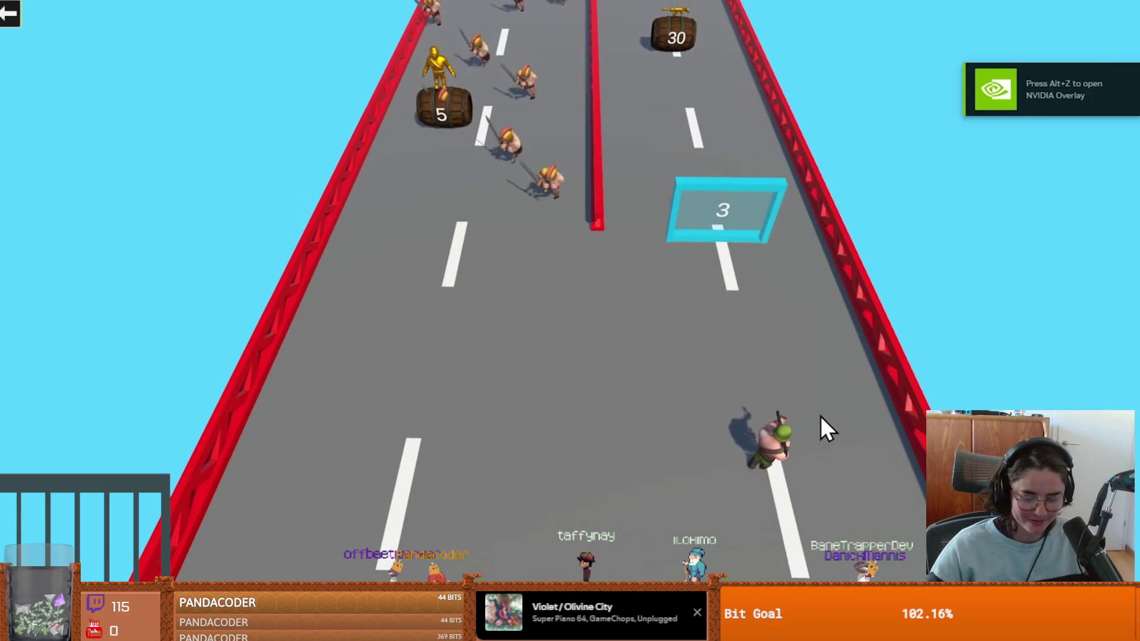
pyautogui.moveTo(821, 416)
pyautogui.mouseDown()
pyautogui.moveTo(361, 444)
pyautogui.moveTo(79, 444)
pyautogui.moveTo(858, 451)
pyautogui.mouseUp()
pyautogui.moveTo(794, 468)
pyautogui.mouseDown()
pyautogui.moveTo(803, 463)
pyautogui.moveTo(2, 444)
pyautogui.moveTo(330, 448)
pyautogui.moveTo(280, 457)
pyautogui.moveTo(783, 423)
pyautogui.moveTo(40, 369)
pyautogui.moveTo(195, 390)
pyautogui.moveTo(258, 379)
pyautogui.moveTo(176, 382)
pyautogui.mouseUp()
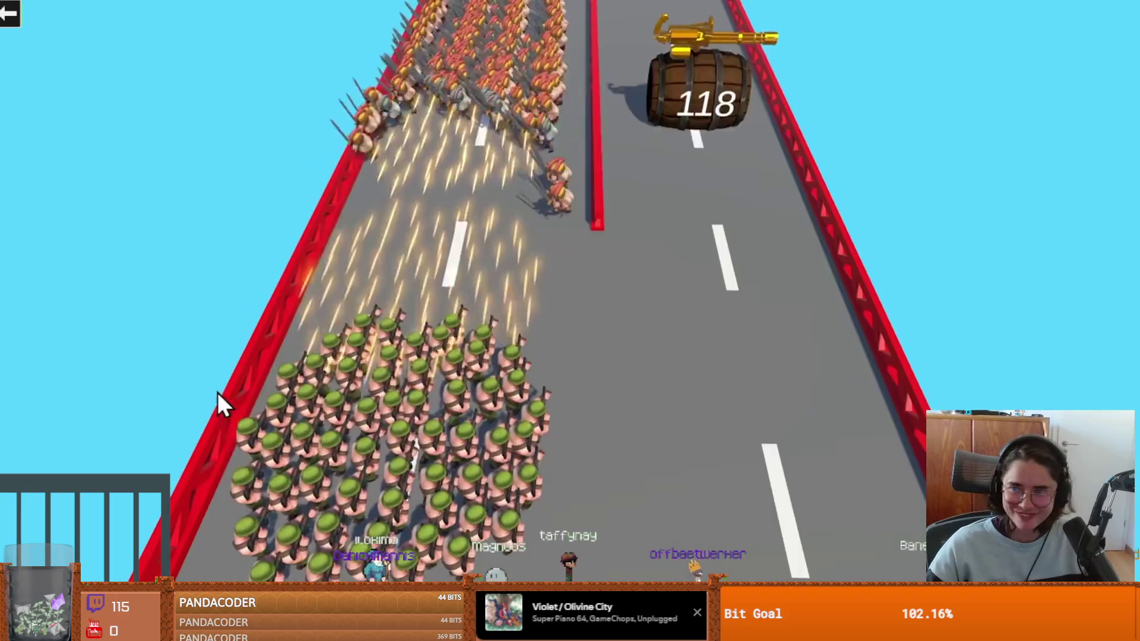
pyautogui.moveTo(216, 399)
pyautogui.mouseDown()
pyautogui.moveTo(705, 397)
pyautogui.moveTo(828, 372)
pyautogui.moveTo(141, 379)
pyautogui.moveTo(253, 375)
pyautogui.moveTo(133, 395)
pyautogui.moveTo(630, 433)
pyautogui.moveTo(629, 443)
pyautogui.moveTo(353, 411)
pyautogui.moveTo(618, 461)
pyautogui.mouseUp()
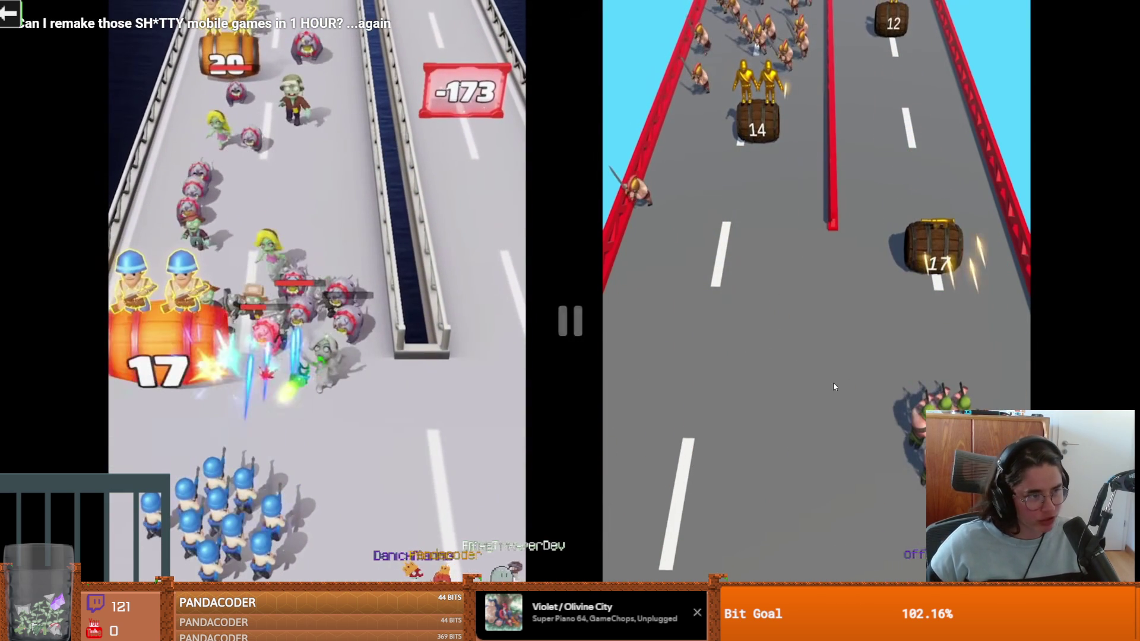
# Step: Resume the video on the side-by-side runner game comparison
pyautogui.click(832, 383)
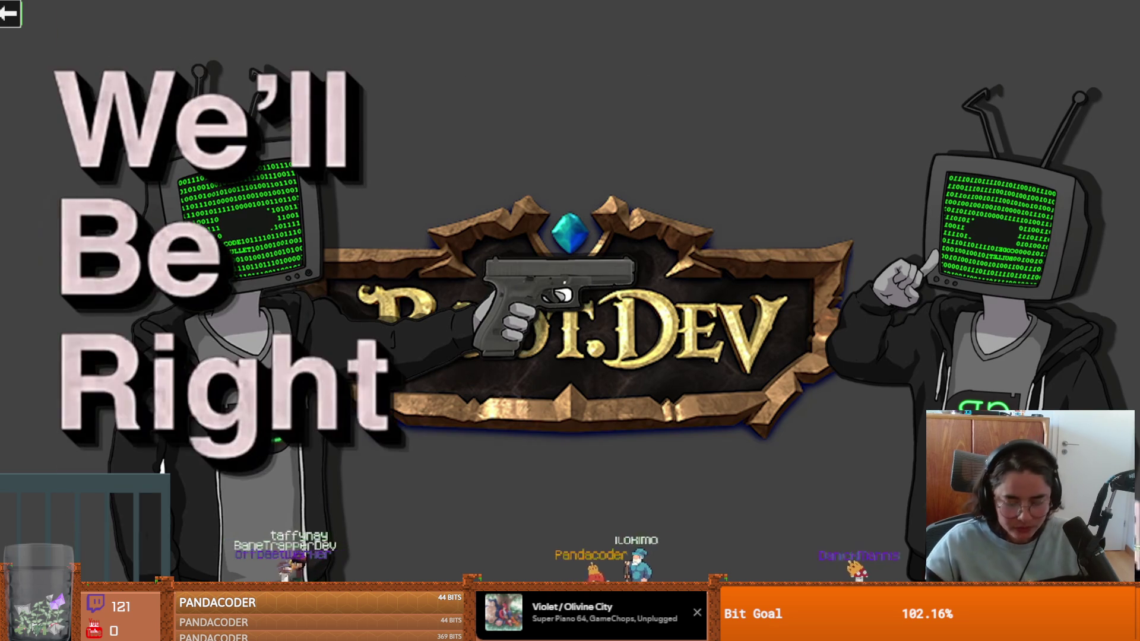
pyautogui.scroll(-8, 564, 339)
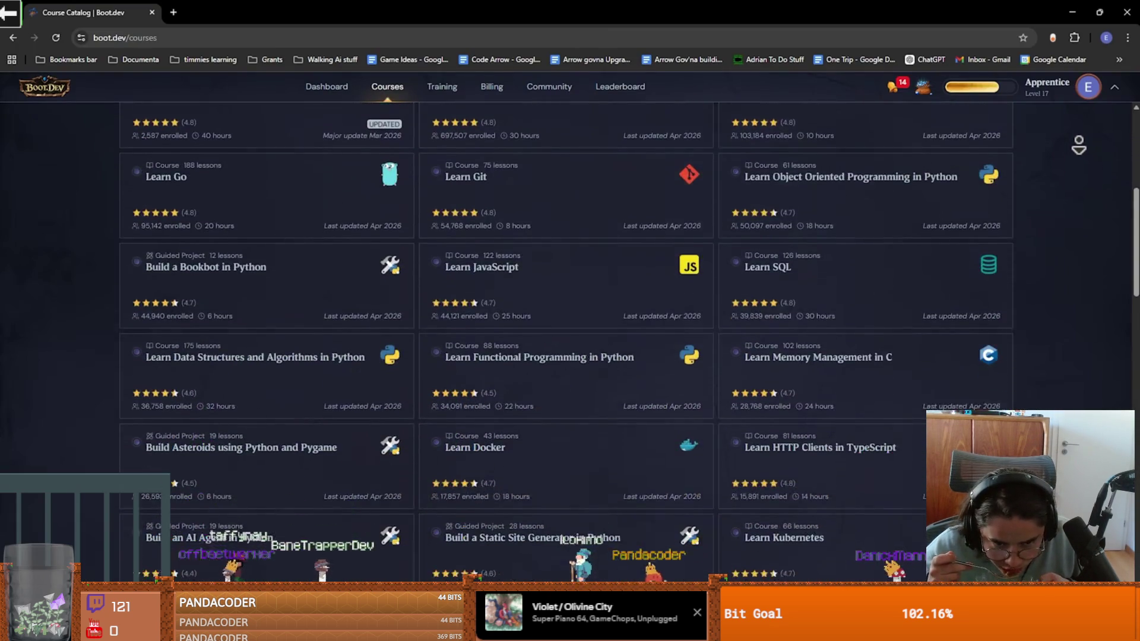
pyautogui.scroll(-8, 564, 338)
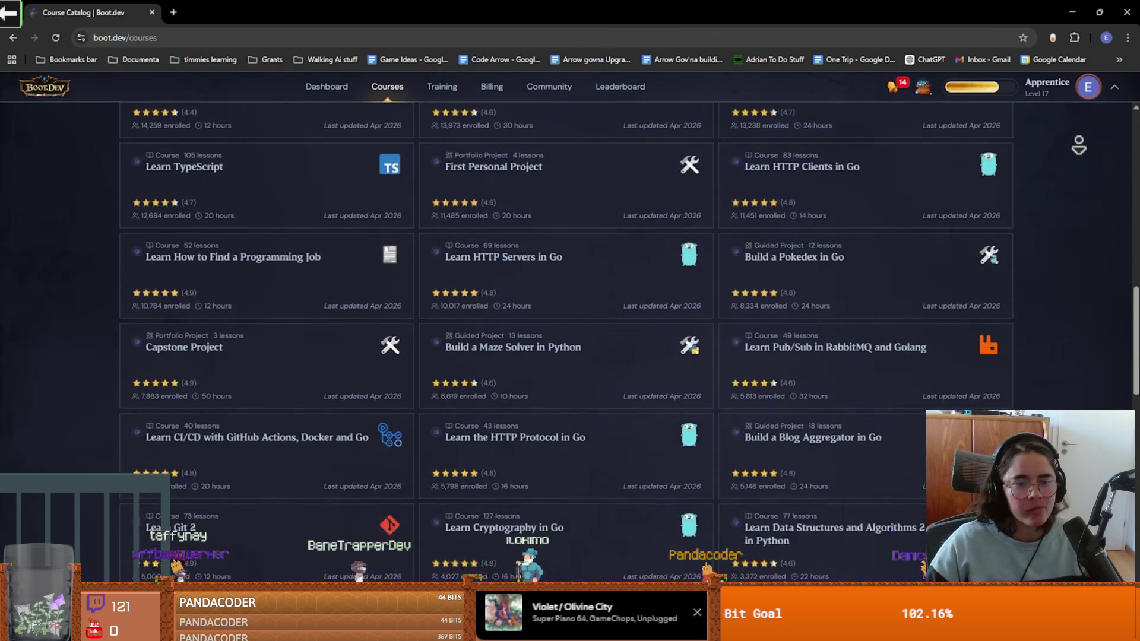
pyautogui.scroll(-3, 564, 339)
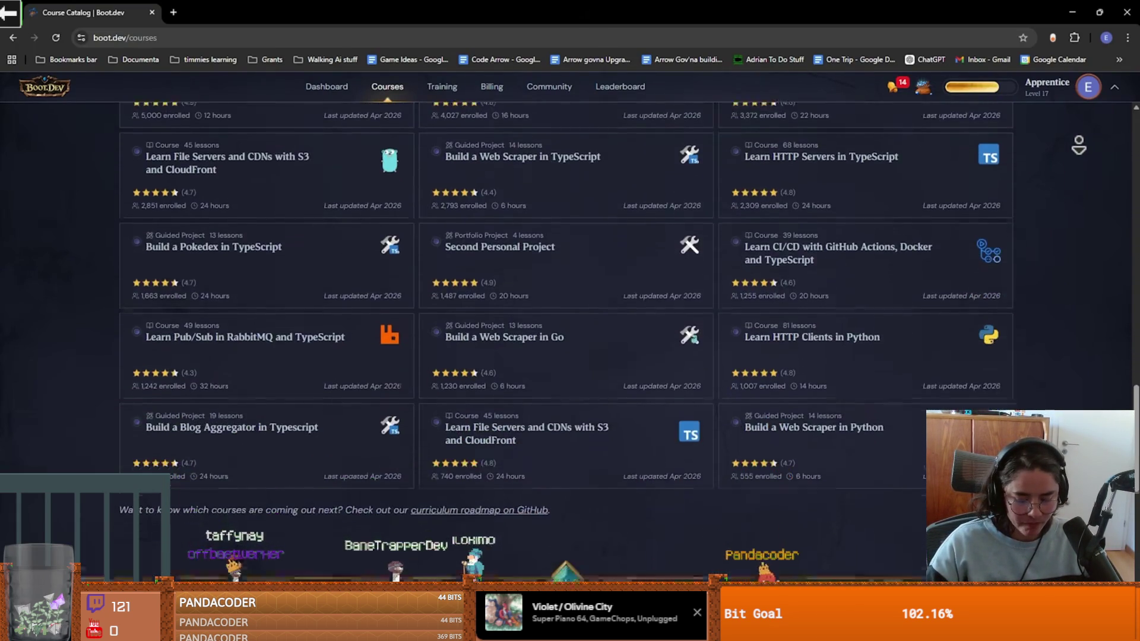
pyautogui.click(523, 462)
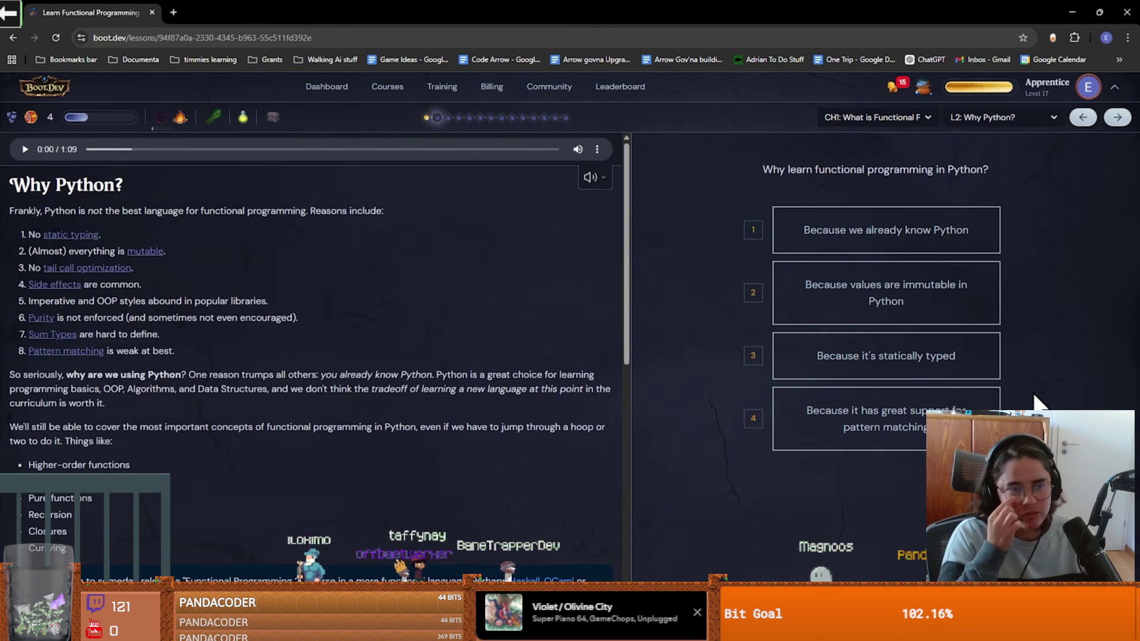
pyautogui.scroll(-10, 479, 374)
pyautogui.press('1')
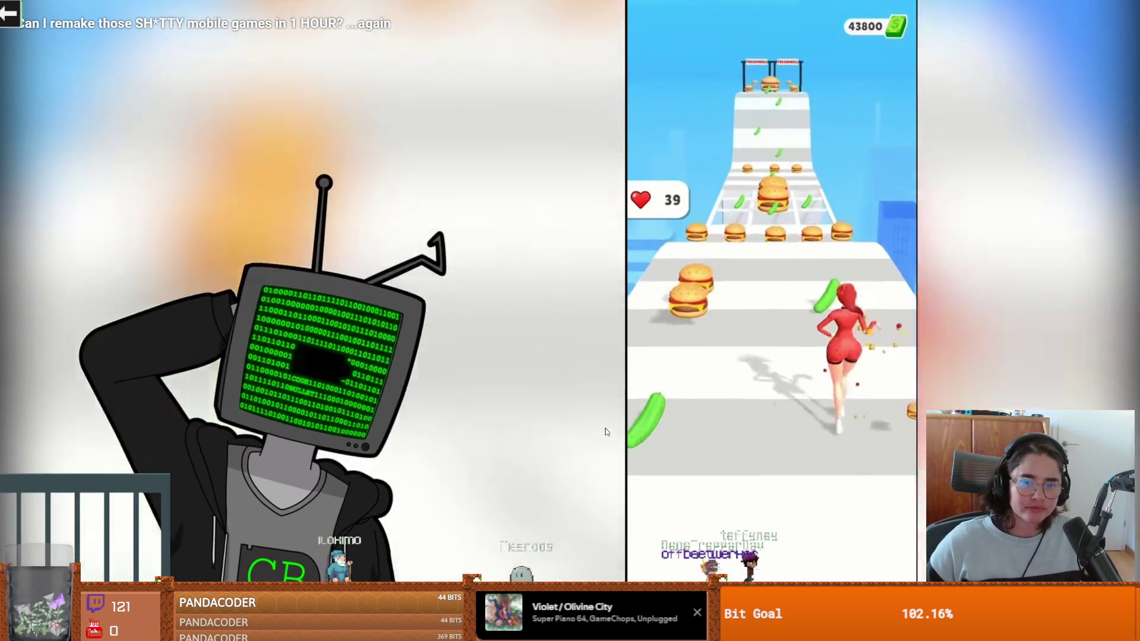
# Step: Pause and resume the video, then stop it on the Belly Clash Google Play listing
pyautogui.click(606, 431)
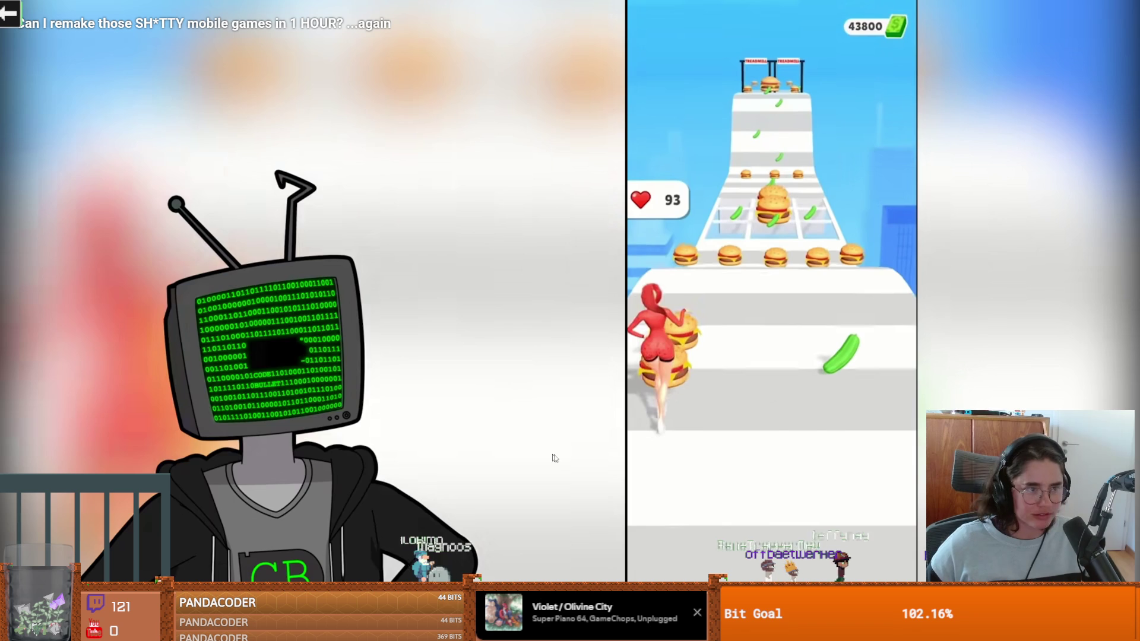
pyautogui.click(591, 438)
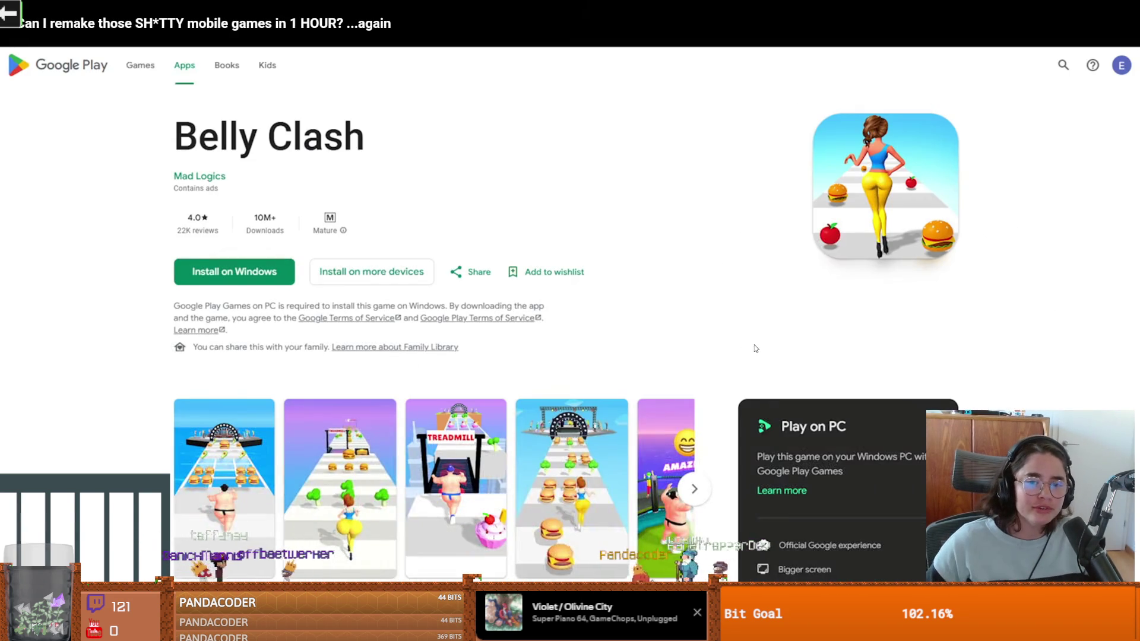
pyautogui.click(754, 347)
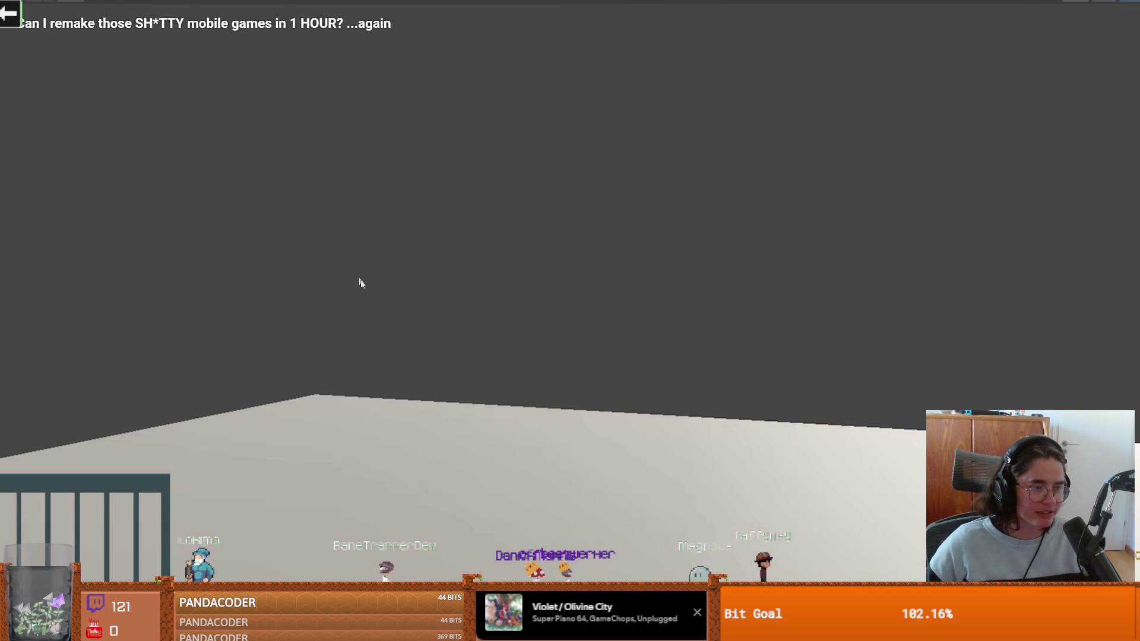
# Step: Resume the video into the Unity character work with the blue recolored outfit
pyautogui.click(383, 305)
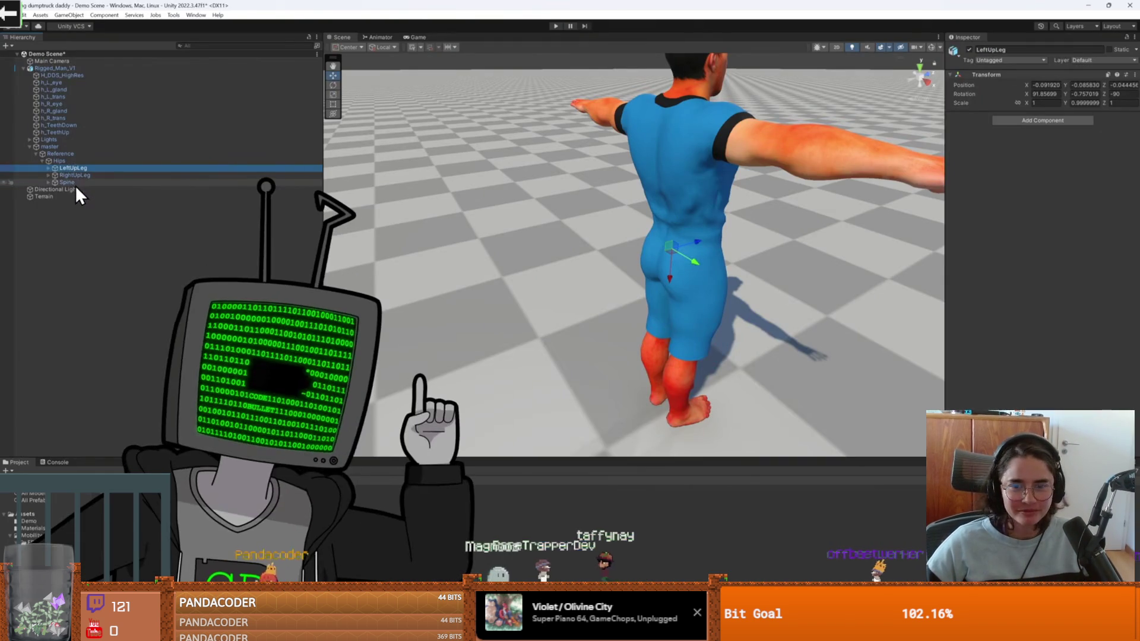
pyautogui.click(73, 183)
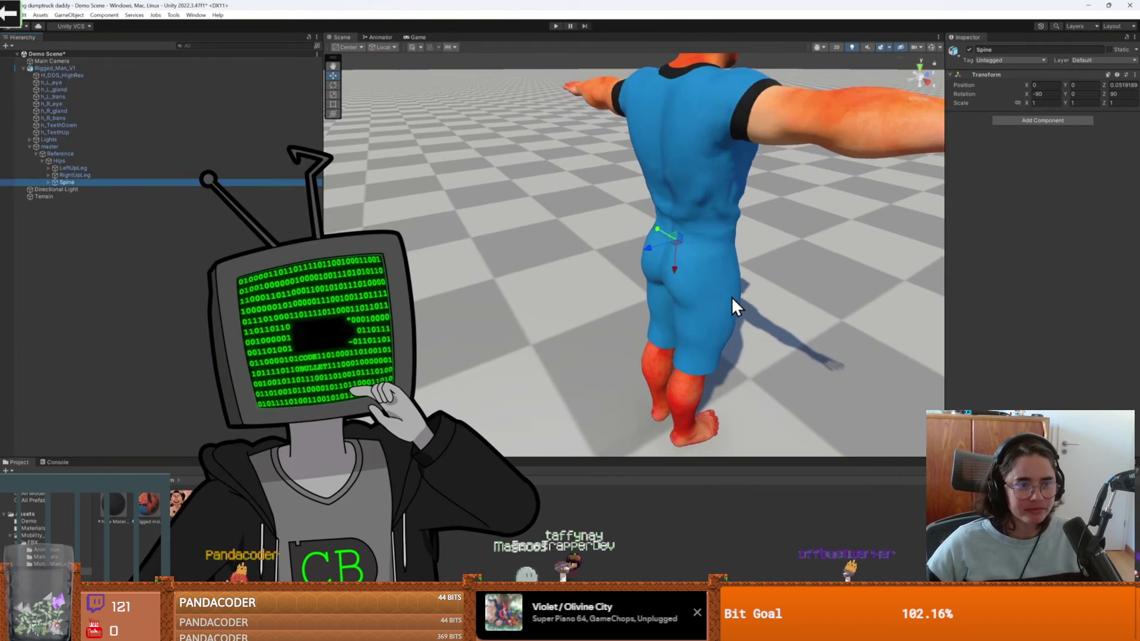
pyautogui.scroll(3, 731, 297)
pyautogui.scroll(-5, 753, 286)
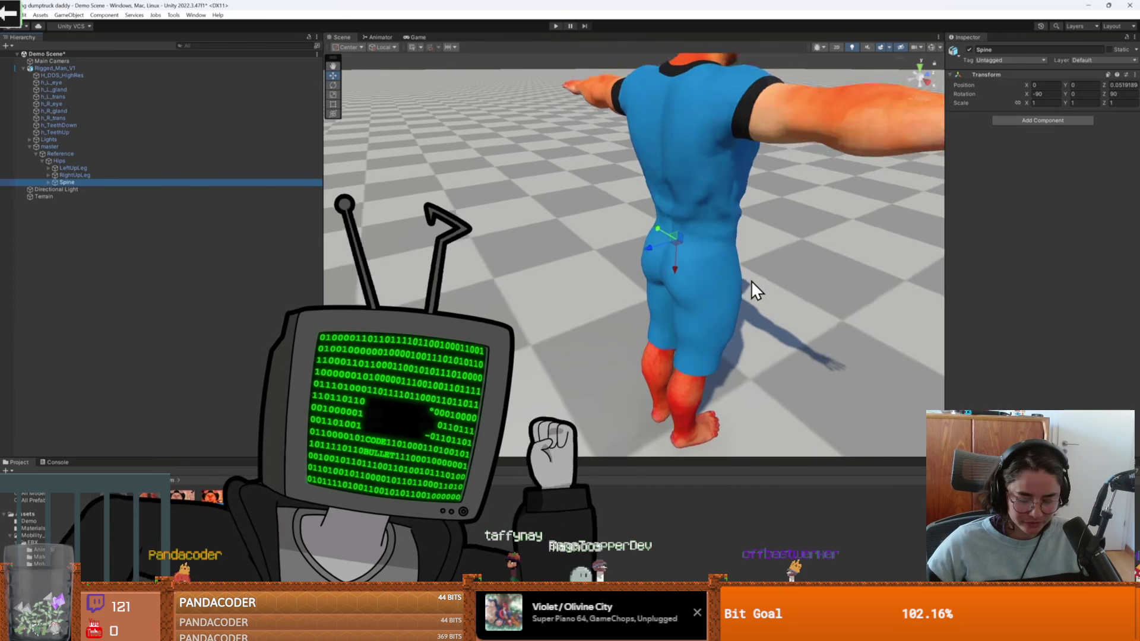
pyautogui.keyDown('shift'); pyautogui.click(65, 168); pyautogui.keyUp('shift')
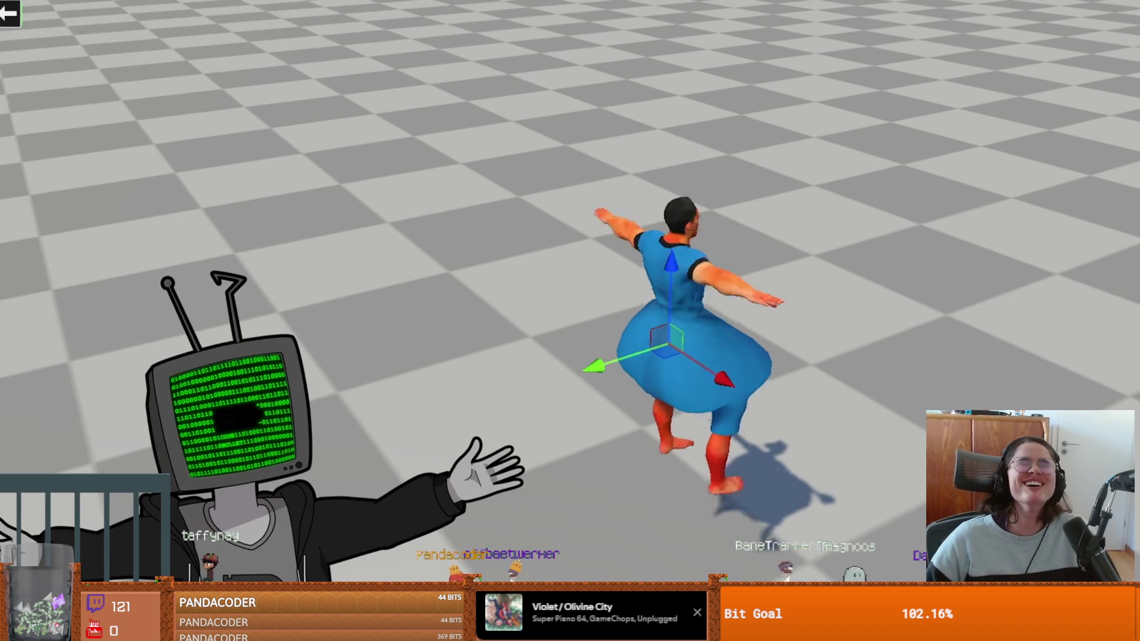
pyautogui.scroll(5, 751, 382)
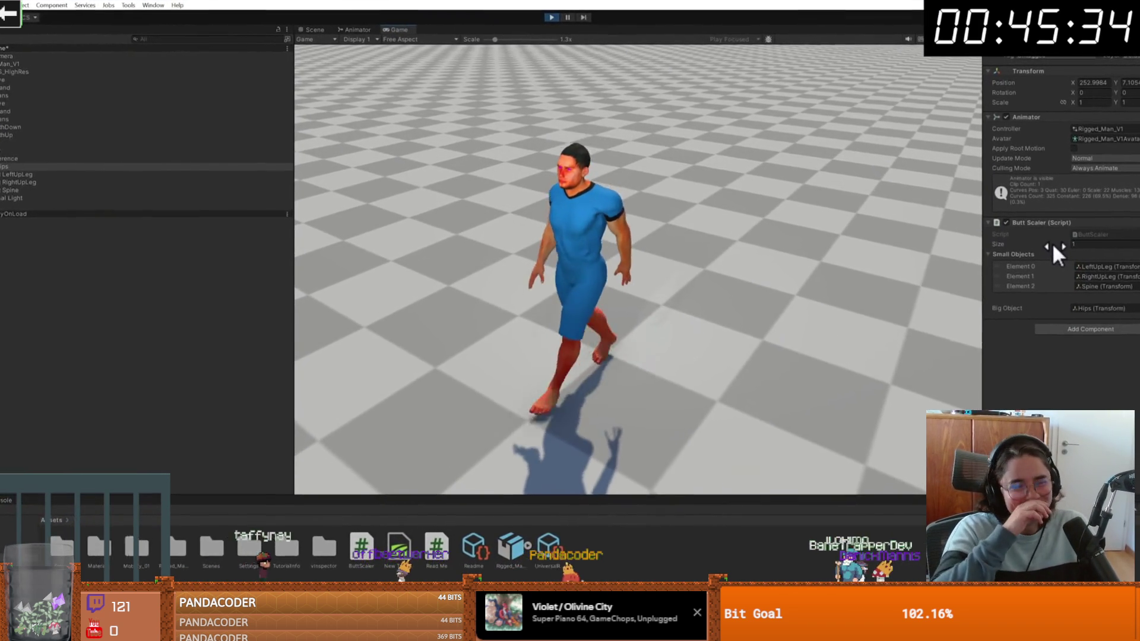
pyautogui.moveTo(1052, 240)
pyautogui.mouseDown()
pyautogui.moveTo(1137, 257)
pyautogui.moveTo(382, 308)
pyautogui.mouseUp()
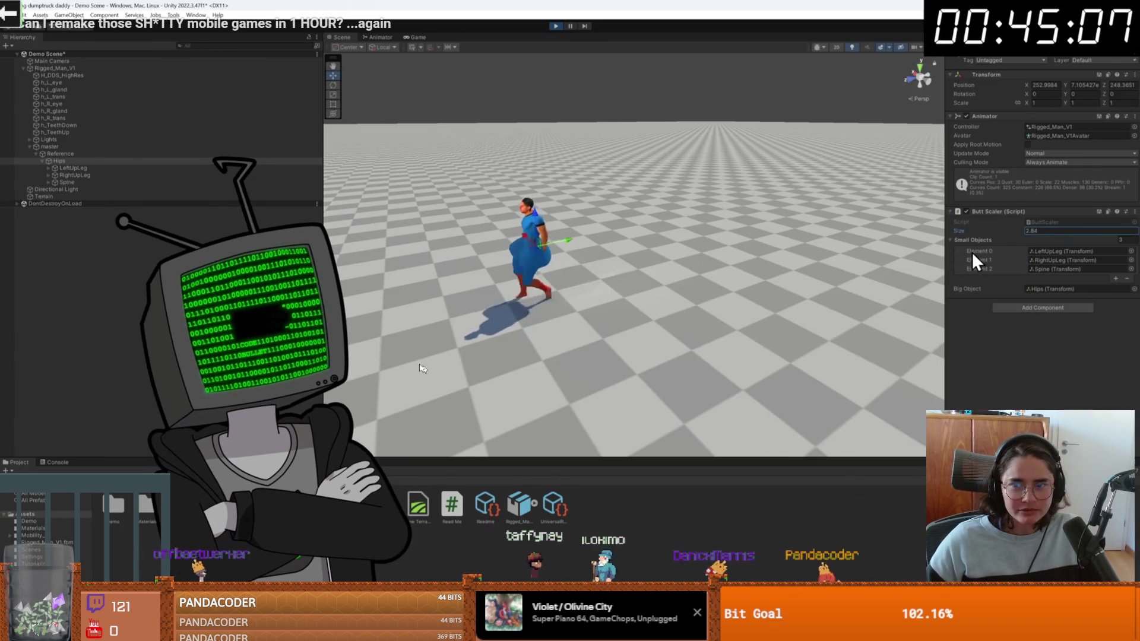
pyautogui.moveTo(971, 252); pyautogui.dragTo(1013, 245)
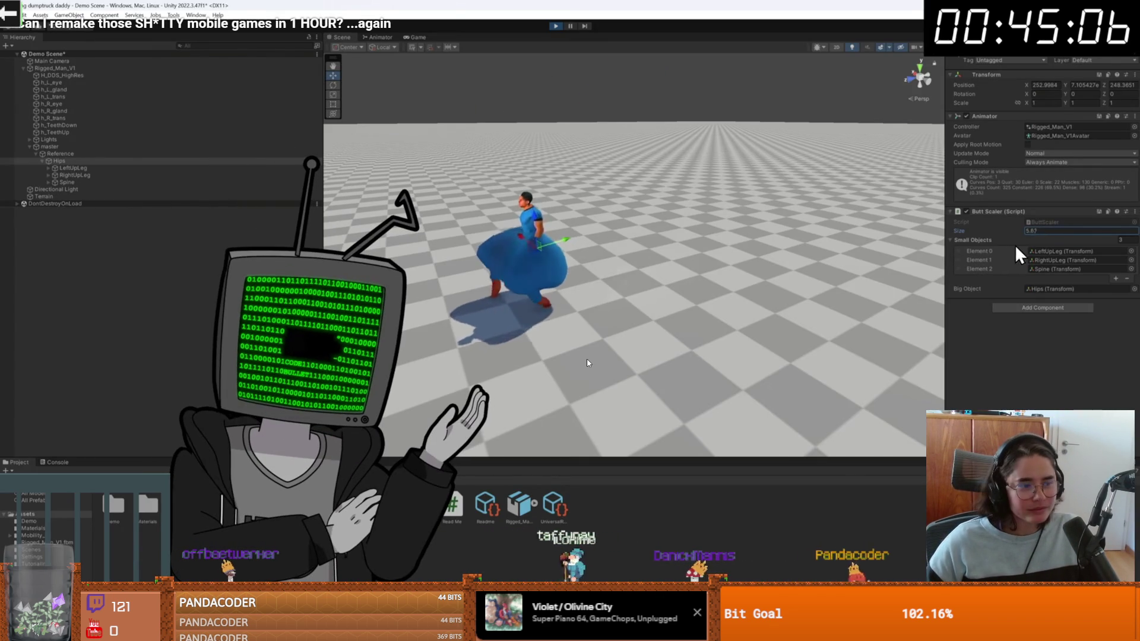
pyautogui.moveTo(928, 259); pyautogui.dragTo(1052, 244)
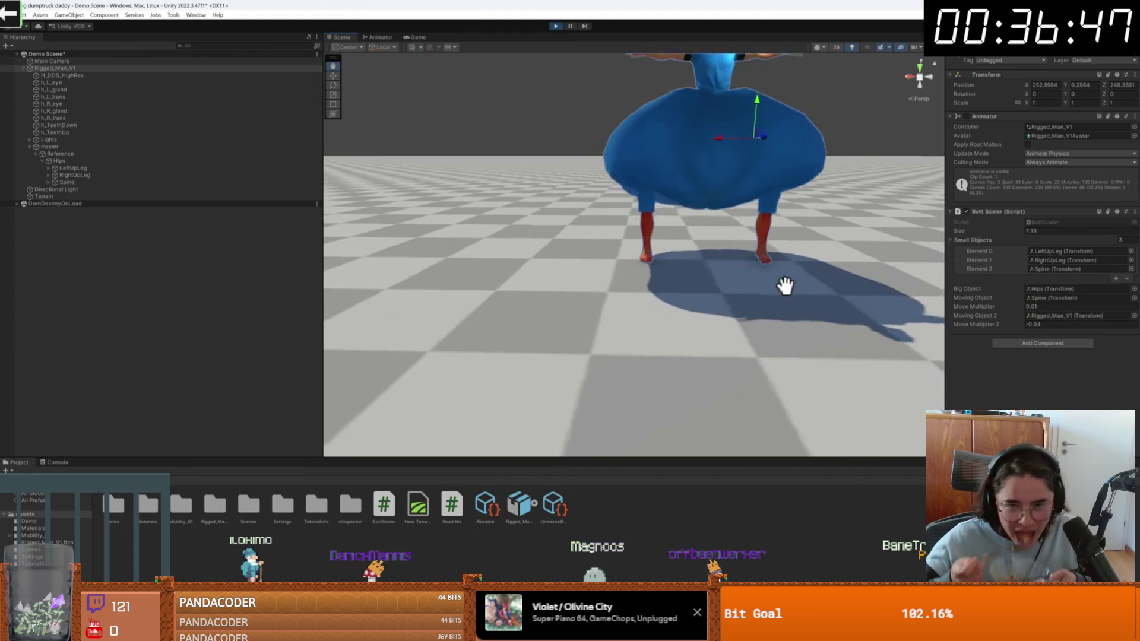
pyautogui.moveTo(786, 286)
pyautogui.mouseDown()
pyautogui.moveTo(738, 298)
pyautogui.moveTo(772, 362)
pyautogui.moveTo(757, 300)
pyautogui.mouseUp()
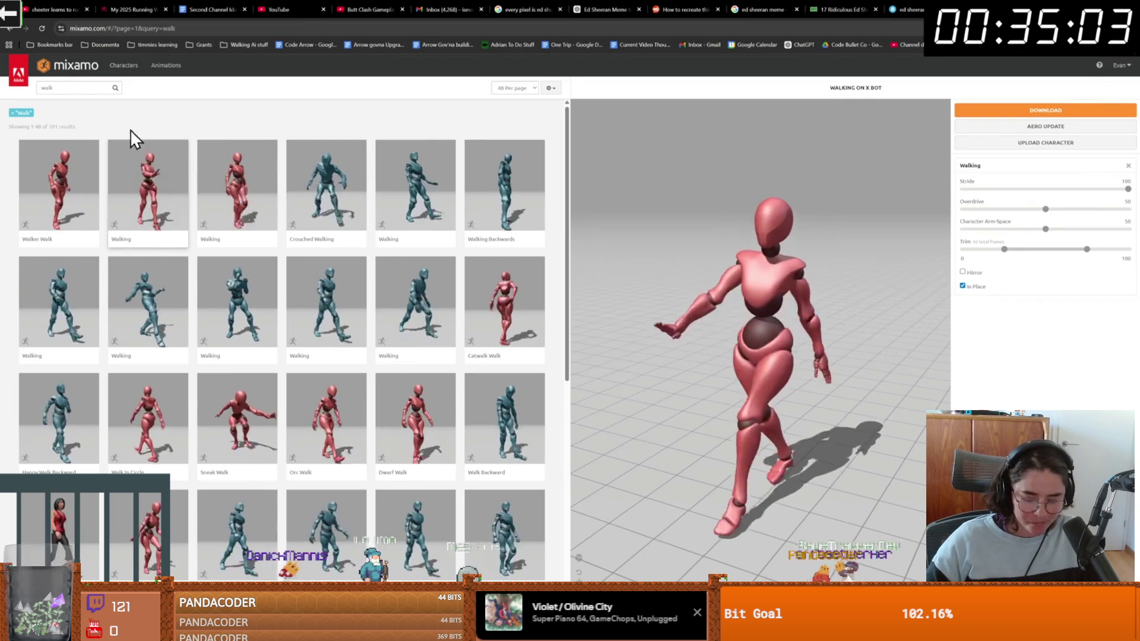
pyautogui.click(89, 89)
pyautogui.write('se')
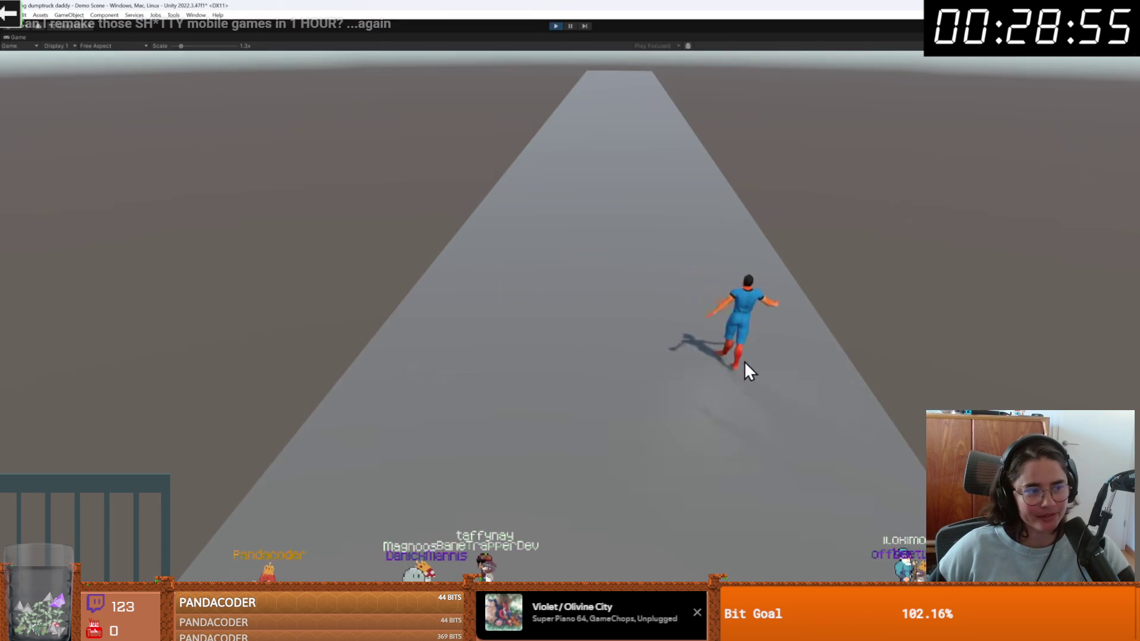
pyautogui.moveTo(746, 362); pyautogui.dragTo(477, 352)
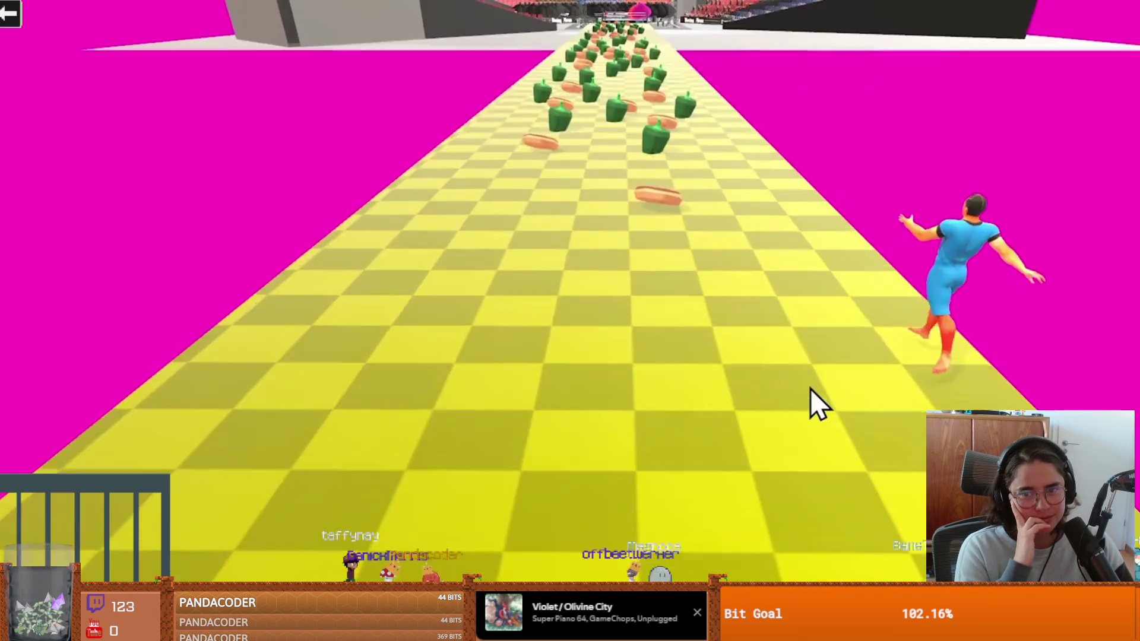
# Step: Switch from YouTube back to the Godot editor showing inventory_container.gd
pyautogui.moveTo(811, 389); pyautogui.dragTo(614, 408)
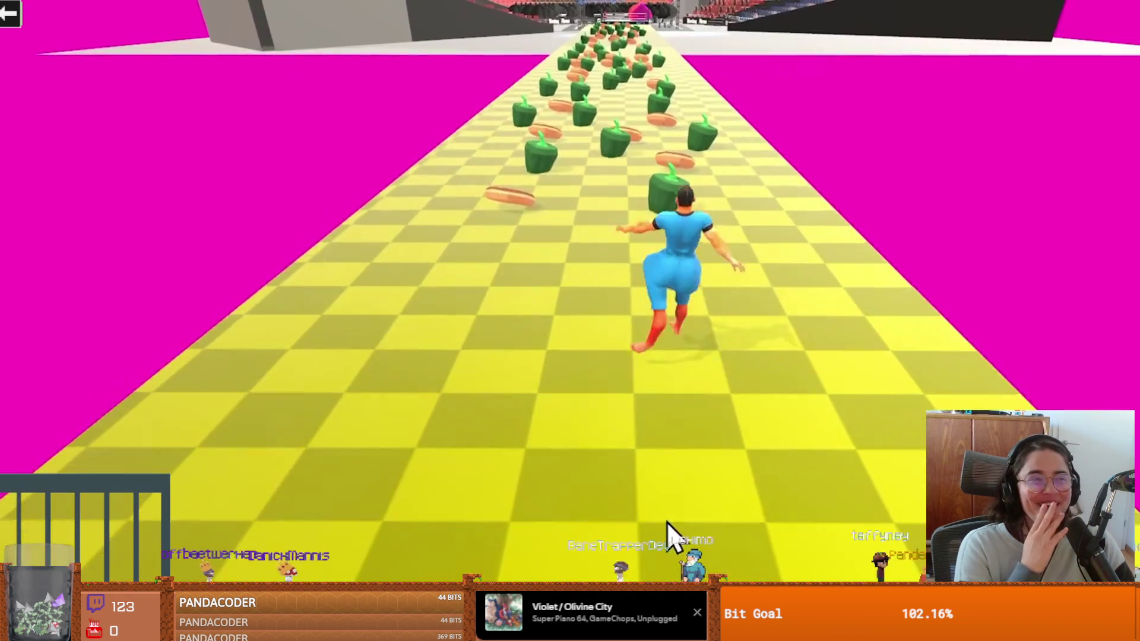
pyautogui.moveTo(668, 522)
pyautogui.mouseDown()
pyautogui.moveTo(519, 527)
pyautogui.moveTo(682, 540)
pyautogui.moveTo(665, 556)
pyautogui.moveTo(618, 556)
pyautogui.moveTo(706, 544)
pyautogui.moveTo(468, 529)
pyautogui.moveTo(722, 554)
pyautogui.moveTo(483, 540)
pyautogui.moveTo(675, 569)
pyautogui.moveTo(611, 573)
pyautogui.moveTo(637, 550)
pyautogui.moveTo(690, 547)
pyautogui.moveTo(467, 515)
pyautogui.moveTo(704, 528)
pyautogui.mouseUp()
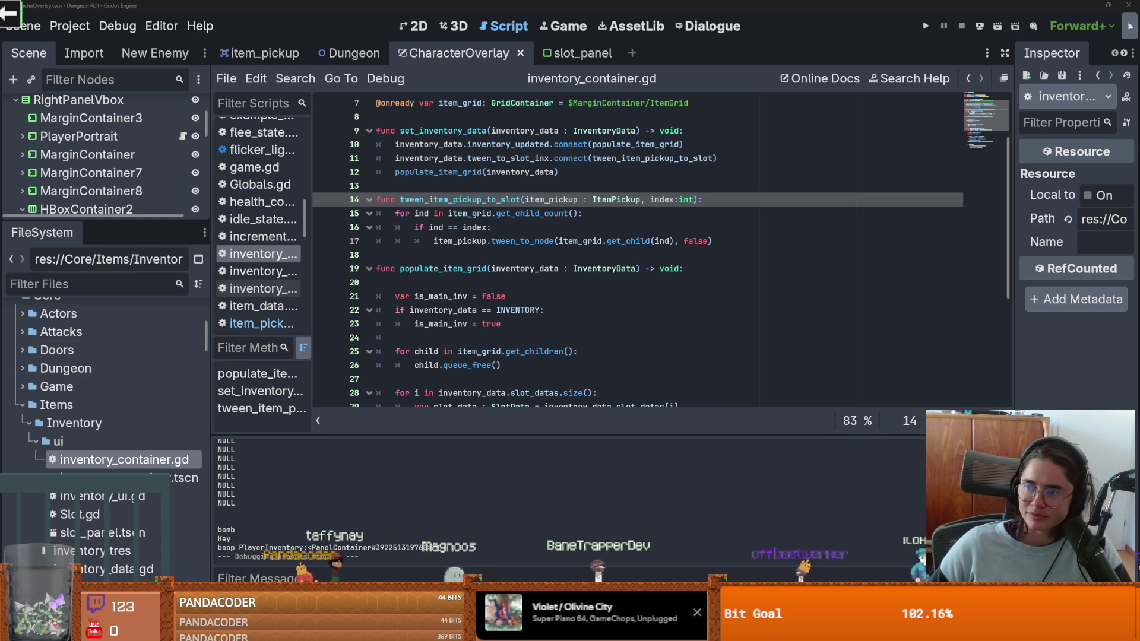
# Step: Browse the Code Bullet channel's videos sorted by Popular, then Latest, and return to inventory_container.gd
pyautogui.hotkey('alt', 'Tab')
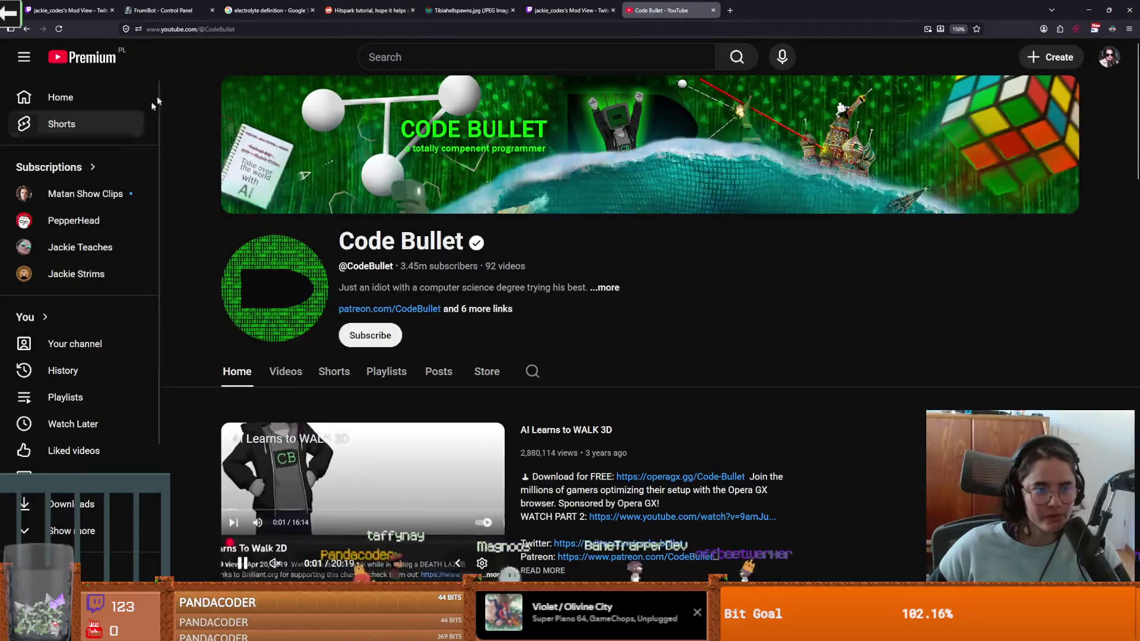
pyautogui.click(283, 384)
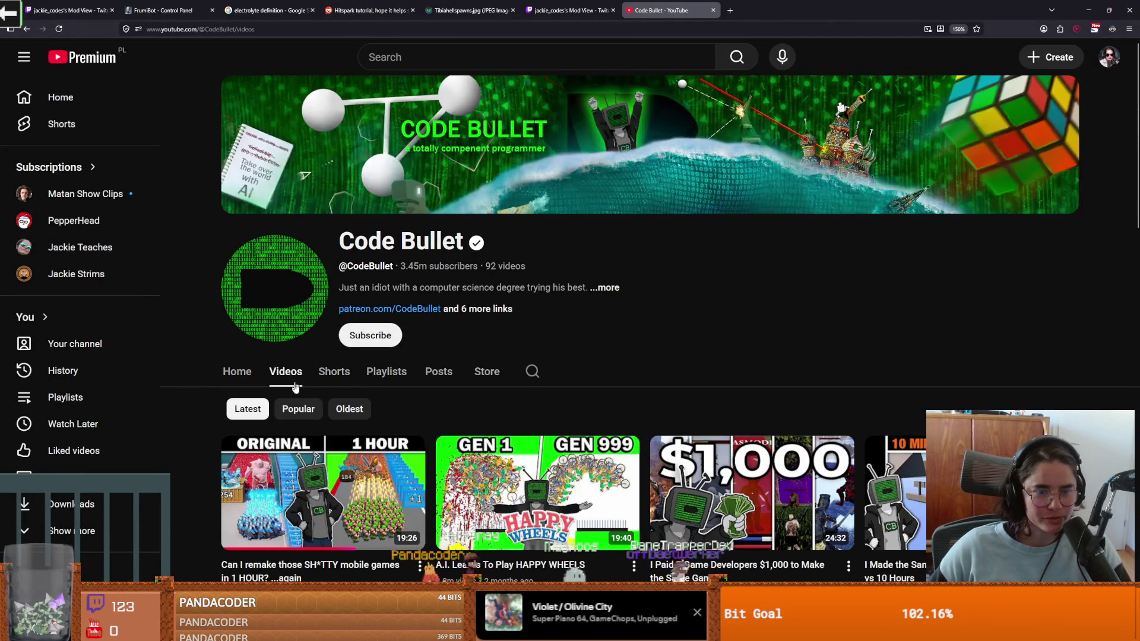
pyautogui.click(301, 410)
pyautogui.scroll(-4, 357, 414)
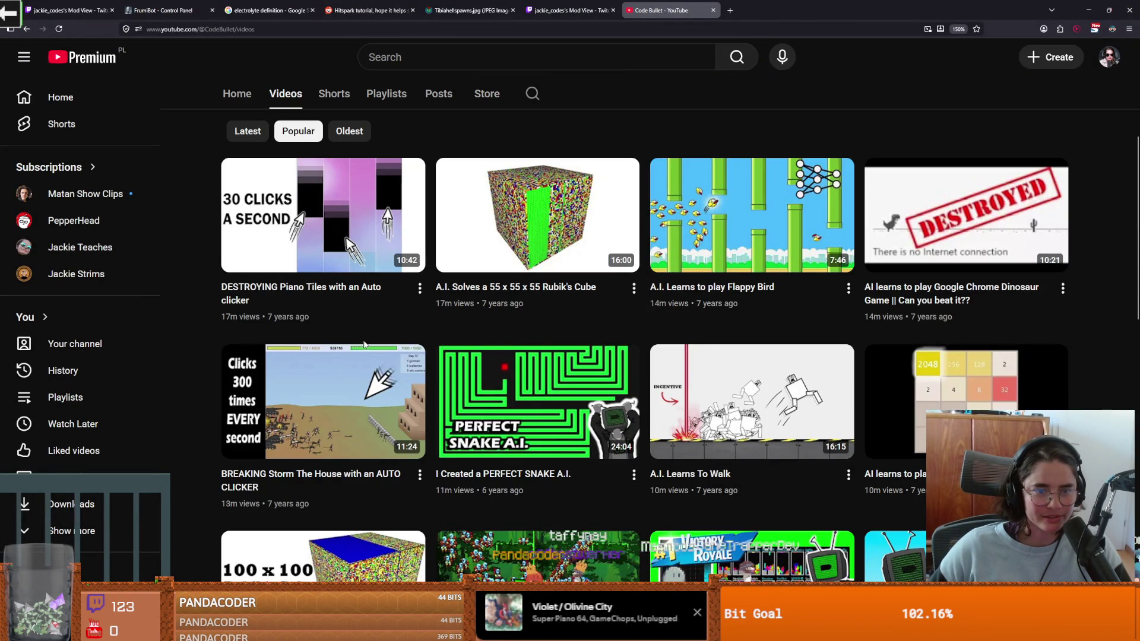
pyautogui.moveTo(341, 323)
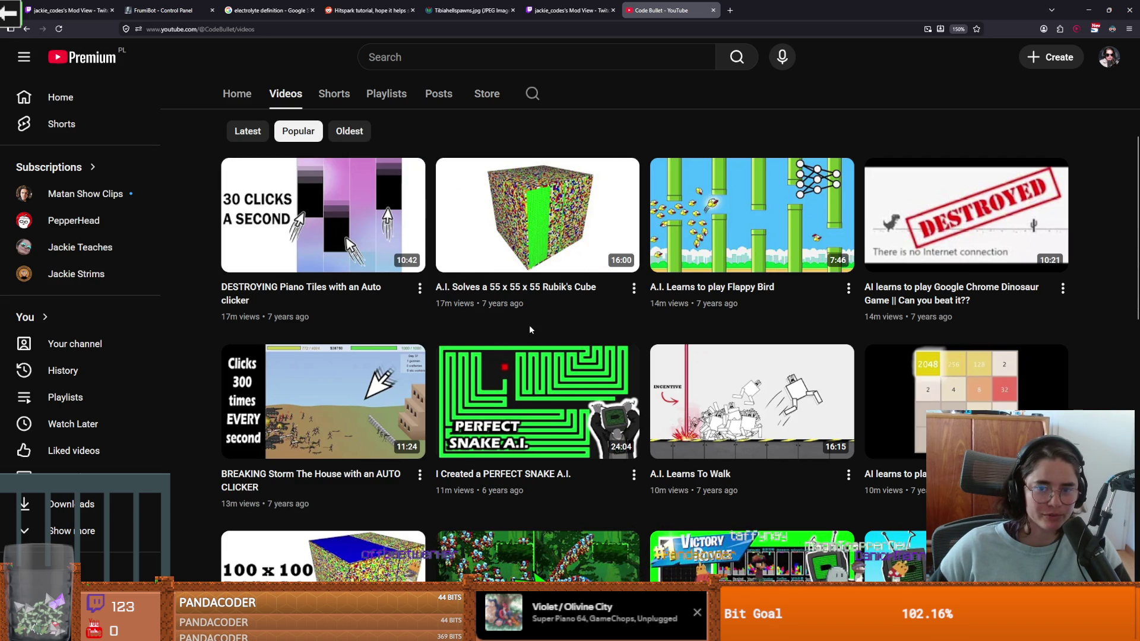
pyautogui.click(244, 128)
pyautogui.moveTo(287, 326)
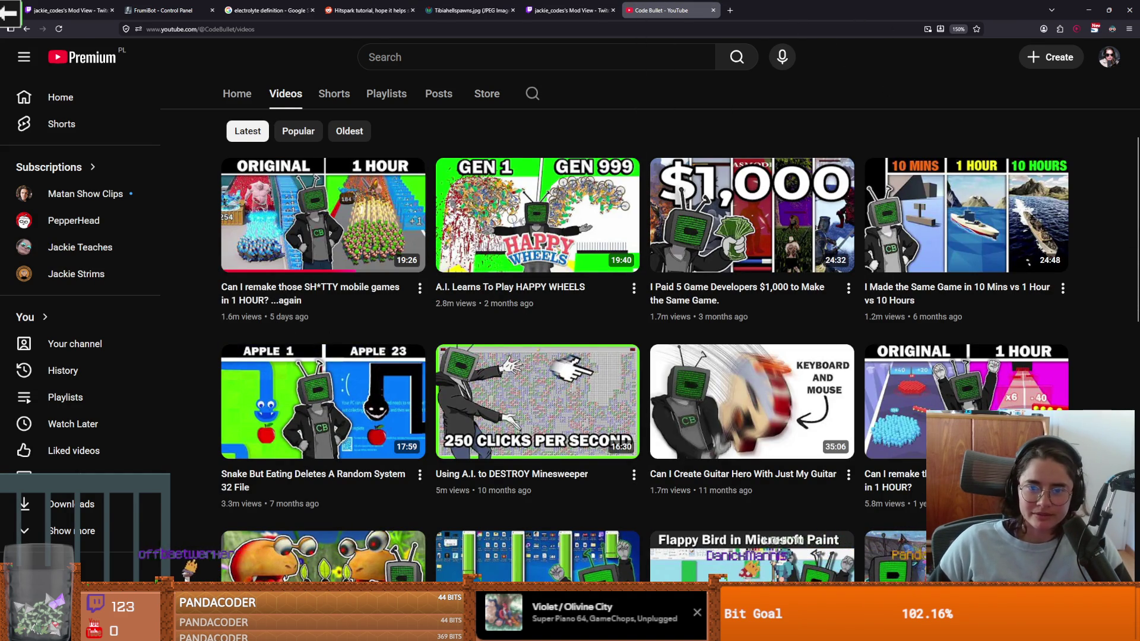
pyautogui.hotkey('alt', 'Tab')
pyautogui.click(543, 273)
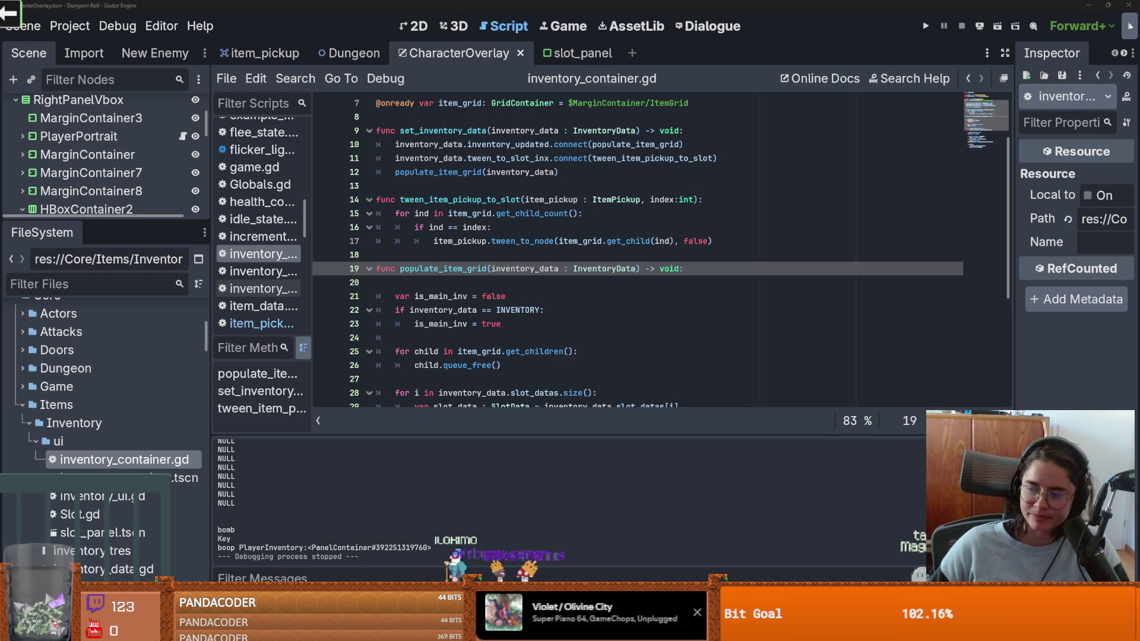
# Step: Delete the blank line after the populate_item_grid header and save the script
pyautogui.click(582, 341)
pyautogui.hotkey('ctrl', 's')
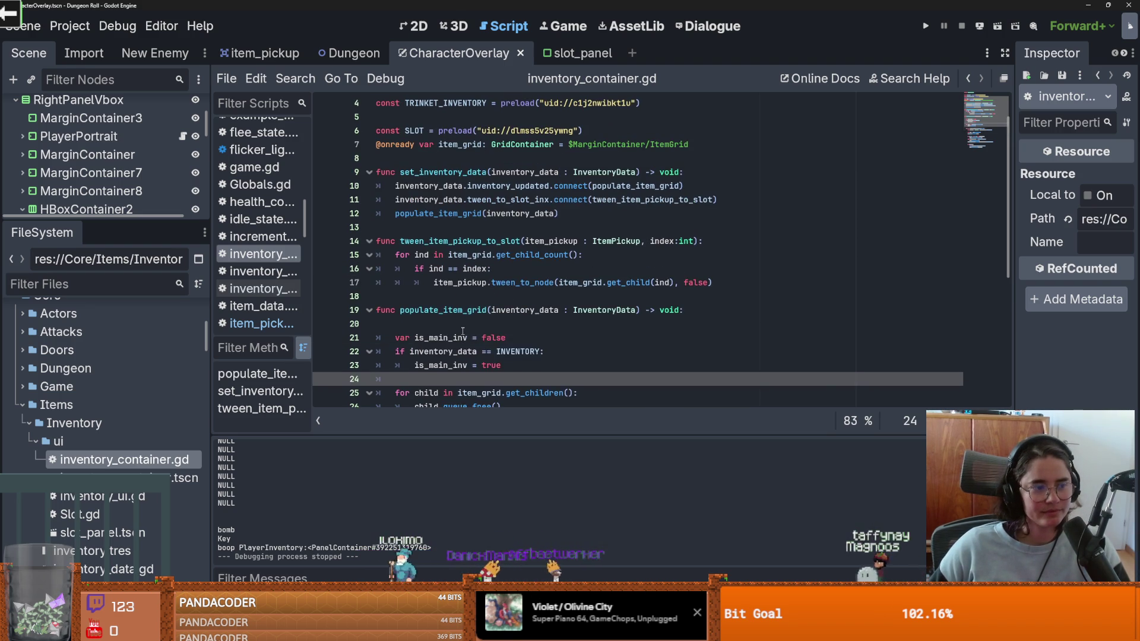
pyautogui.scroll(-1, 463, 331)
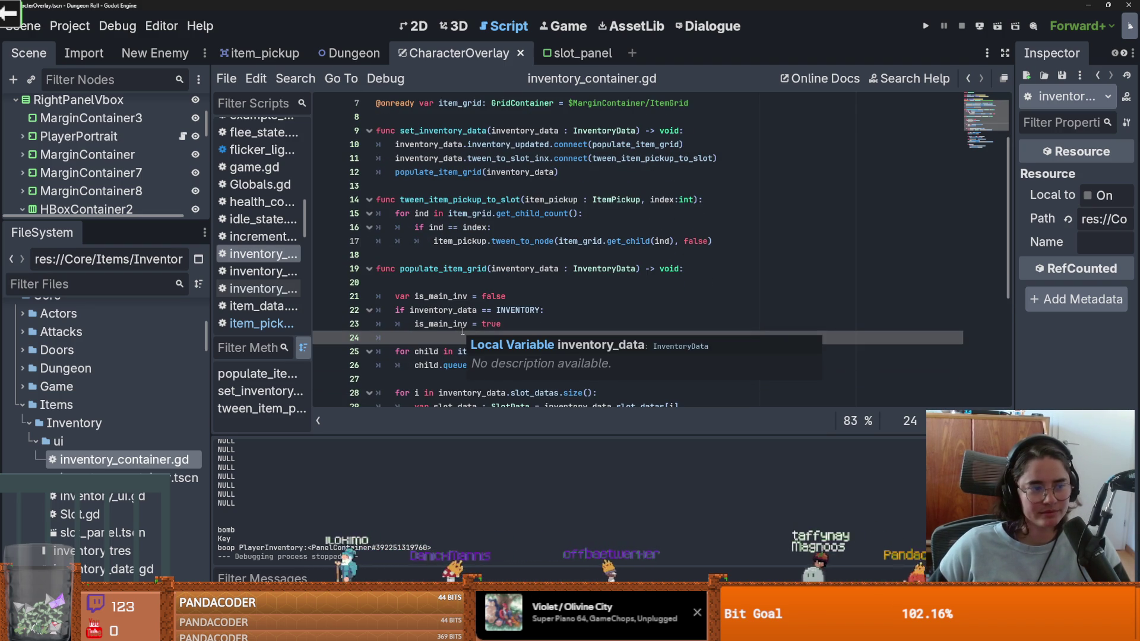
pyautogui.click(440, 284)
pyautogui.press('BackSpace')
pyautogui.hotkey('ctrl', 's')
pyautogui.scroll(2, 562, 348)
# Step: Enlarge the scene tree dock, collapse the HBoxContainer2 node and save
pyautogui.moveTo(131, 221); pyautogui.dragTo(131, 332)
pyautogui.click(459, 269)
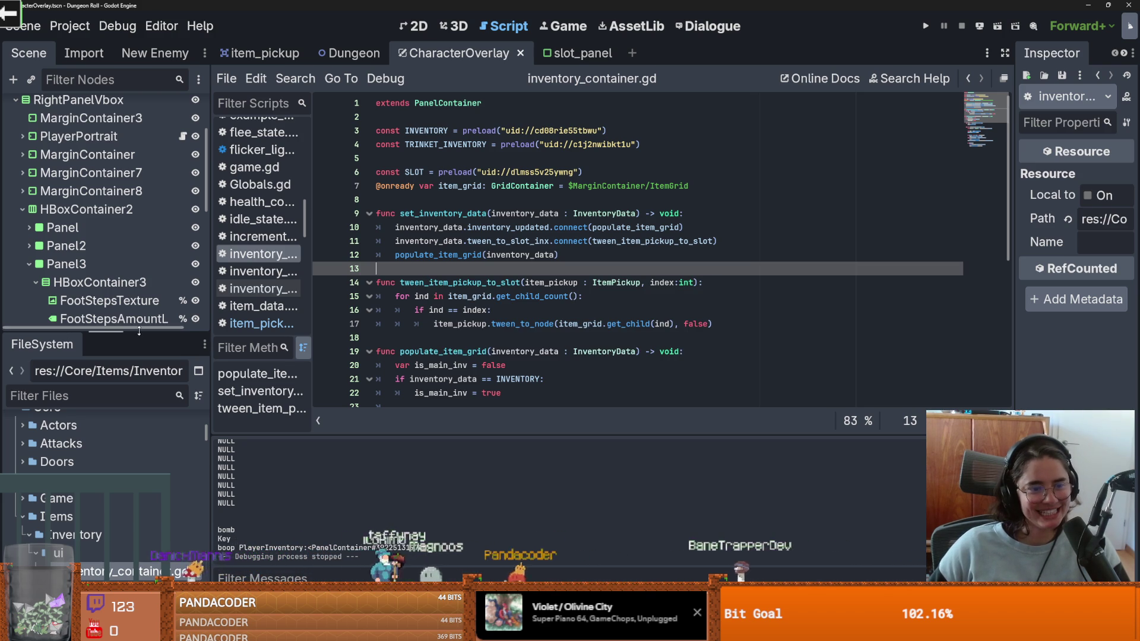
pyautogui.moveTo(139, 331); pyautogui.dragTo(139, 440)
pyautogui.scroll(3, 136, 228)
pyautogui.click(22, 291)
pyautogui.hotkey('ctrl', 's')
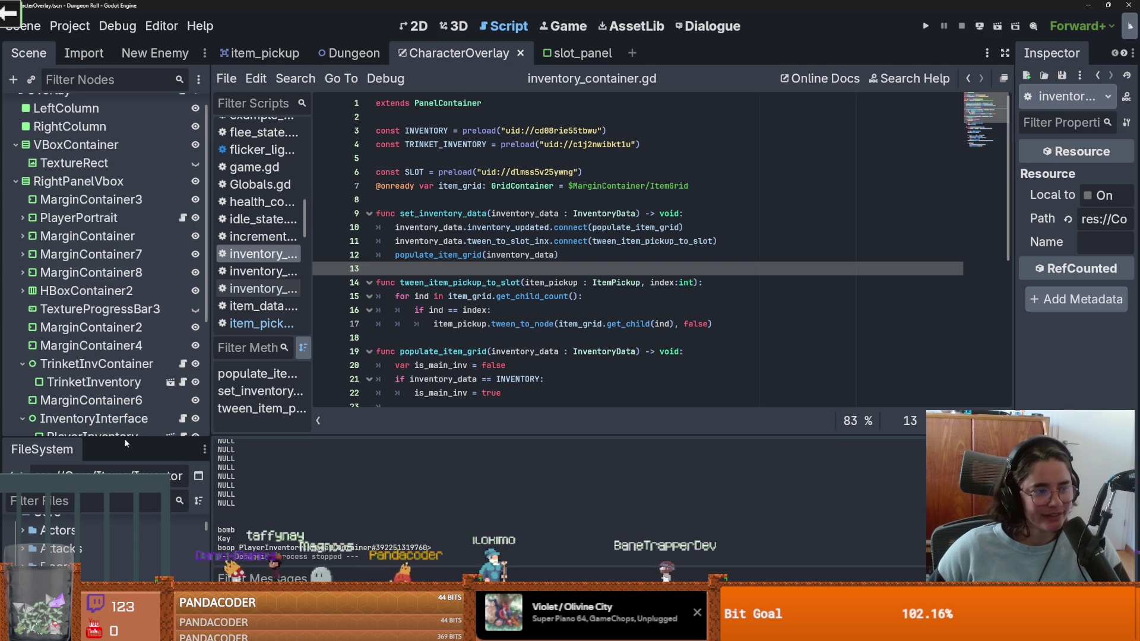
# Step: Resize the file and scene docks, collapse RightPanelVbox and VBoxContainer, and save
pyautogui.moveTo(124, 440)
pyautogui.mouseDown()
pyautogui.moveTo(126, 559)
pyautogui.moveTo(121, 294)
pyautogui.mouseUp()
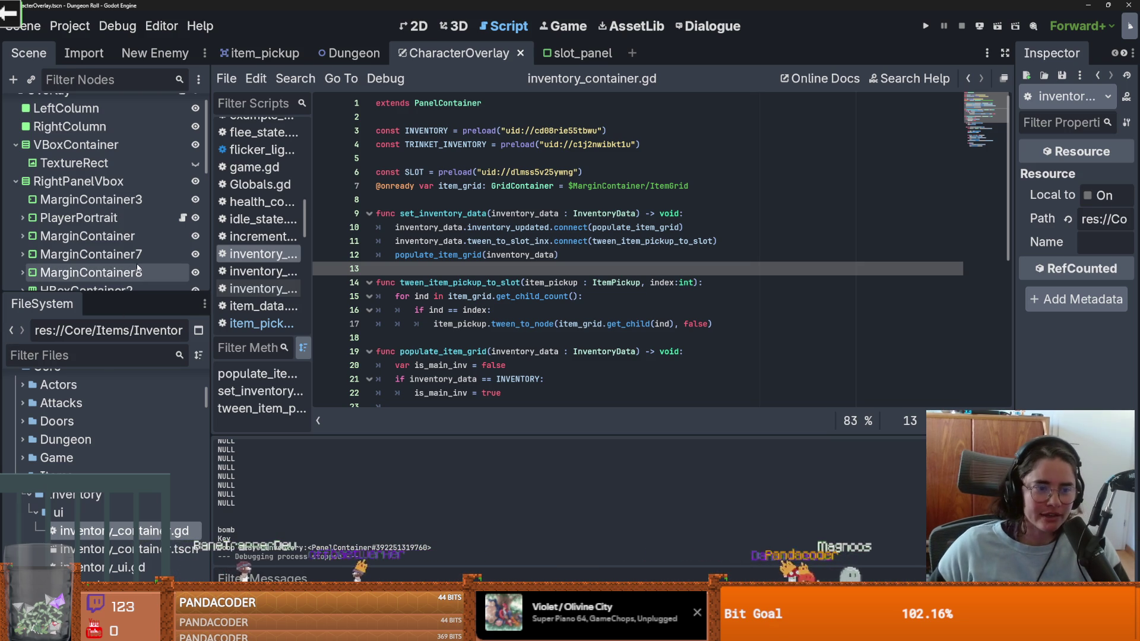
pyautogui.moveTo(158, 295); pyautogui.dragTo(159, 459)
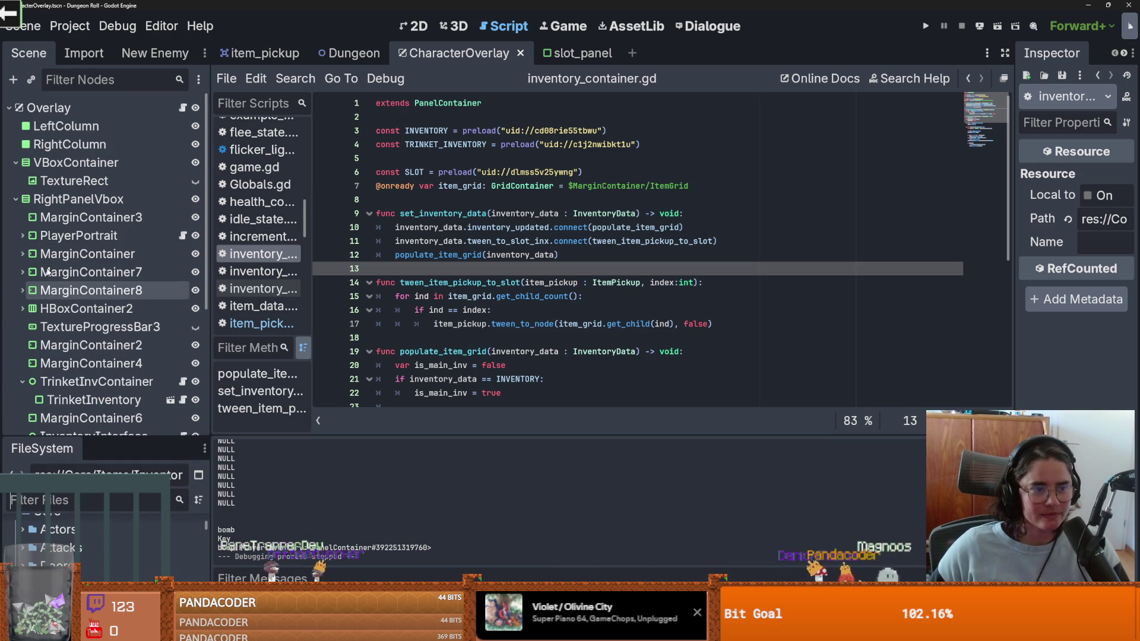
pyautogui.click(16, 180)
pyautogui.click(16, 163)
pyautogui.click(529, 255)
pyautogui.hotkey('ctrl', 's')
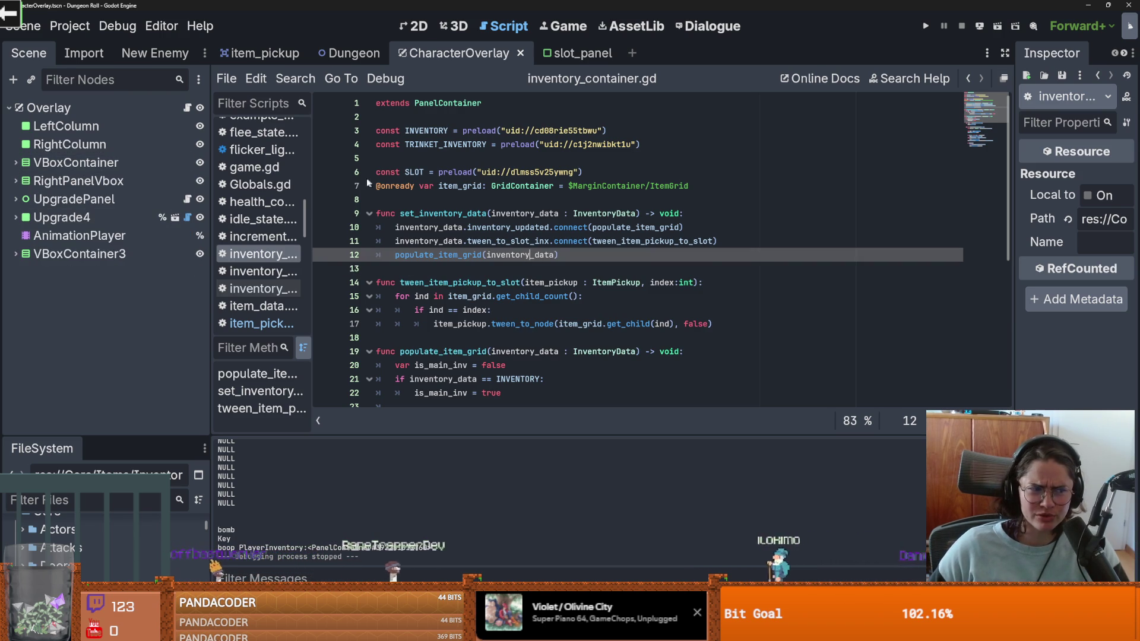
pyautogui.click(458, 213)
pyautogui.hotkey('ctrl', 's')
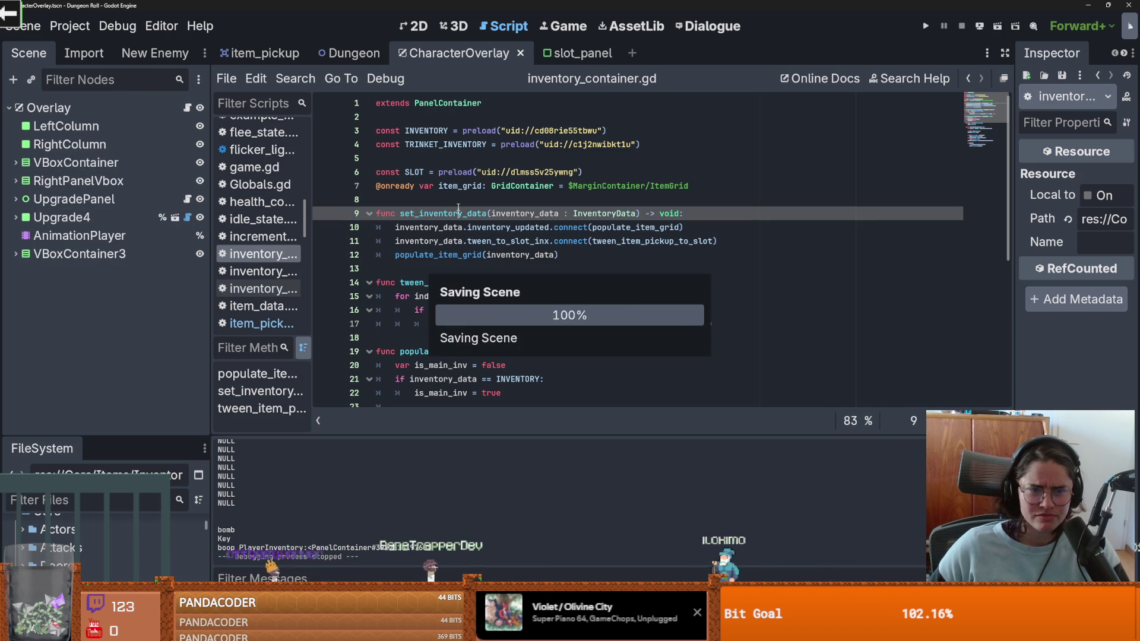
# Step: In the Dungeon tab, filter the FileSystem by 'priest' and open the priest_buffer scene
pyautogui.click(328, 57)
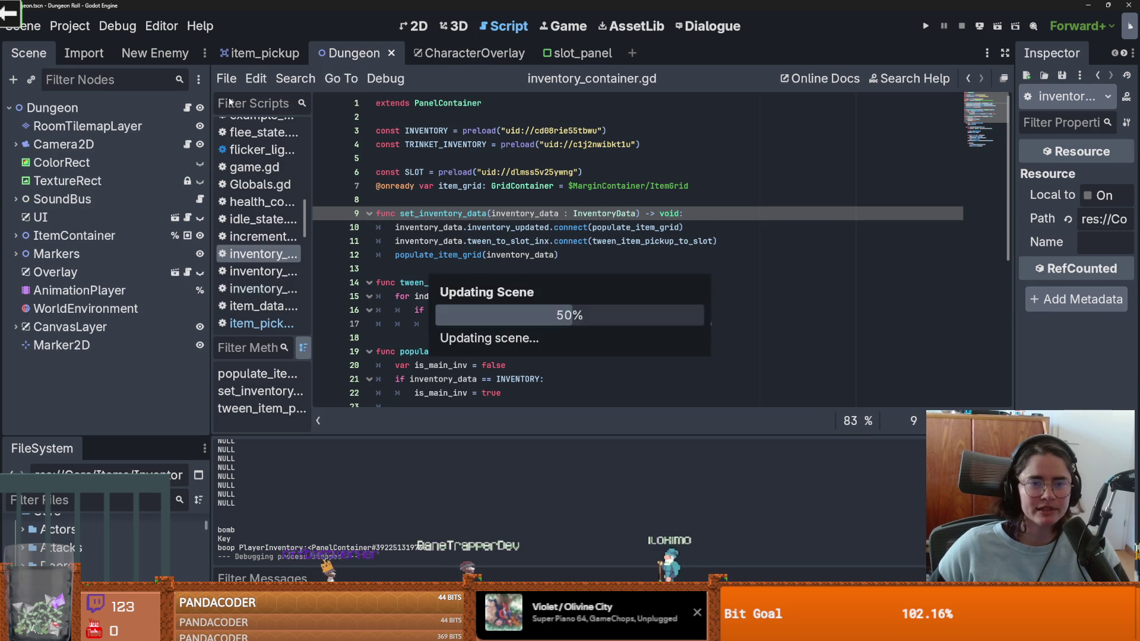
pyautogui.moveTo(85, 437); pyautogui.dragTo(85, 255)
pyautogui.click(66, 310)
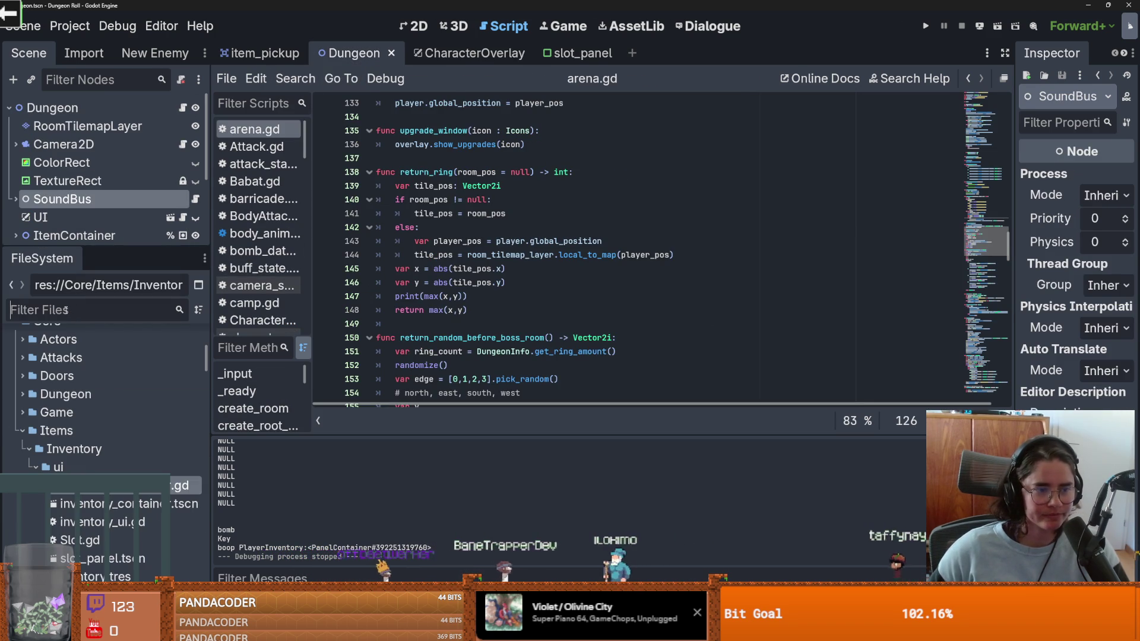
pyautogui.write('priest')
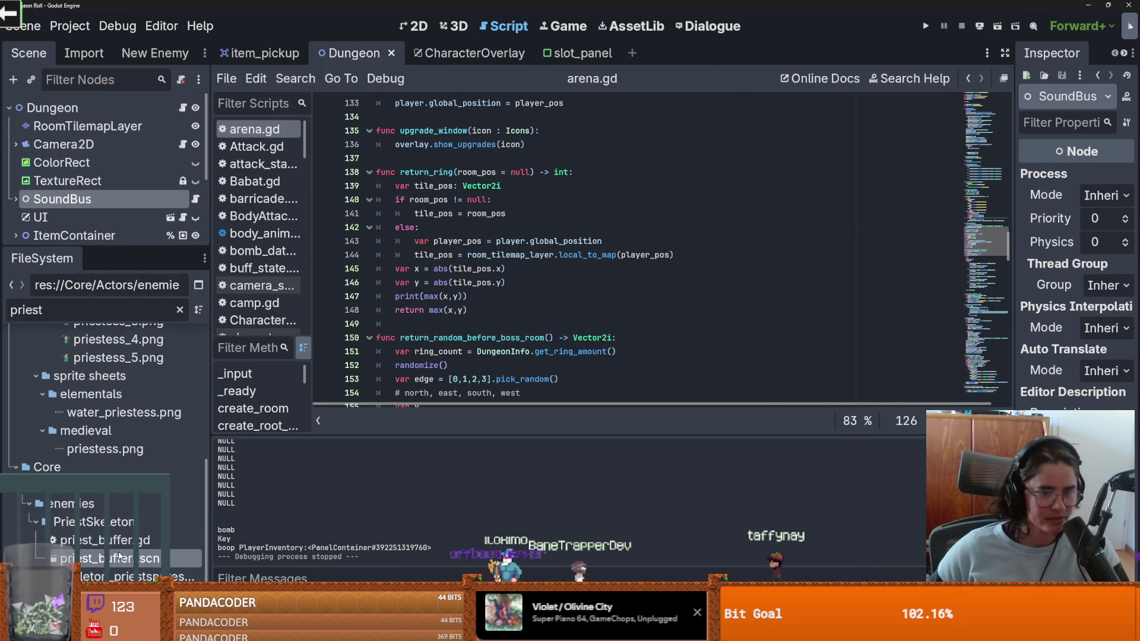
pyautogui.doubleClick(113, 558)
# Step: Open the flee_state node's script and save the scene
pyautogui.moveTo(112, 246); pyautogui.dragTo(112, 400)
pyautogui.scroll(3, 119, 237)
pyautogui.click(189, 229)
pyautogui.click(189, 229)
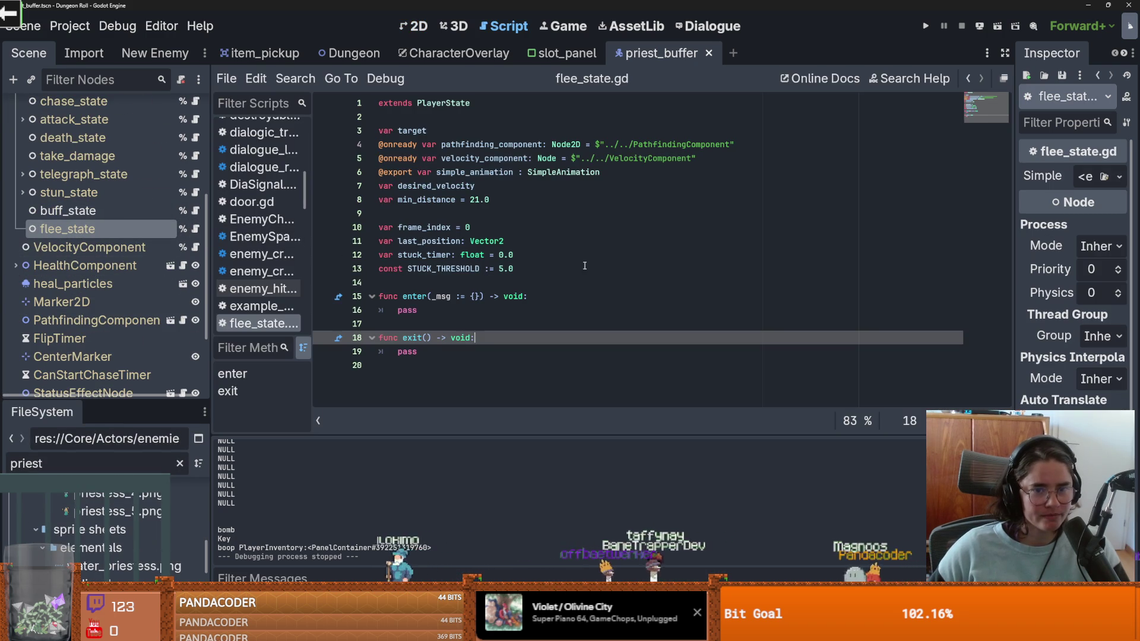
pyautogui.click(470, 312)
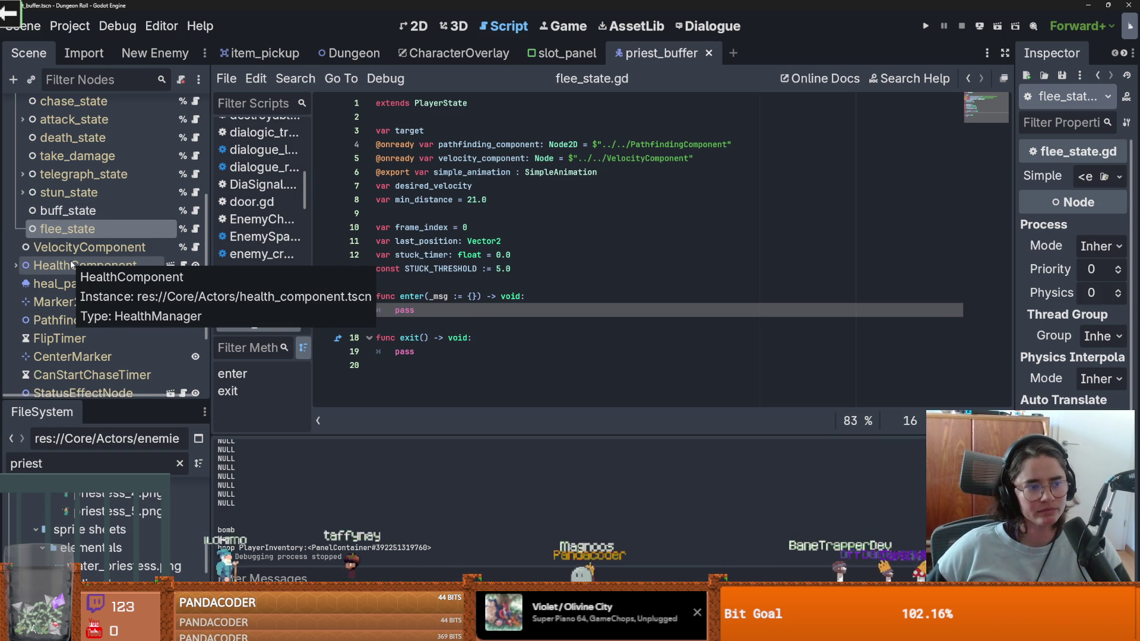
pyautogui.scroll(3, 24, 255)
pyautogui.hotkey('ctrl', 's')
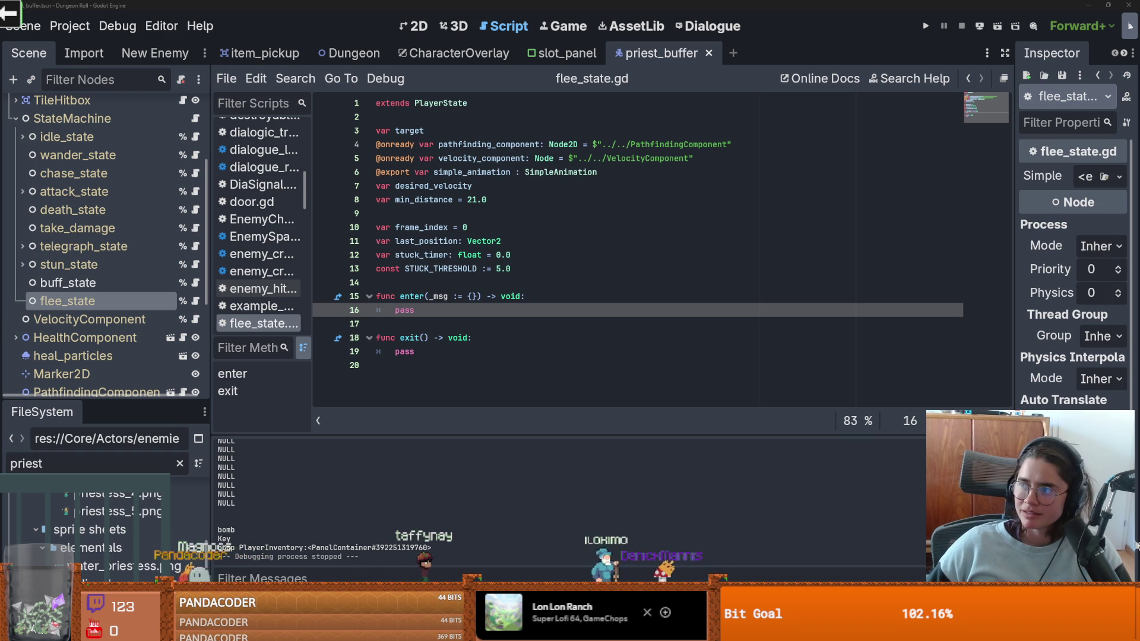
pyautogui.click(587, 283)
pyautogui.hotkey('ctrl', 's')
pyautogui.click(443, 312)
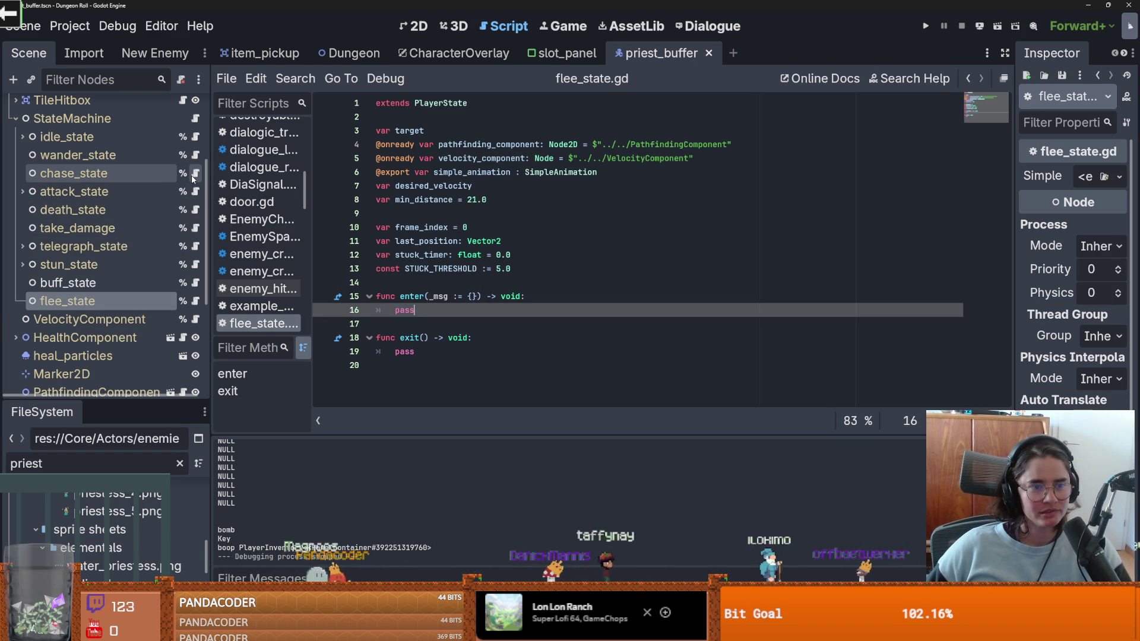
# Step: Enable the Script Spliter plugin under Project Settings > Plugins
pyautogui.click(70, 25)
pyautogui.click(78, 44)
pyautogui.click(446, 31)
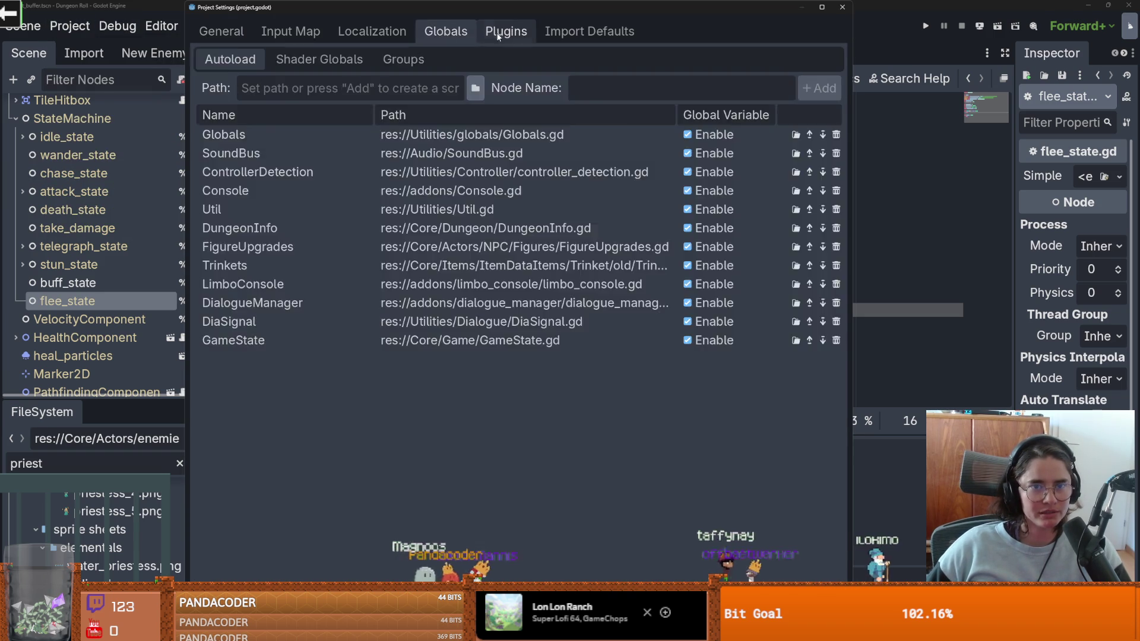
pyautogui.click(506, 31)
pyautogui.click(209, 207)
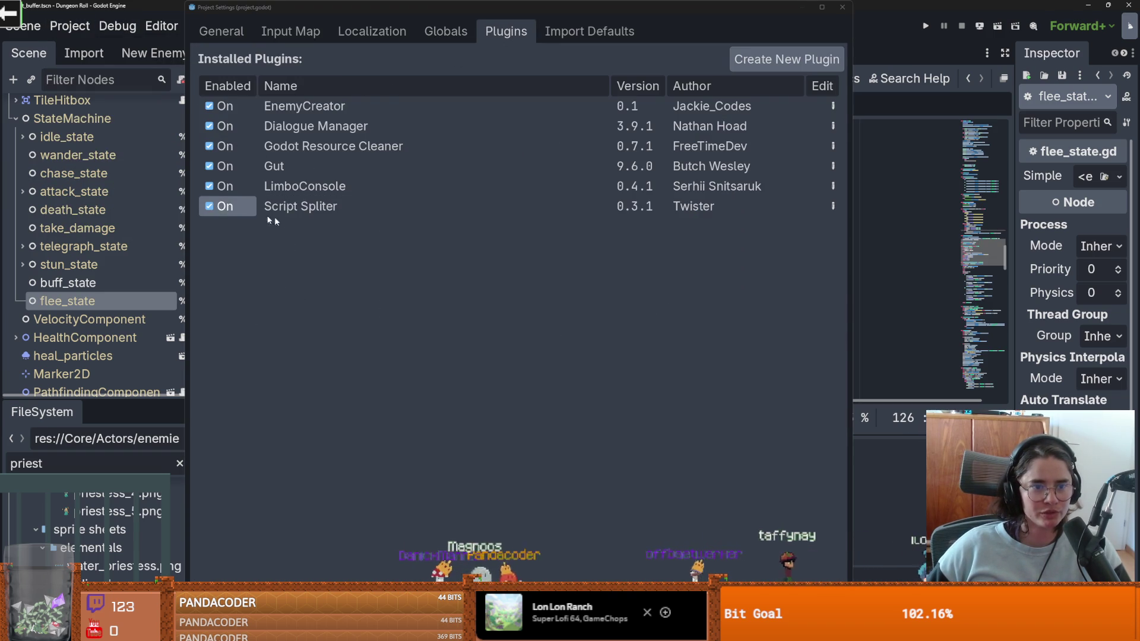
pyautogui.click(843, 6)
pyautogui.click(540, 173)
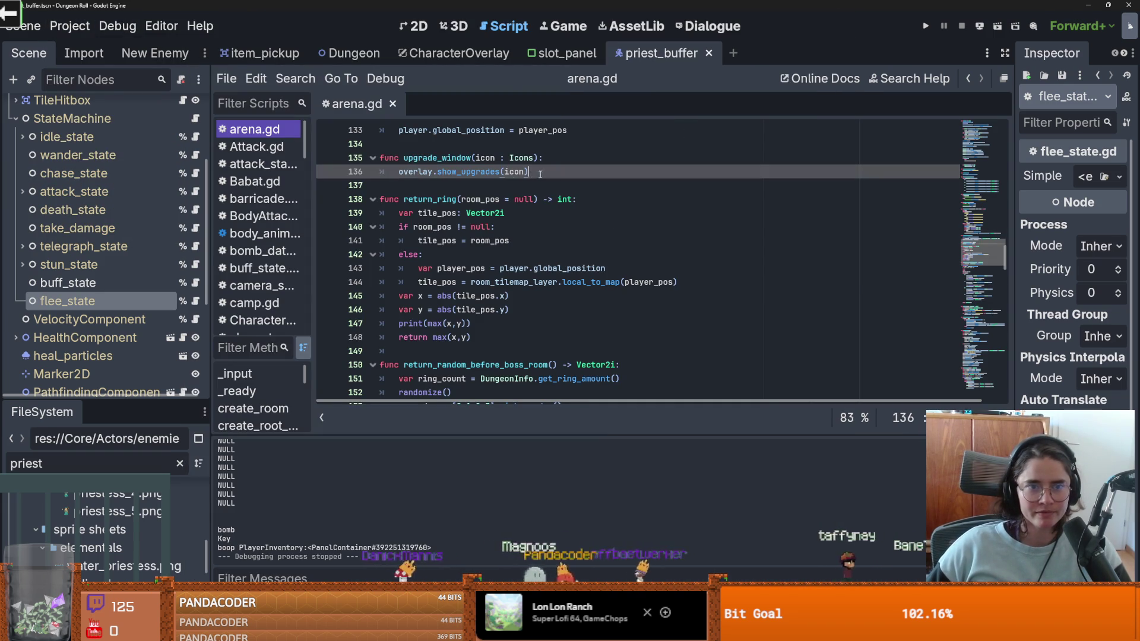
# Step: Show Attack.gd in a split beside flee_state.gd, then quit to the project list
pyautogui.hotkey('ctrl', 's')
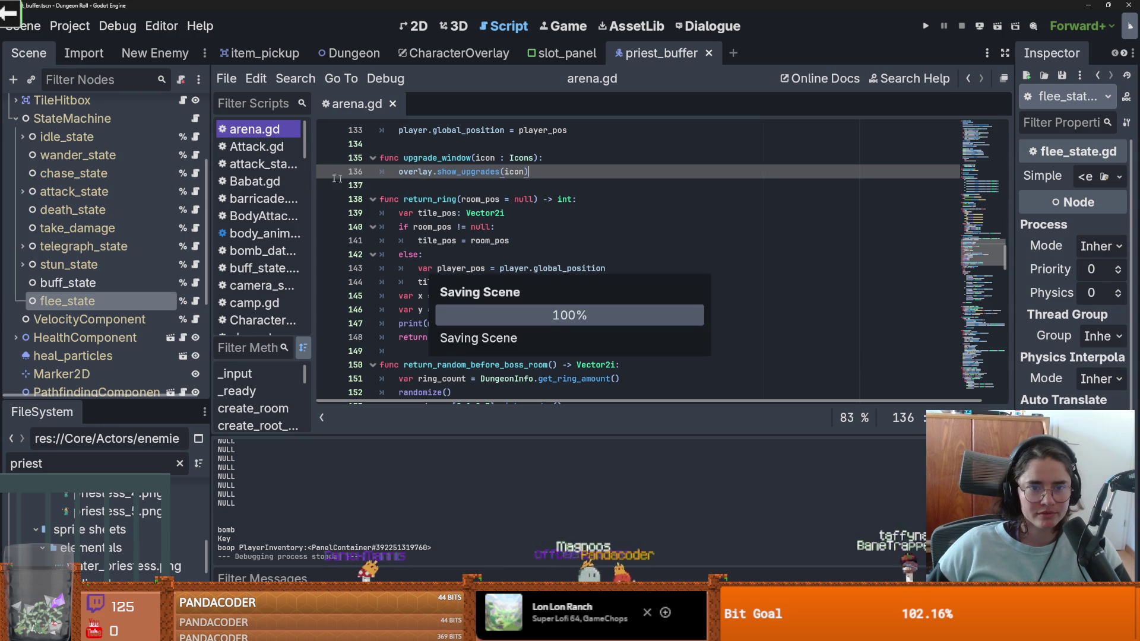
pyautogui.click(194, 301)
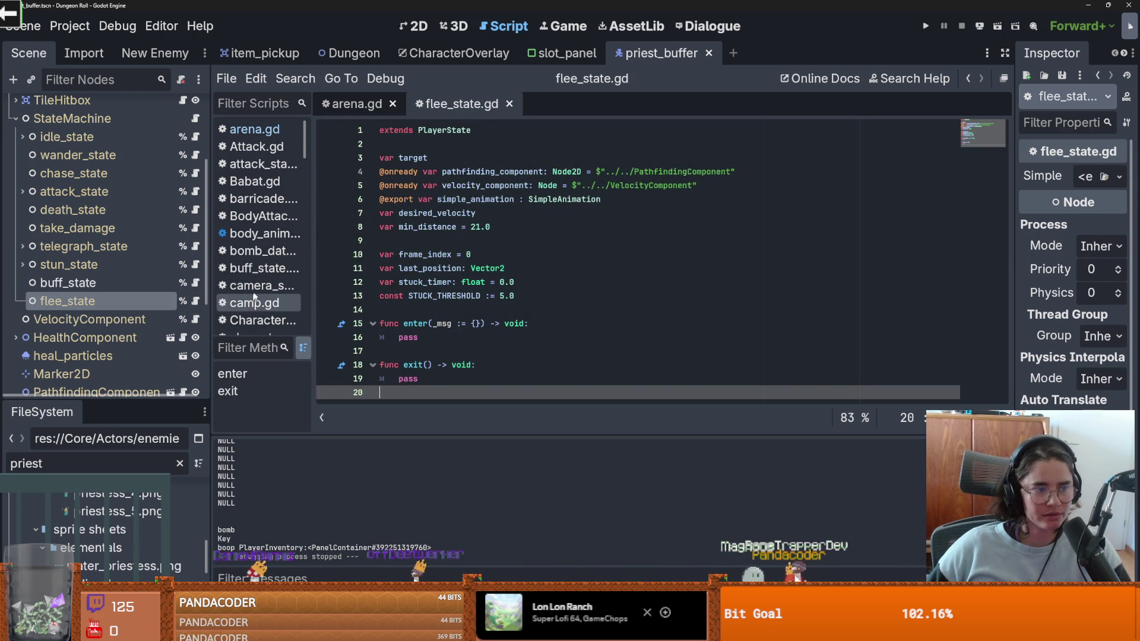
pyautogui.click(357, 104)
pyautogui.moveTo(461, 104)
pyautogui.mouseDown()
pyautogui.moveTo(350, 56)
pyautogui.moveTo(1025, 240)
pyautogui.moveTo(549, 107)
pyautogui.moveTo(457, 106)
pyautogui.mouseUp()
pyautogui.rightClick(522, 168)
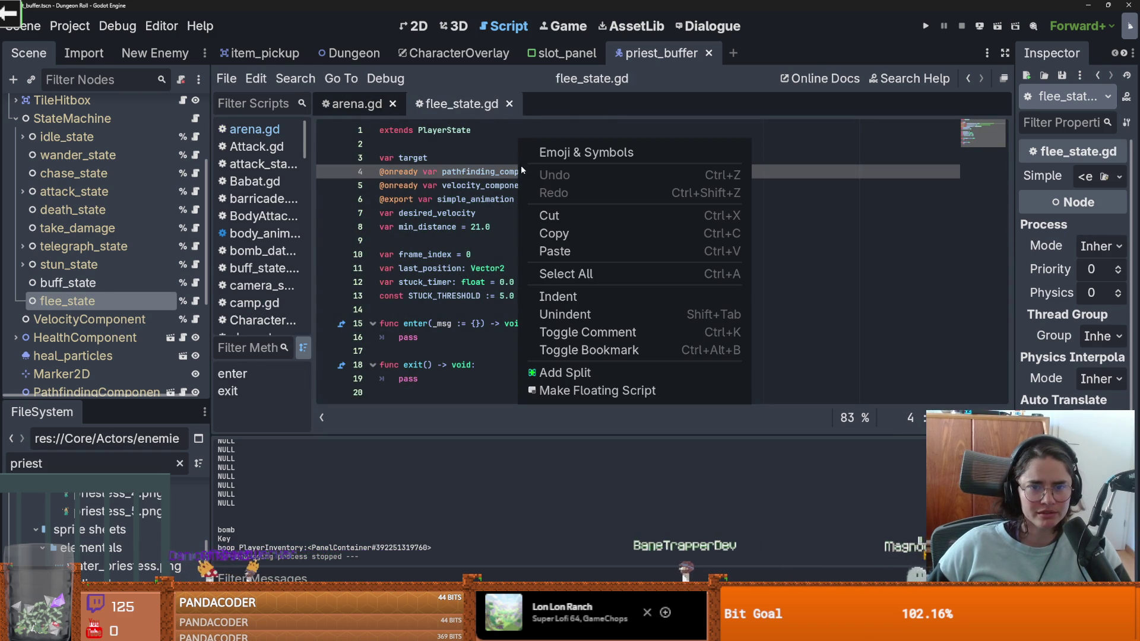
pyautogui.click(565, 373)
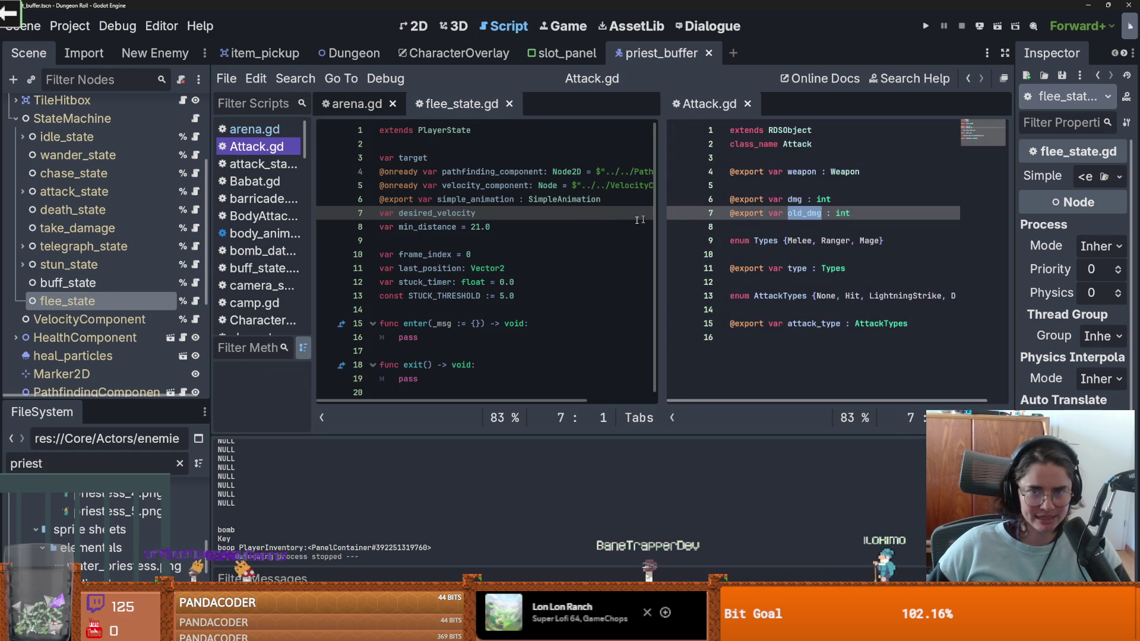
pyautogui.click(998, 79)
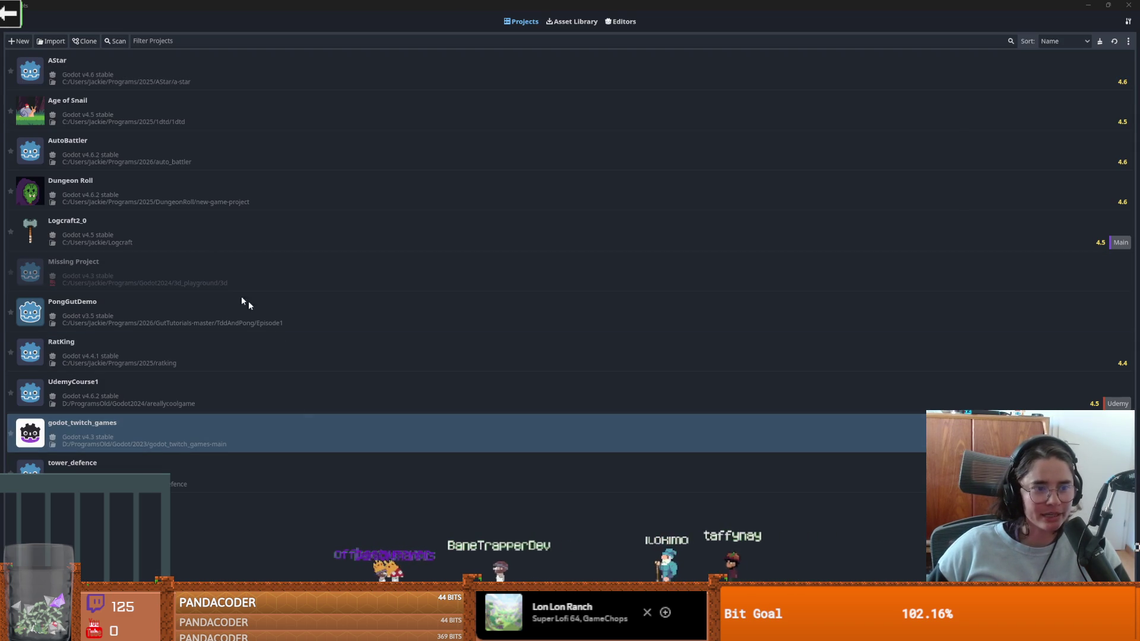
# Step: Select Dungeon Roll in the Project Manager and confirm opening it for editing
pyautogui.click(346, 198)
pyautogui.click(1039, 180)
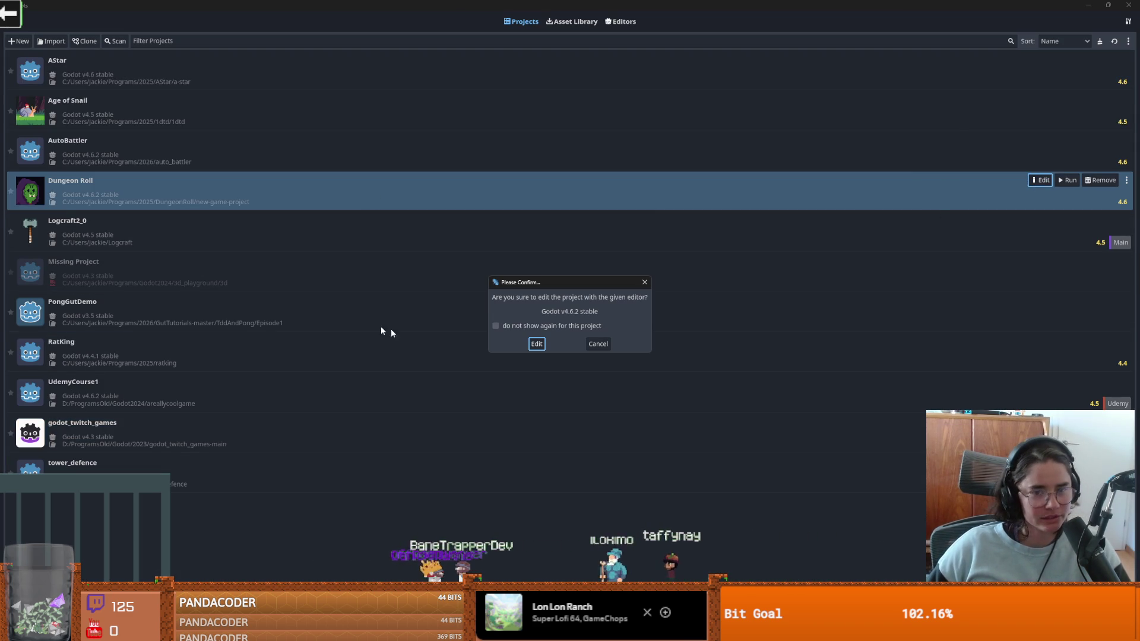
pyautogui.click(537, 343)
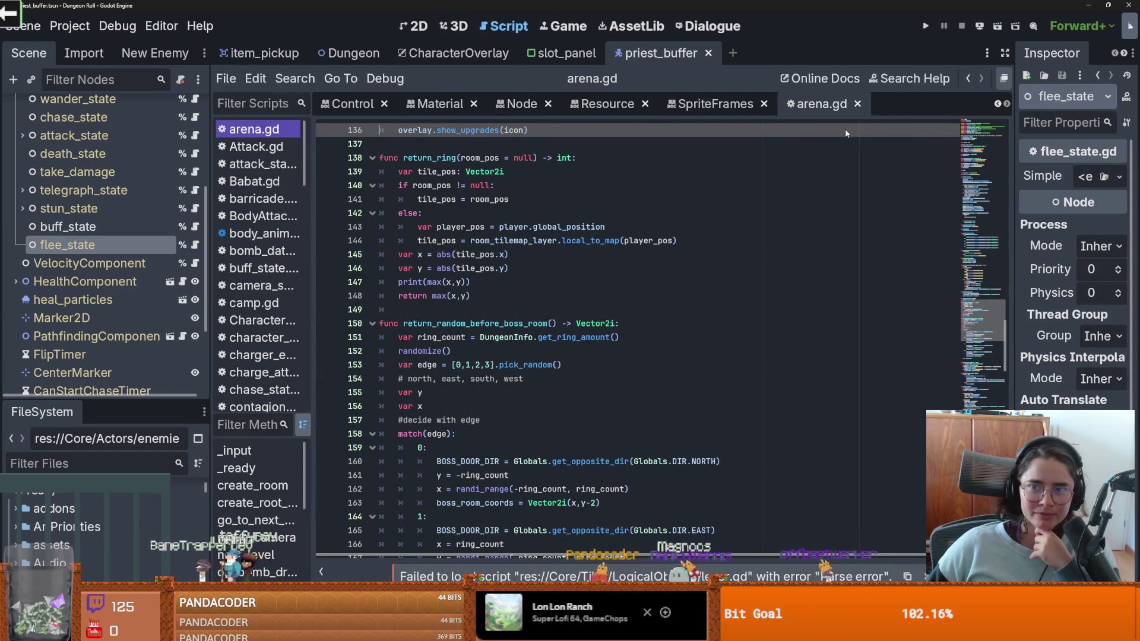
# Step: Quit to the project list with Ctrl+Shift+Q and reopen Dungeon Roll
pyautogui.hotkey('ctrl', 'shift', 'q')
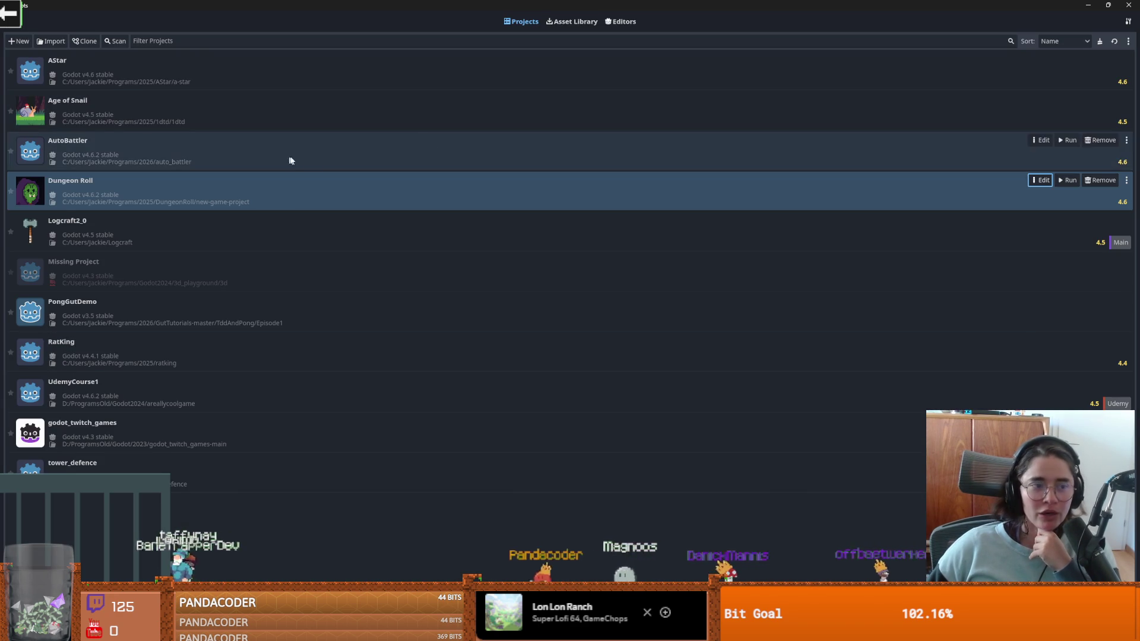
pyautogui.press('Return')
pyautogui.click(537, 346)
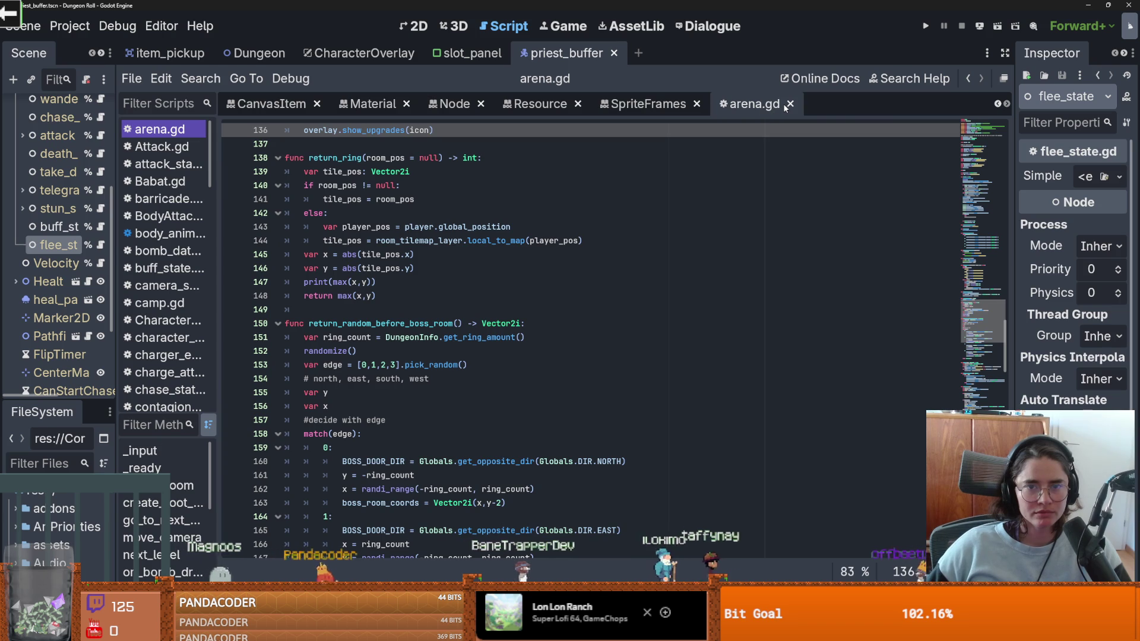
# Step: Close arena.gd, the SpriteFrames doc and all remaining scripts, then widen the Scene dock
pyautogui.click(788, 104)
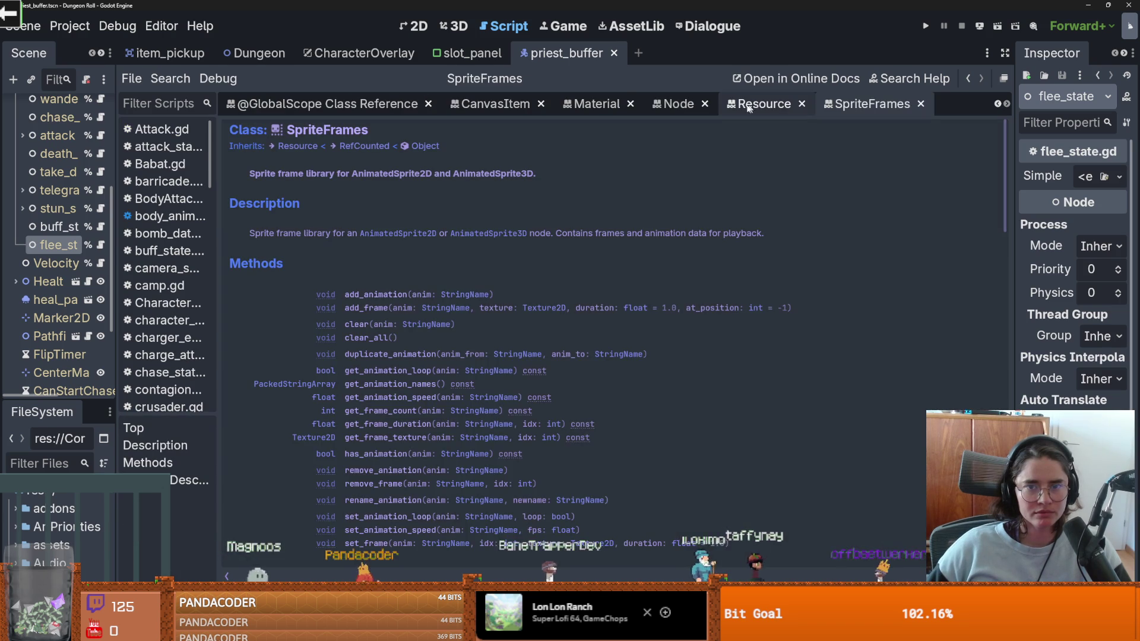
pyautogui.click(920, 105)
pyautogui.rightClick(334, 107)
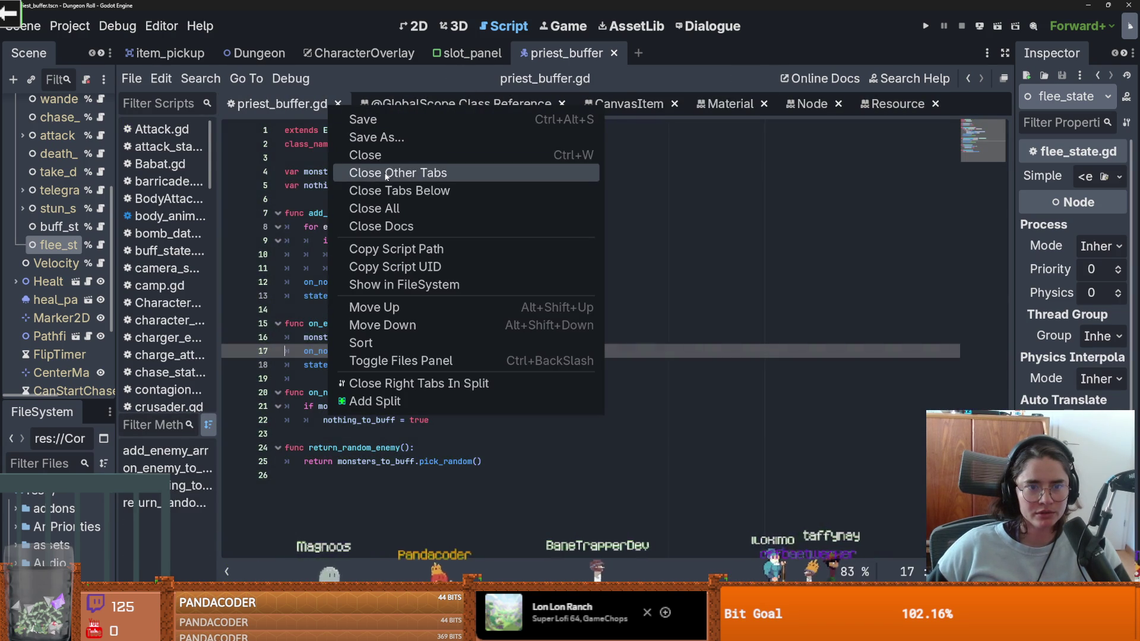
pyautogui.click(389, 207)
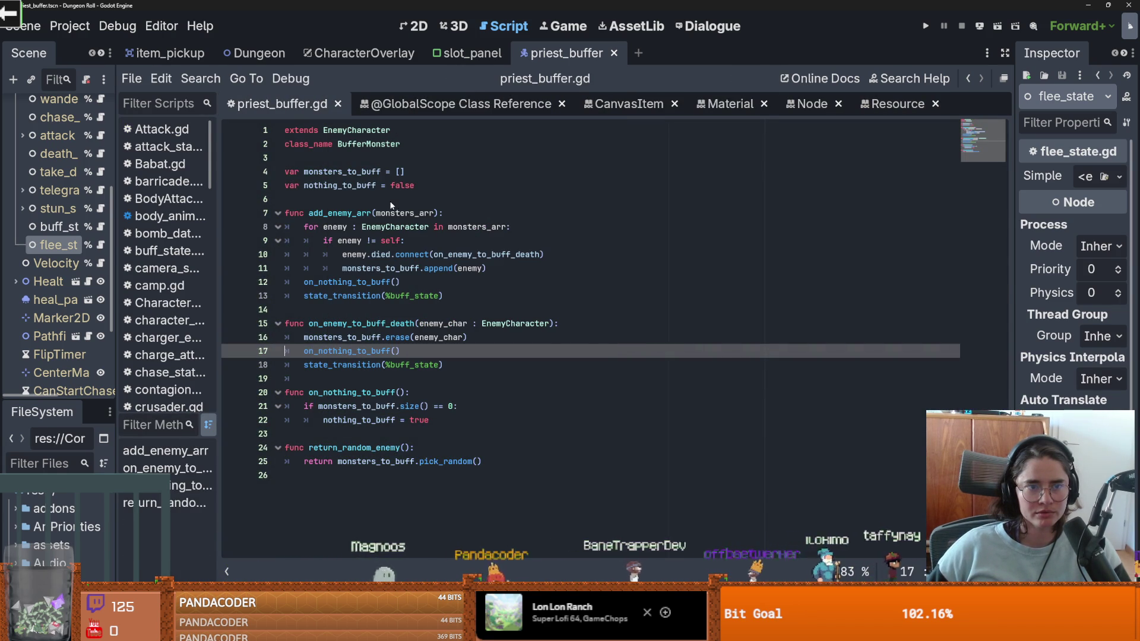
pyautogui.click(339, 105)
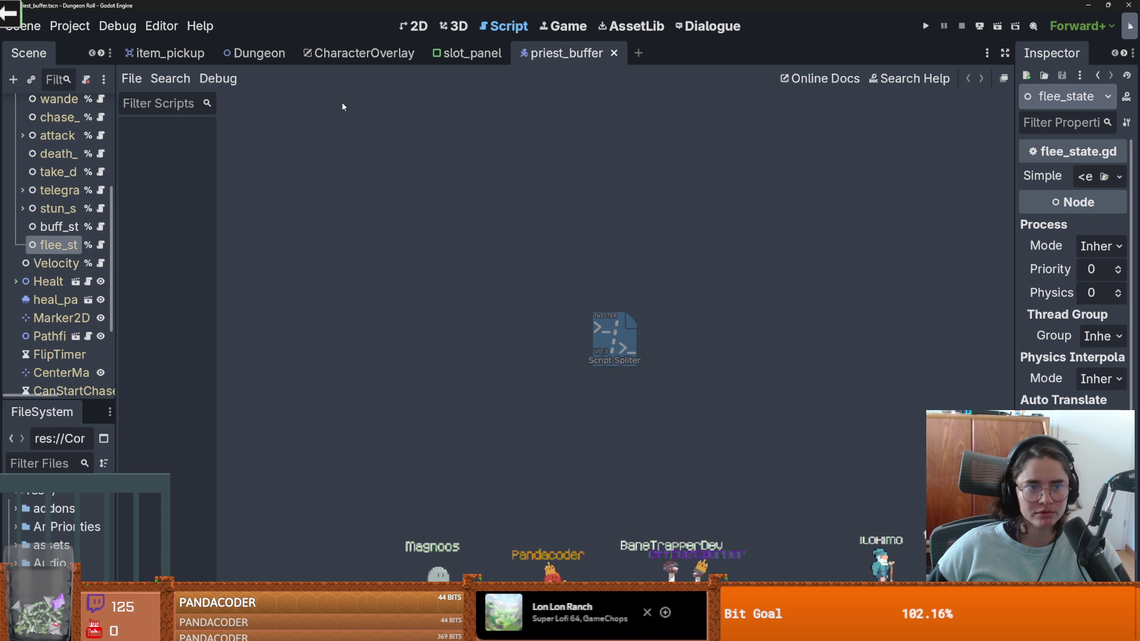
pyautogui.moveTo(119, 241); pyautogui.dragTo(235, 242)
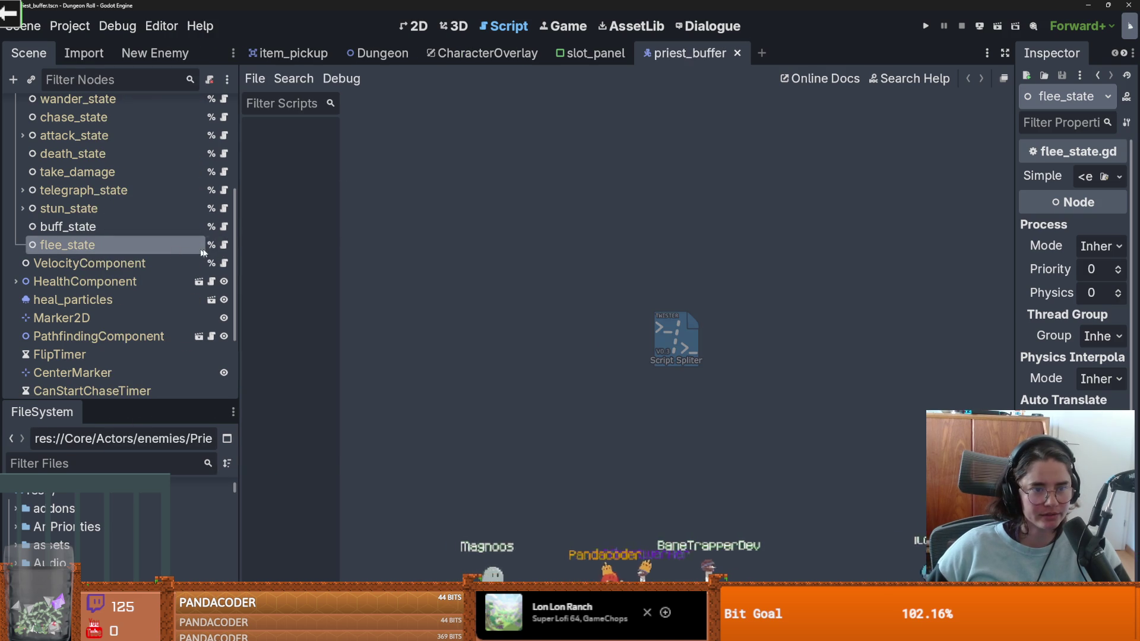
# Step: Open flee_state and chase_state scripts side by side using Add Split
pyautogui.click(224, 244)
pyautogui.scroll(3, 186, 211)
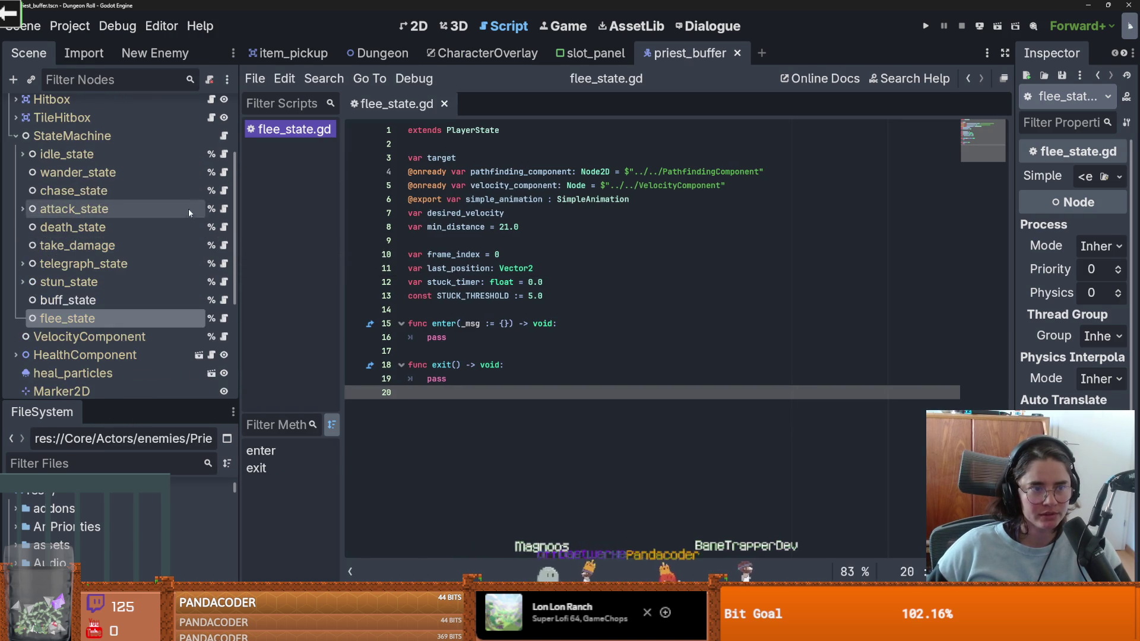
pyautogui.click(224, 191)
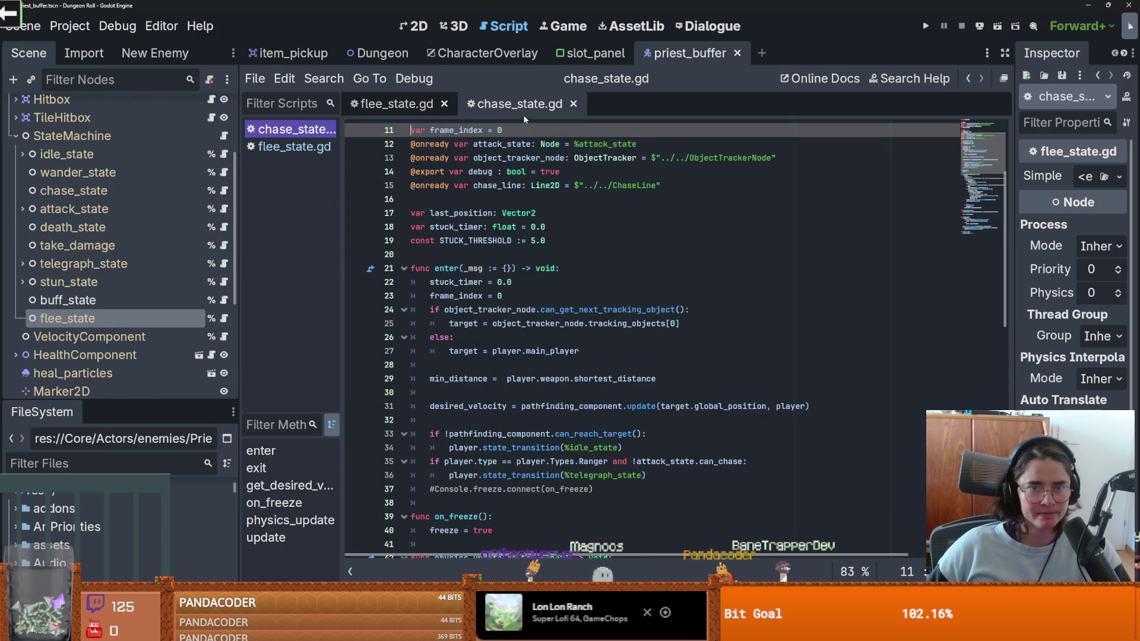
pyautogui.rightClick(618, 171)
pyautogui.click(639, 378)
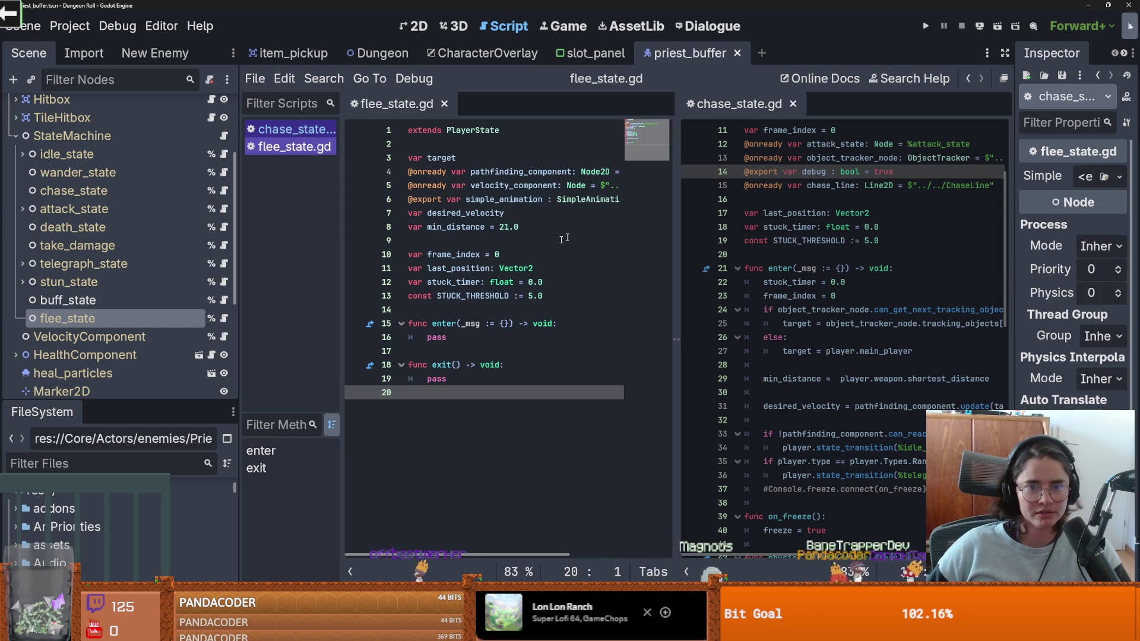
pyautogui.rightClick(539, 255)
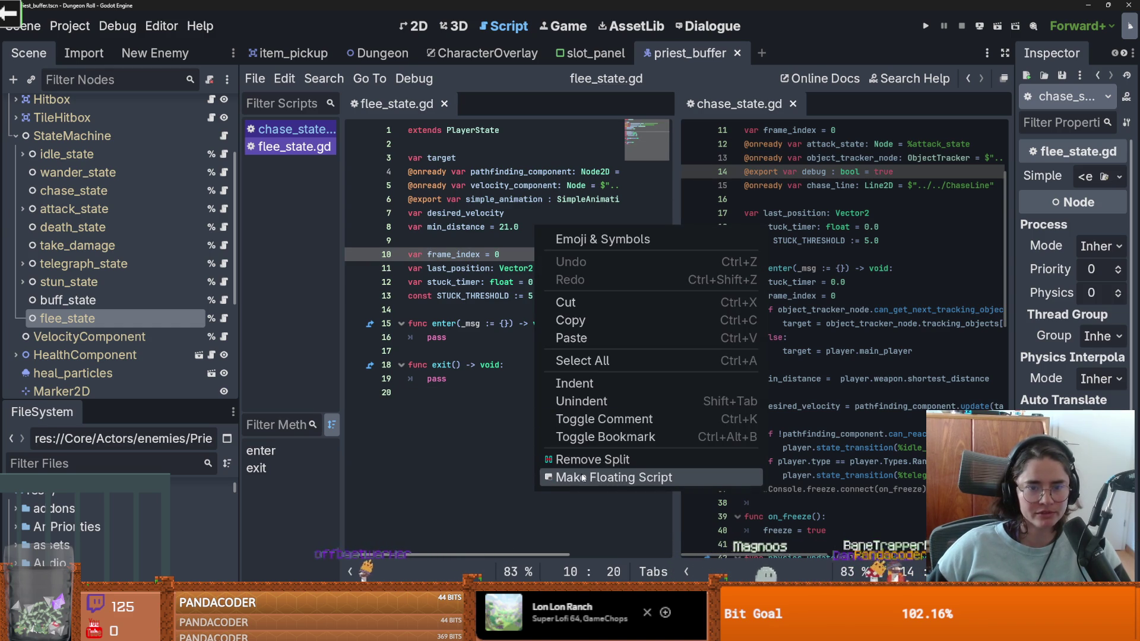
pyautogui.click(369, 230)
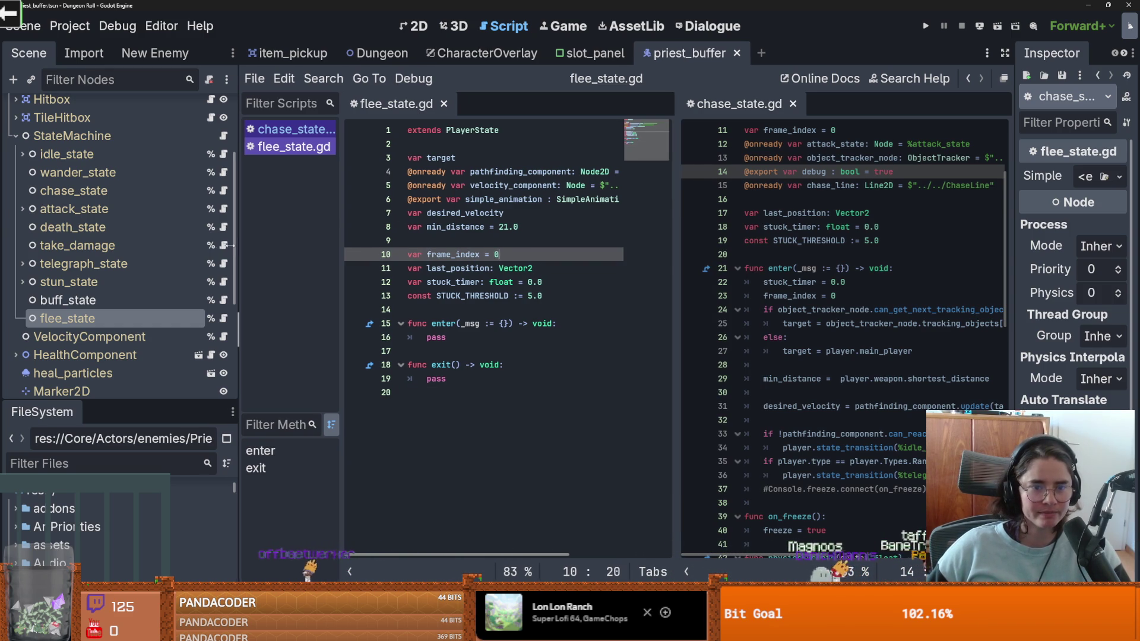
pyautogui.moveTo(236, 244); pyautogui.dragTo(171, 240)
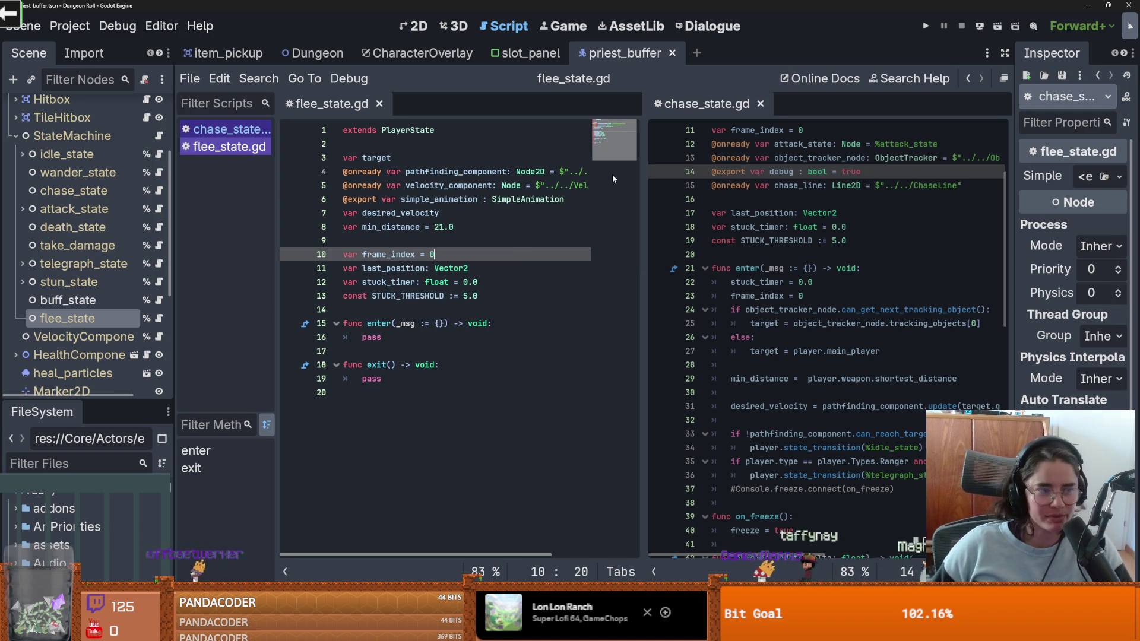
# Step: Select chase_state's 'target = player.main_player' line and go to pass in flee_state's enter()
pyautogui.click(660, 314)
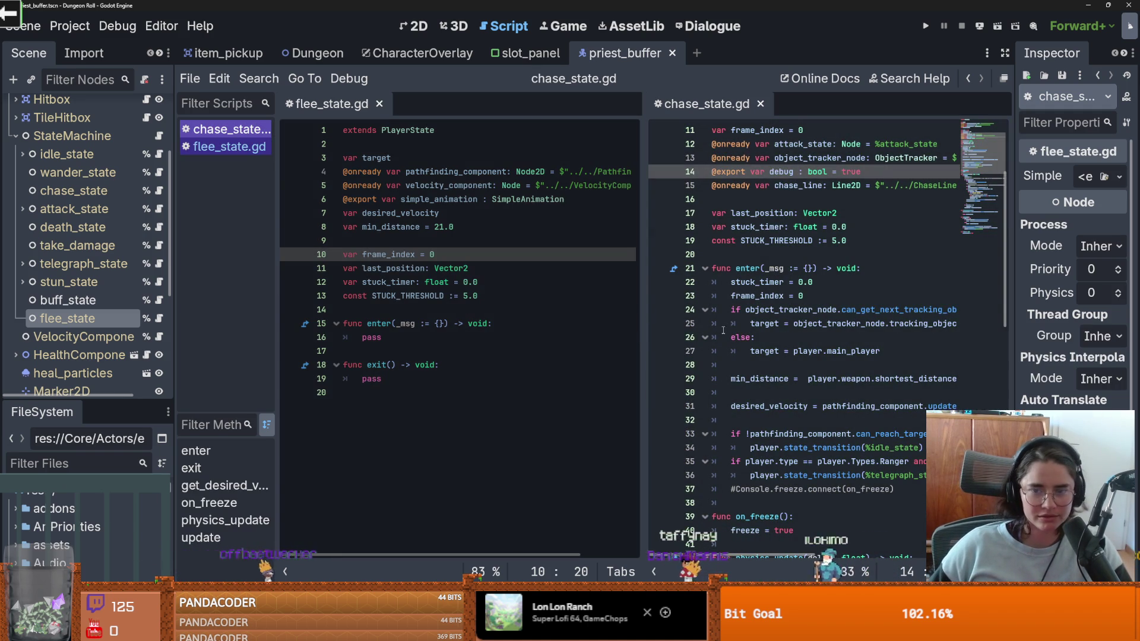
pyautogui.click(723, 330)
pyautogui.click(547, 303)
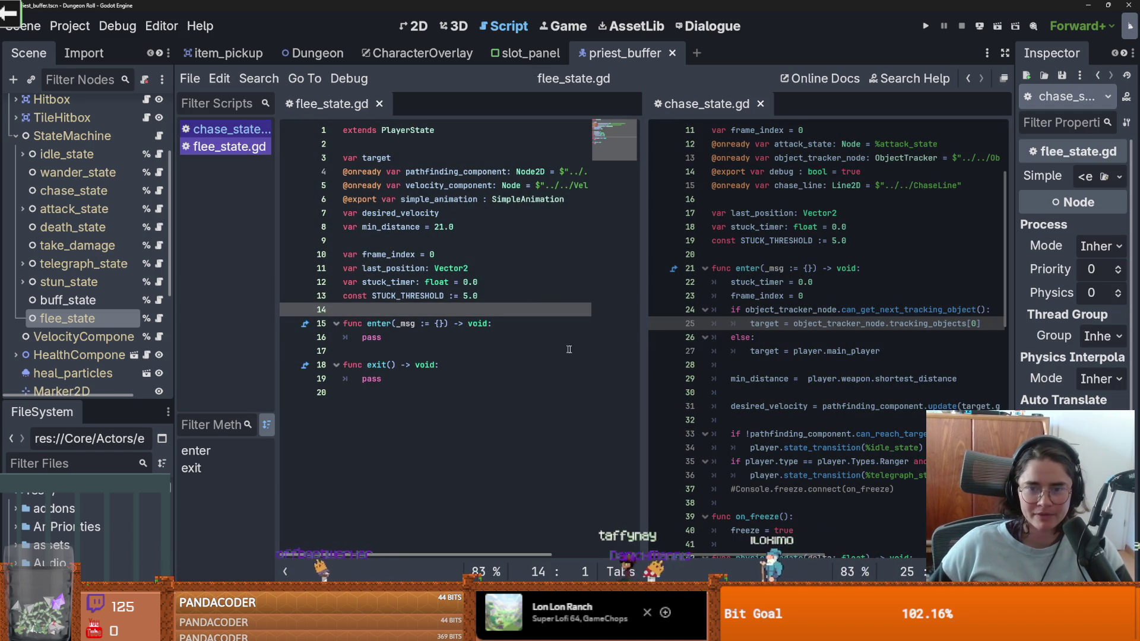
pyautogui.moveTo(646, 326); pyautogui.dragTo(617, 326)
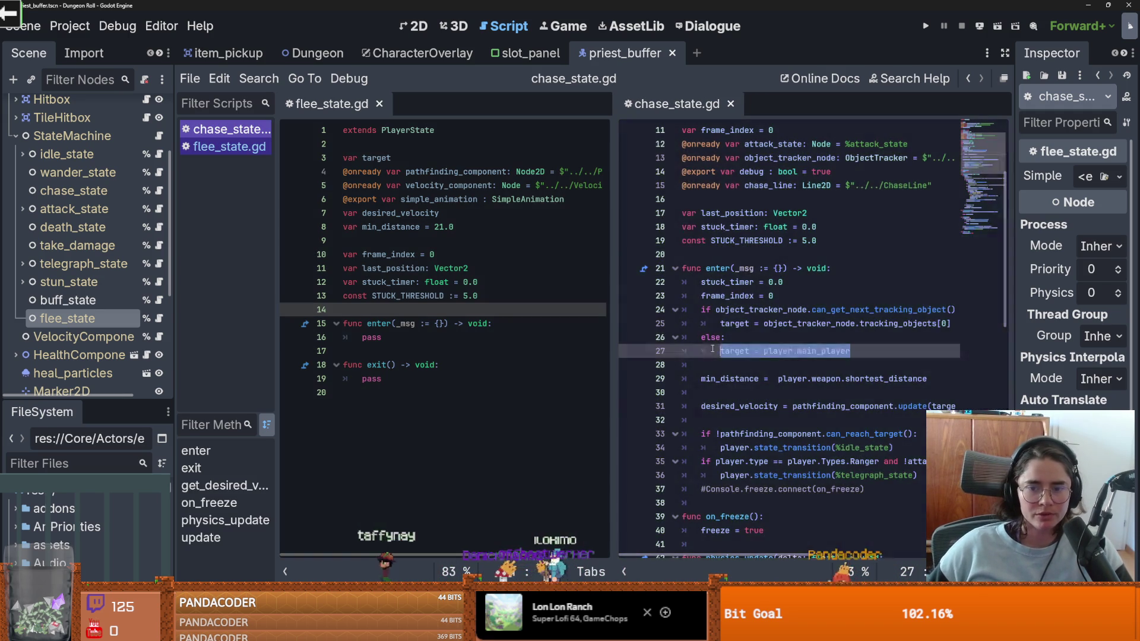
pyautogui.moveTo(855, 351); pyautogui.dragTo(721, 351)
pyautogui.click(361, 337)
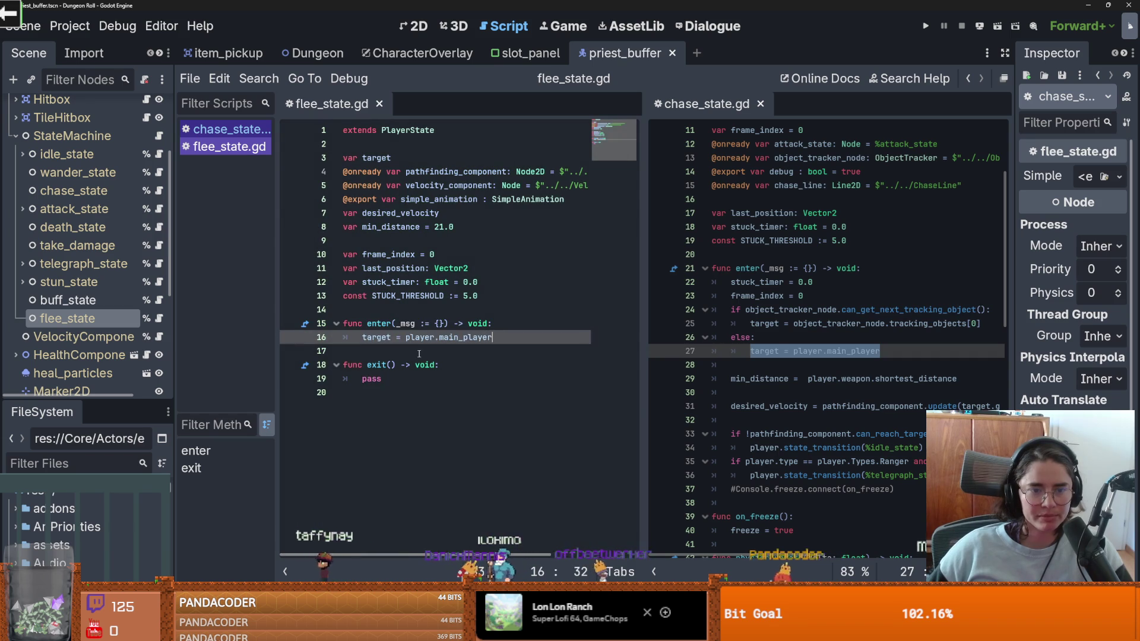
# Step: Replace pass with 'target = player.main_player' and add a max_distance line copied from chase_state
pyautogui.hotkey('shift', 'End')
pyautogui.hotkey('ctrl', 'v')
pyautogui.press('Return')
pyautogui.scroll(-1, 794, 380)
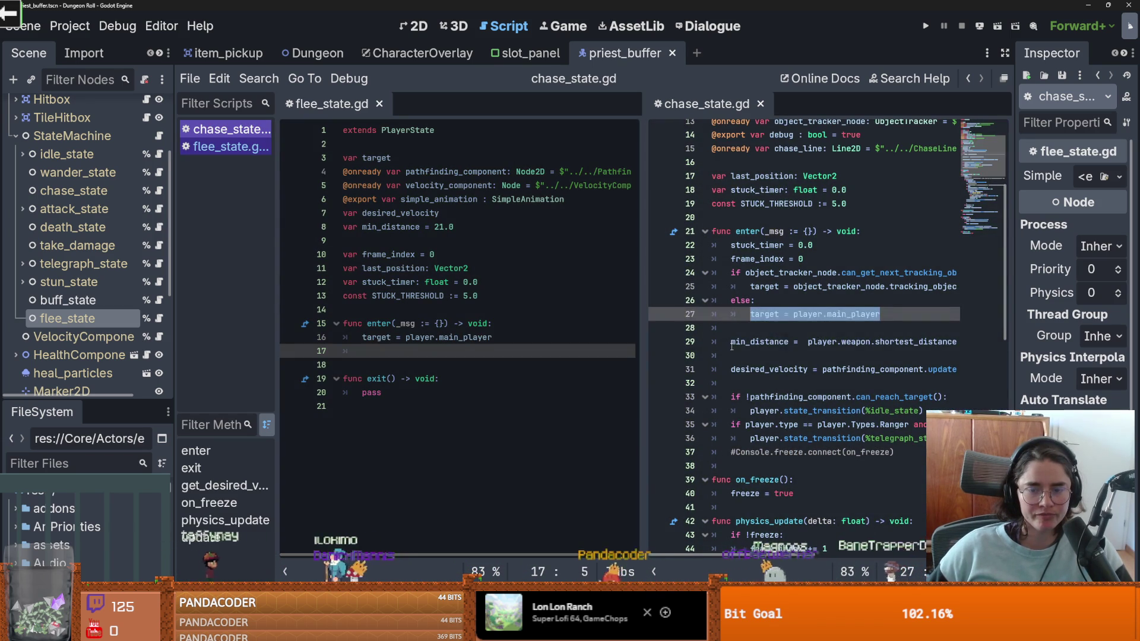
pyautogui.click(731, 342)
pyautogui.moveTo(731, 342); pyautogui.dragTo(974, 351)
pyautogui.hotkey('ctrl', 'c')
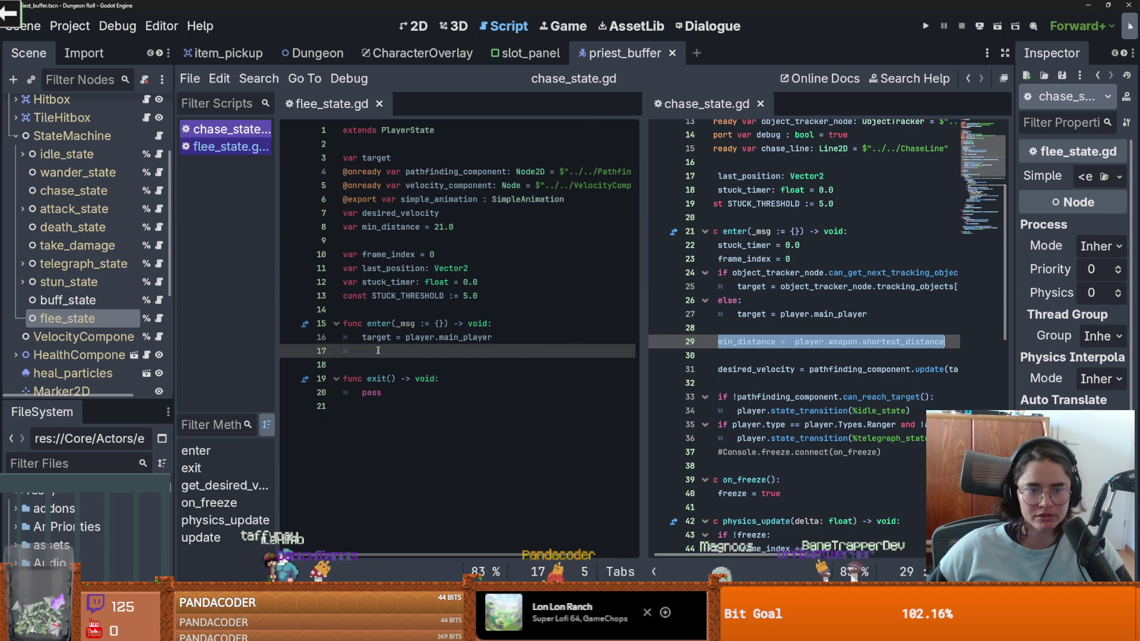
pyautogui.click(382, 351)
pyautogui.hotkey('ctrl', 'v')
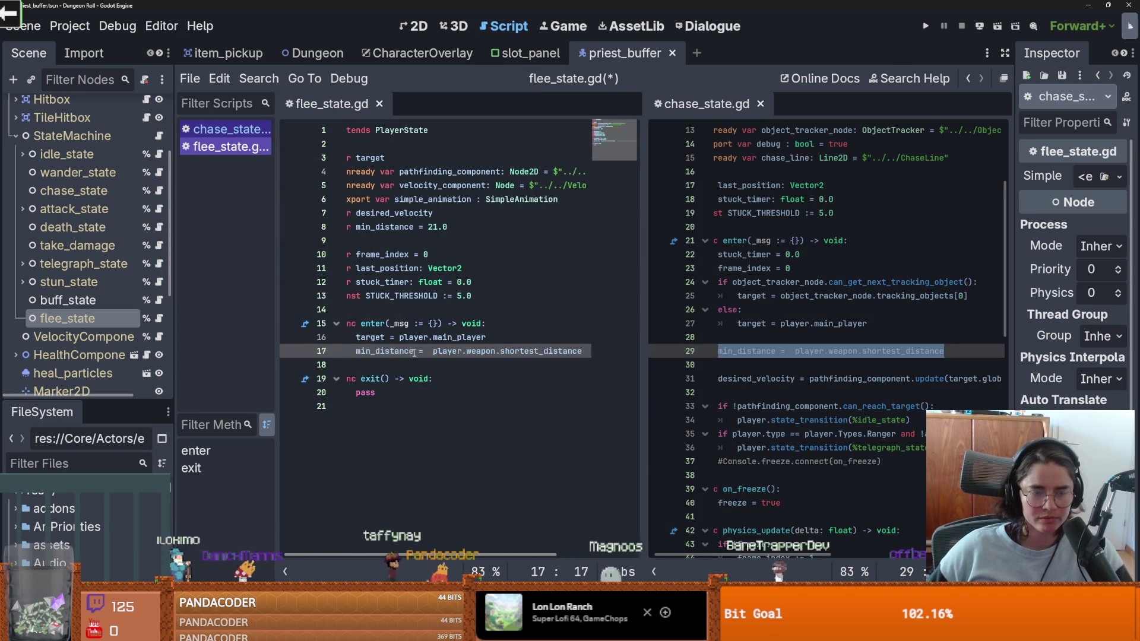
pyautogui.write('max')
pyautogui.click(386, 352)
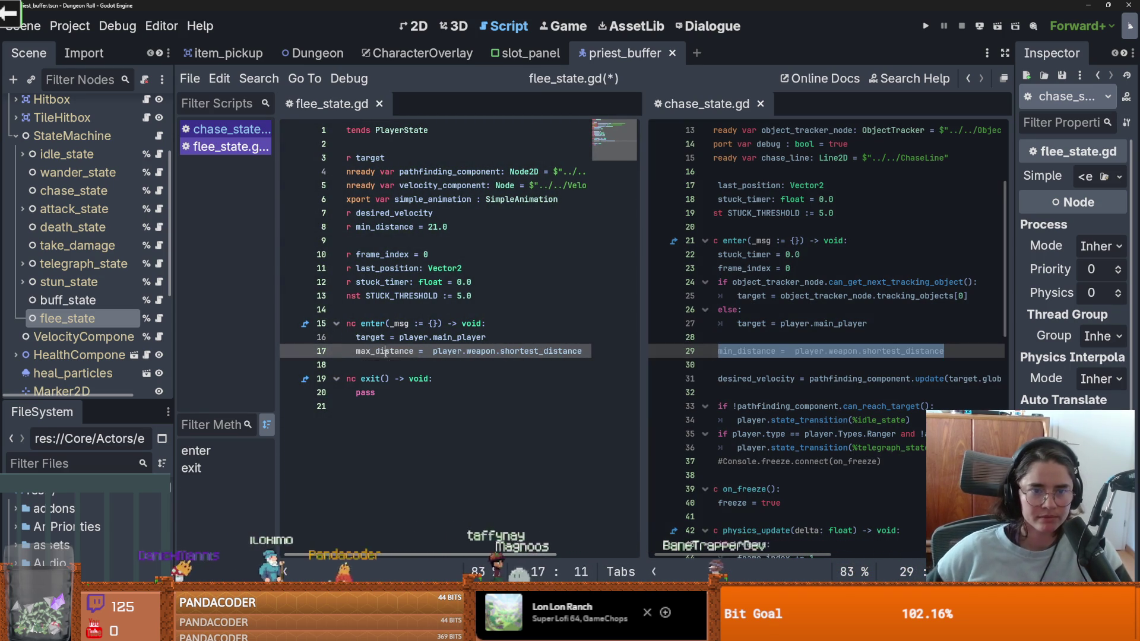
# Step: Copy chase_state's desired_velocity line into the end of flee_state's enter function
pyautogui.doubleClick(390, 231)
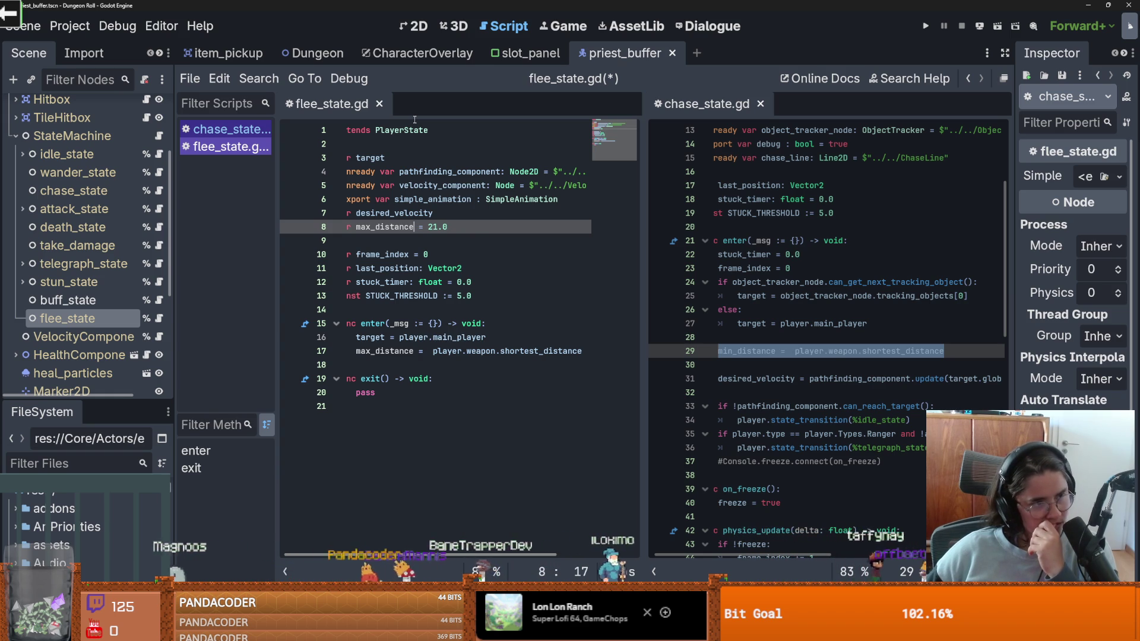
pyautogui.write('ax')
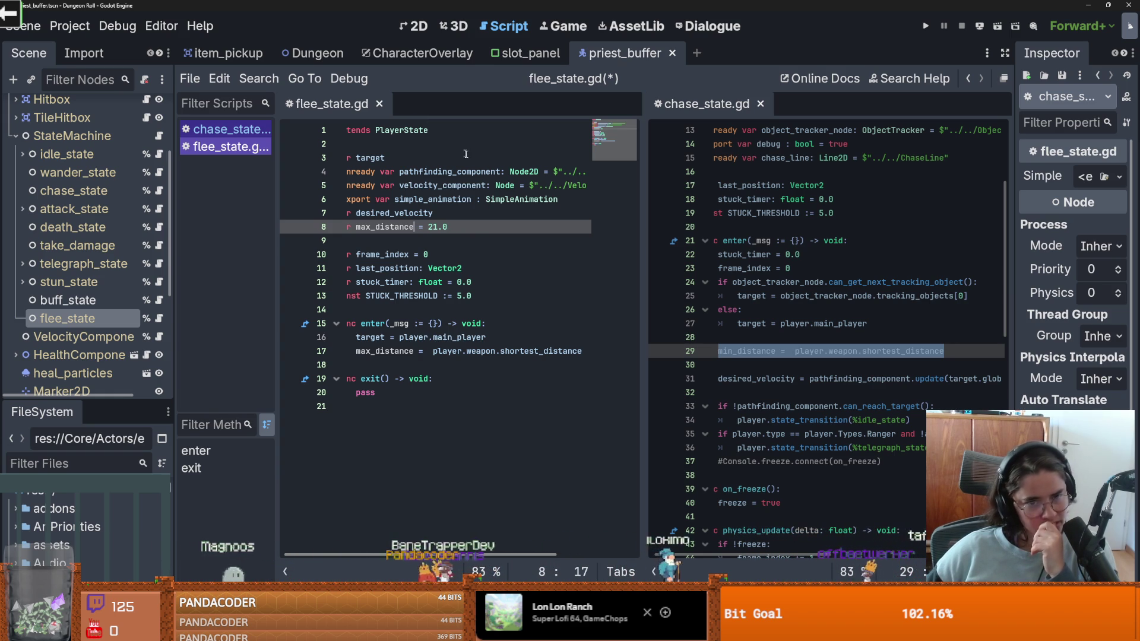
pyautogui.moveTo(281, 237); pyautogui.dragTo(267, 237)
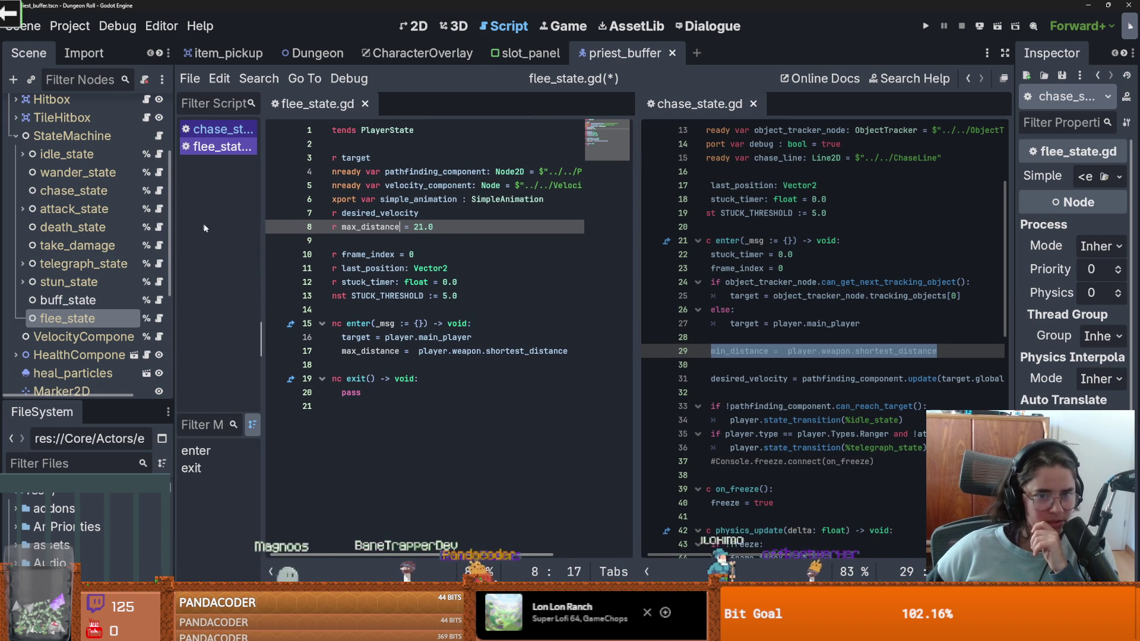
pyautogui.moveTo(634, 279); pyautogui.dragTo(678, 279)
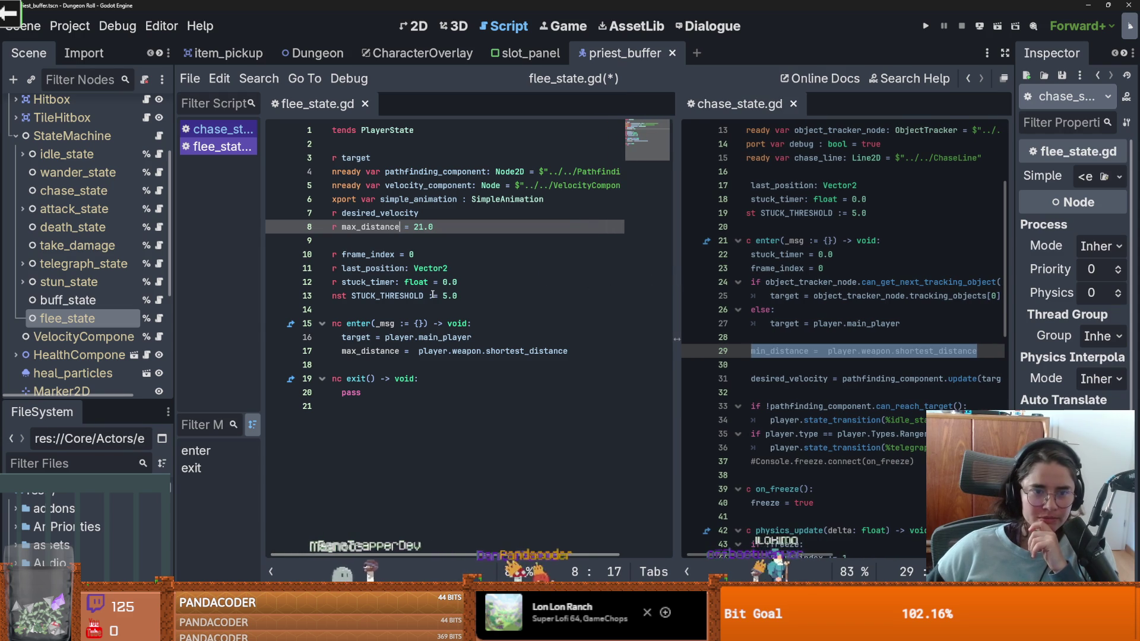
pyautogui.click(423, 510)
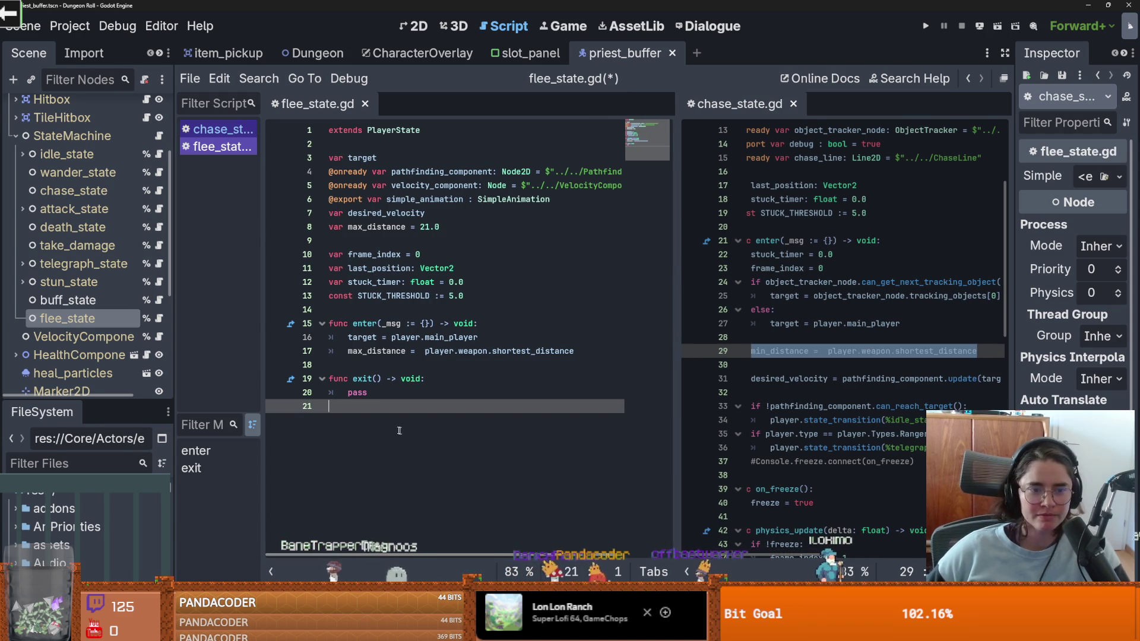
pyautogui.doubleClick(359, 393)
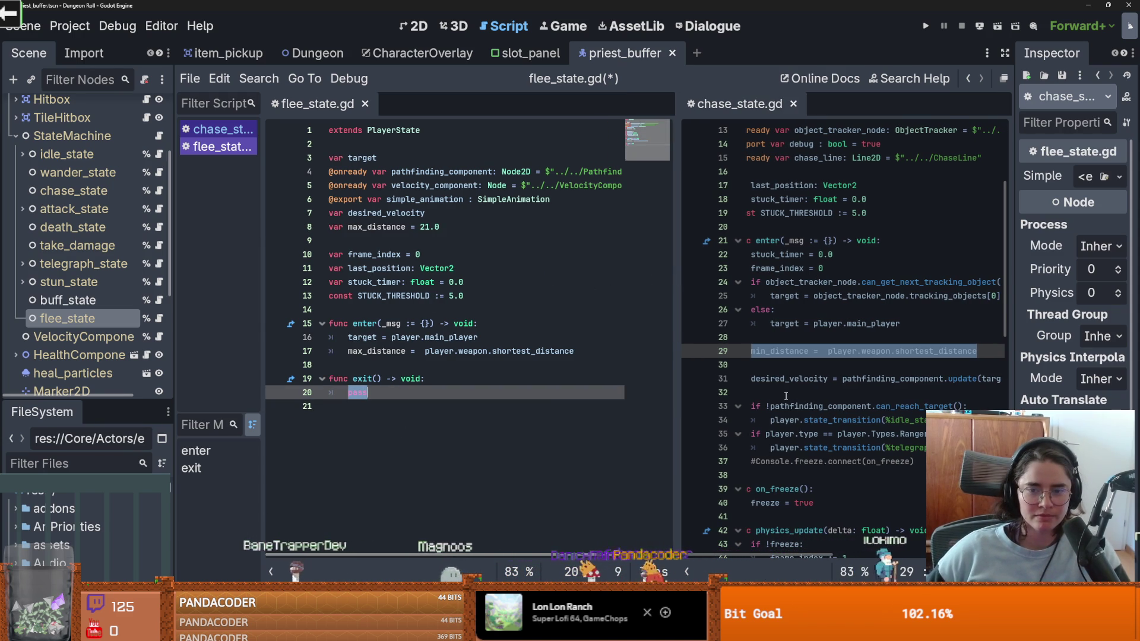
pyautogui.click(752, 381)
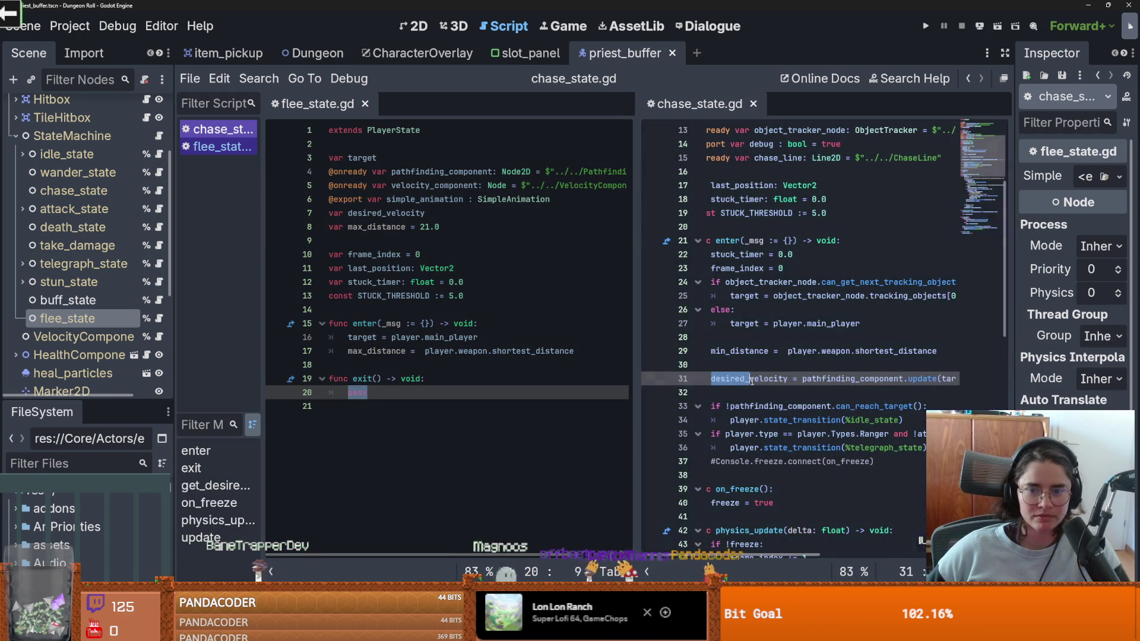
pyautogui.click(944, 406)
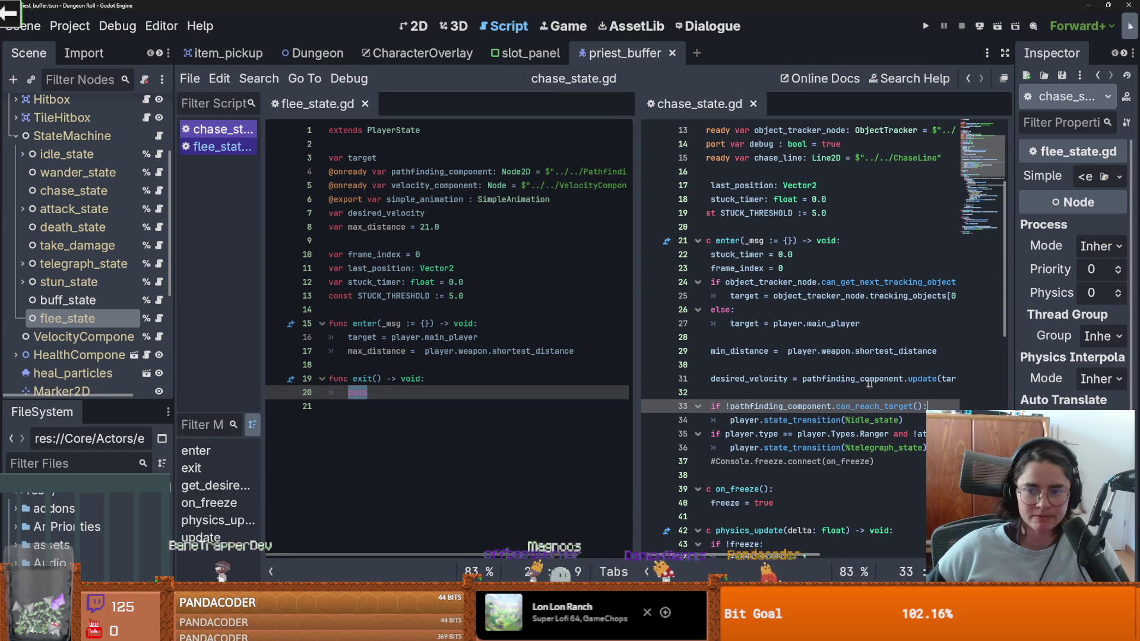
pyautogui.click(726, 379)
pyautogui.moveTo(714, 383); pyautogui.dragTo(1005, 385)
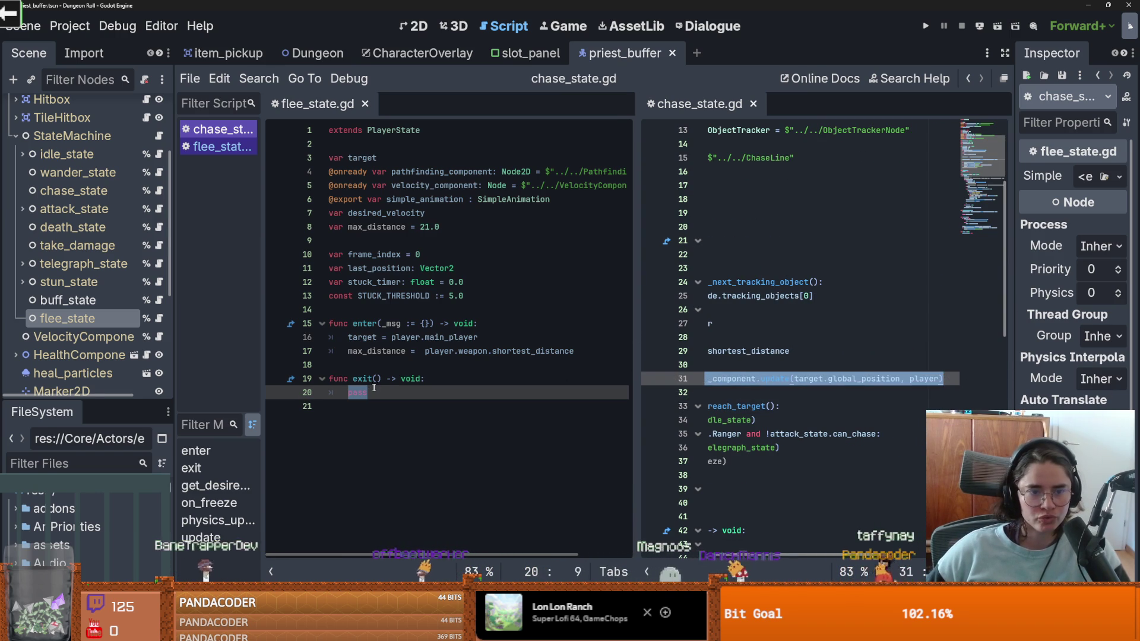
pyautogui.click(389, 367)
pyautogui.hotkey('ctrl', 'v')
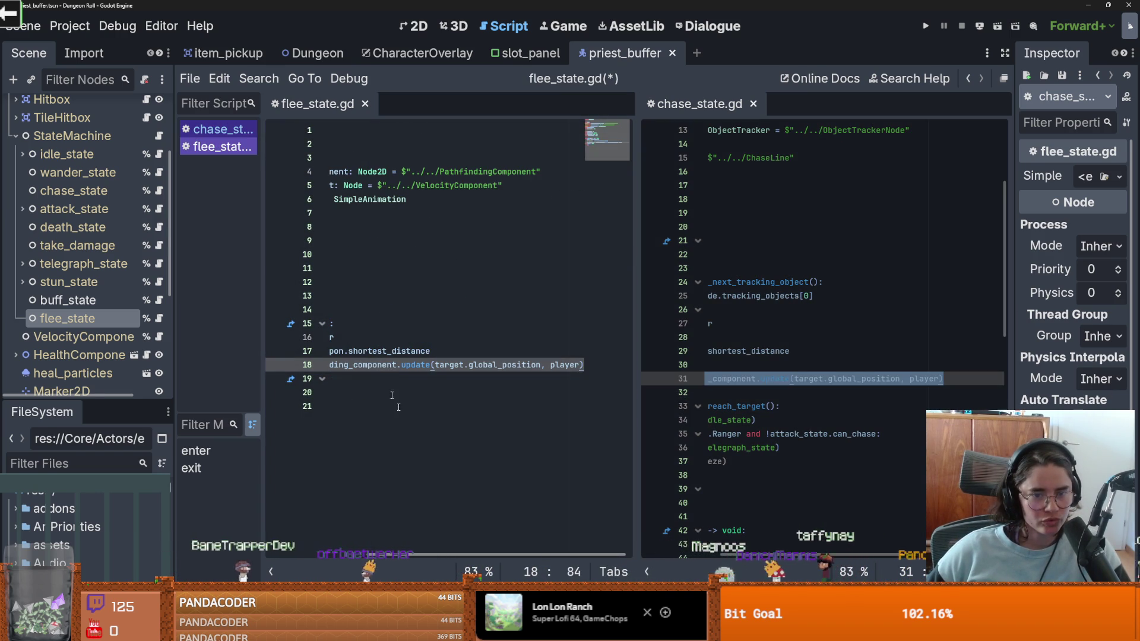
# Step: Prefix pathfinding_component with '-' to negate the velocity and save flee_state.gd
pyautogui.hscroll(-5, 401, 382)
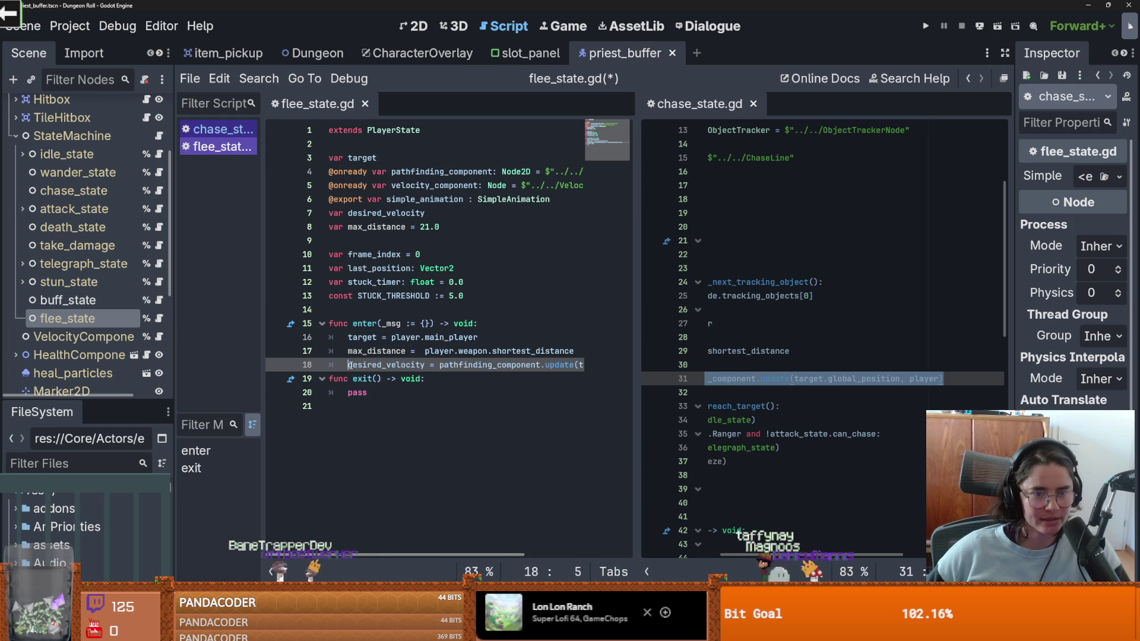
pyautogui.hotkey('ctrl', 'Right')
pyautogui.hotkey('ctrl', 'Right')
pyautogui.hotkey('ctrl', 'Right')
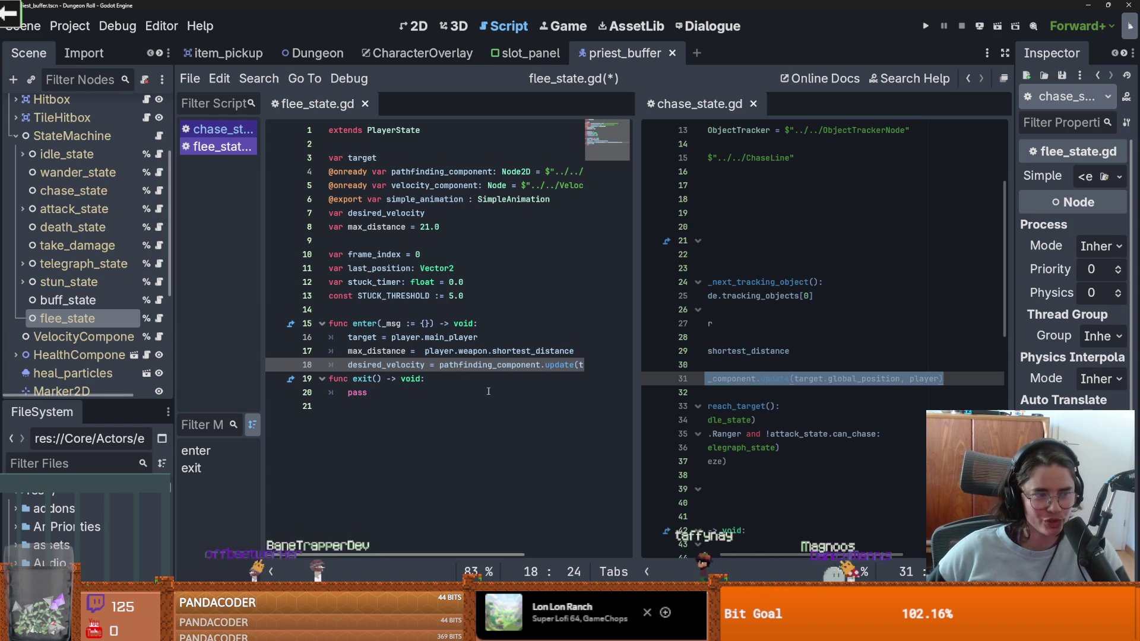
pyautogui.moveTo(635, 375); pyautogui.dragTo(727, 375)
pyautogui.click(446, 366)
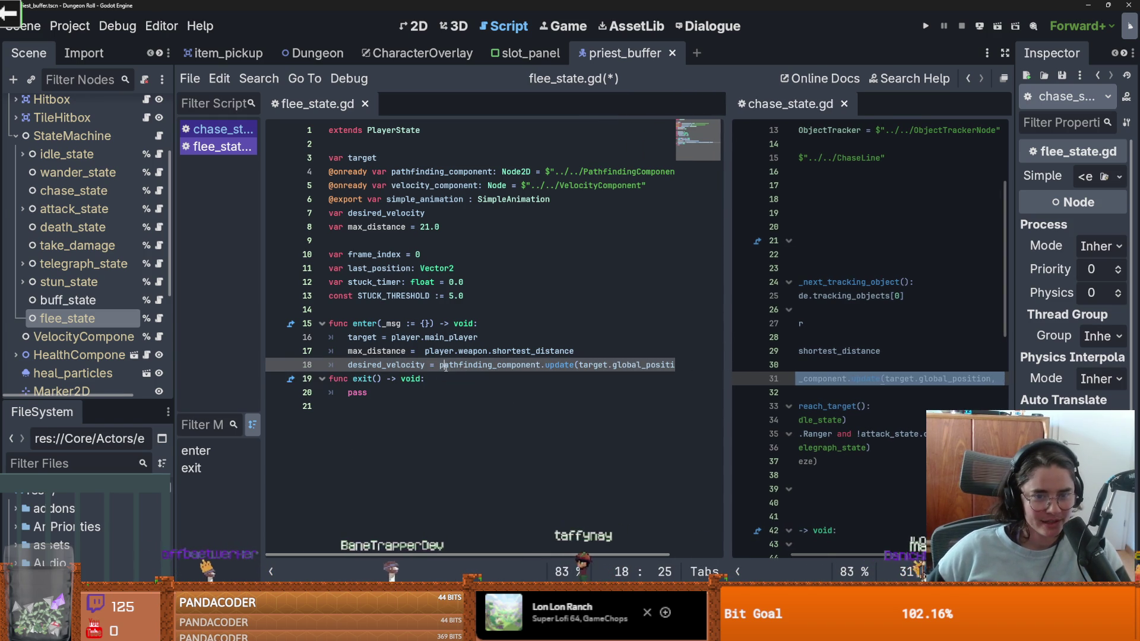
pyautogui.write('-')
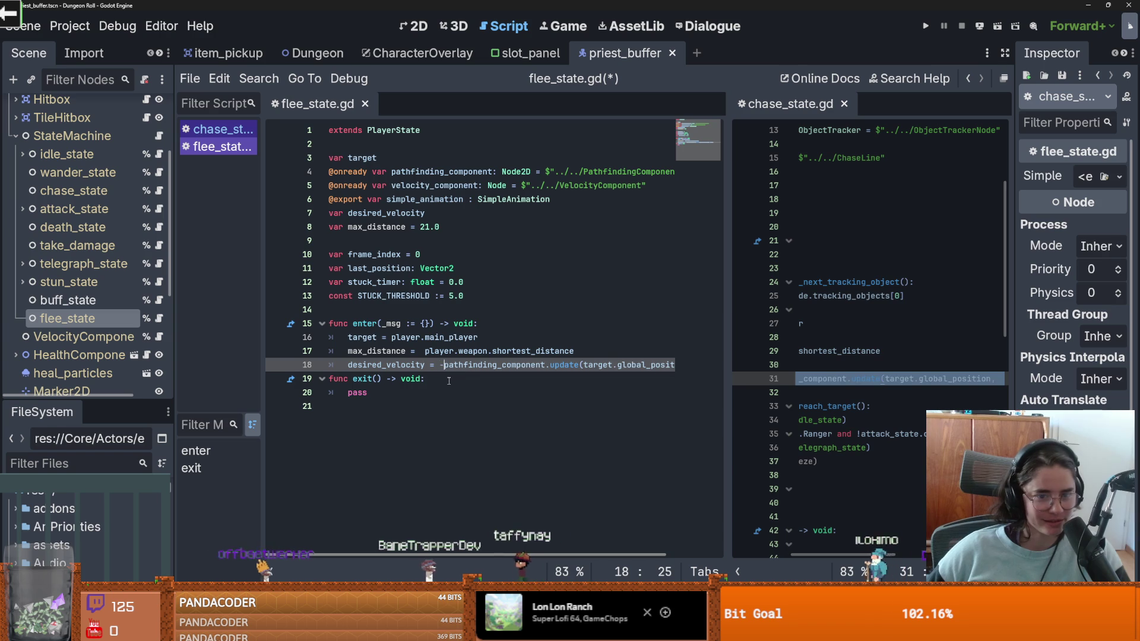
pyautogui.hotkey('ctrl', 's')
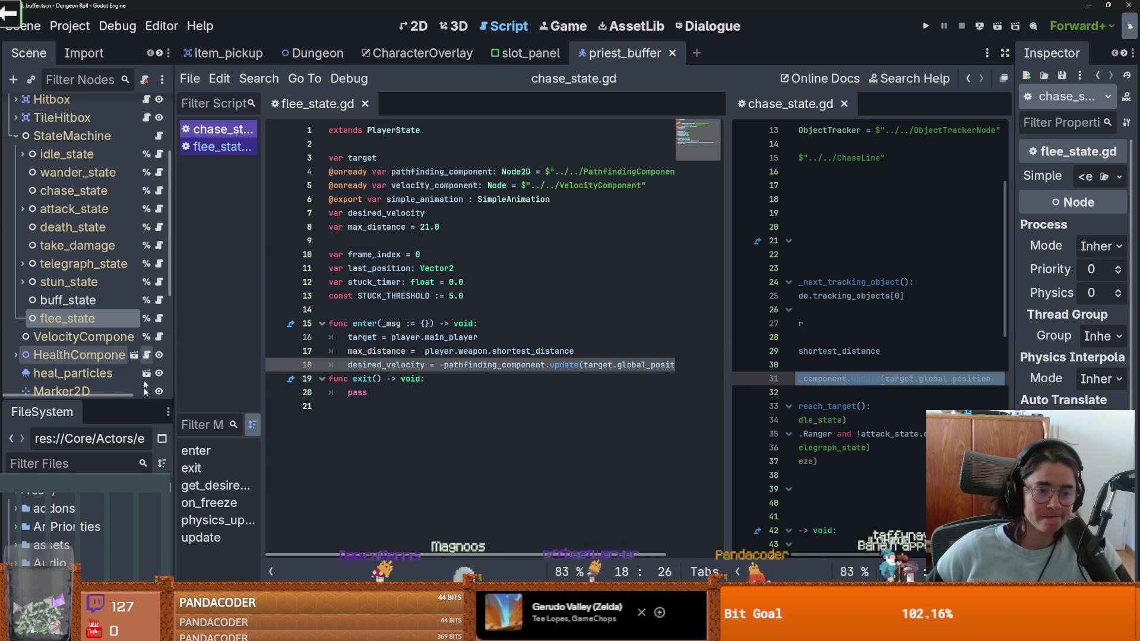
# Step: Filter the FileSystem by 'monster' and open monster_roomv1.tscn in the 2D editor
pyautogui.moveTo(172, 409)
pyautogui.mouseDown()
pyautogui.moveTo(247, 410)
pyautogui.moveTo(173, 275)
pyautogui.mouseUp()
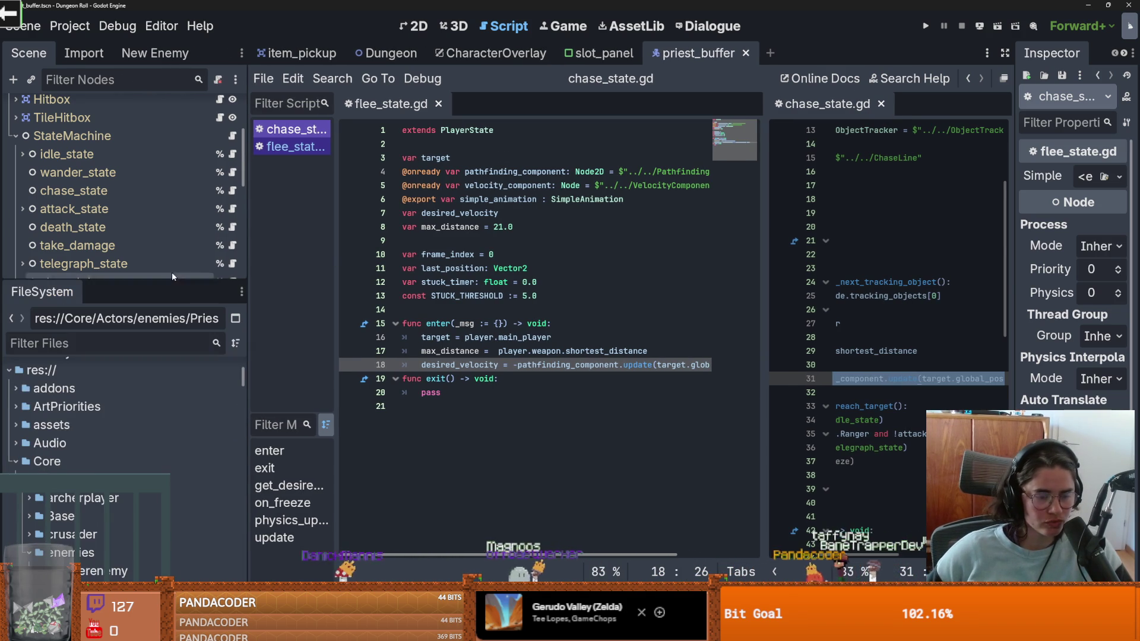
pyautogui.click(15, 462)
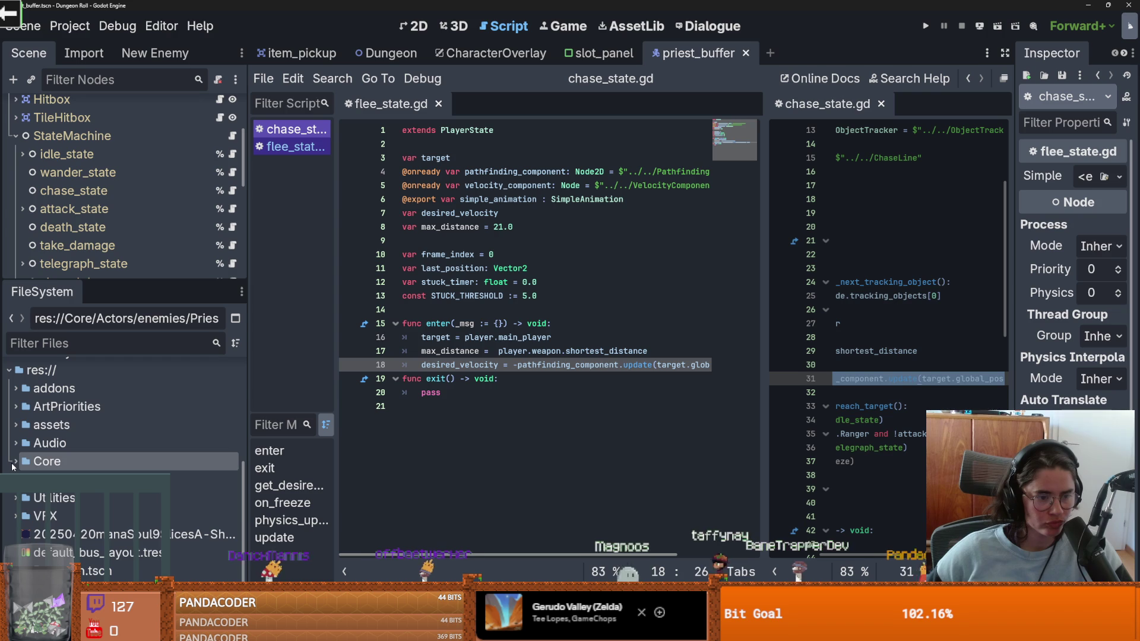
pyautogui.click(72, 342)
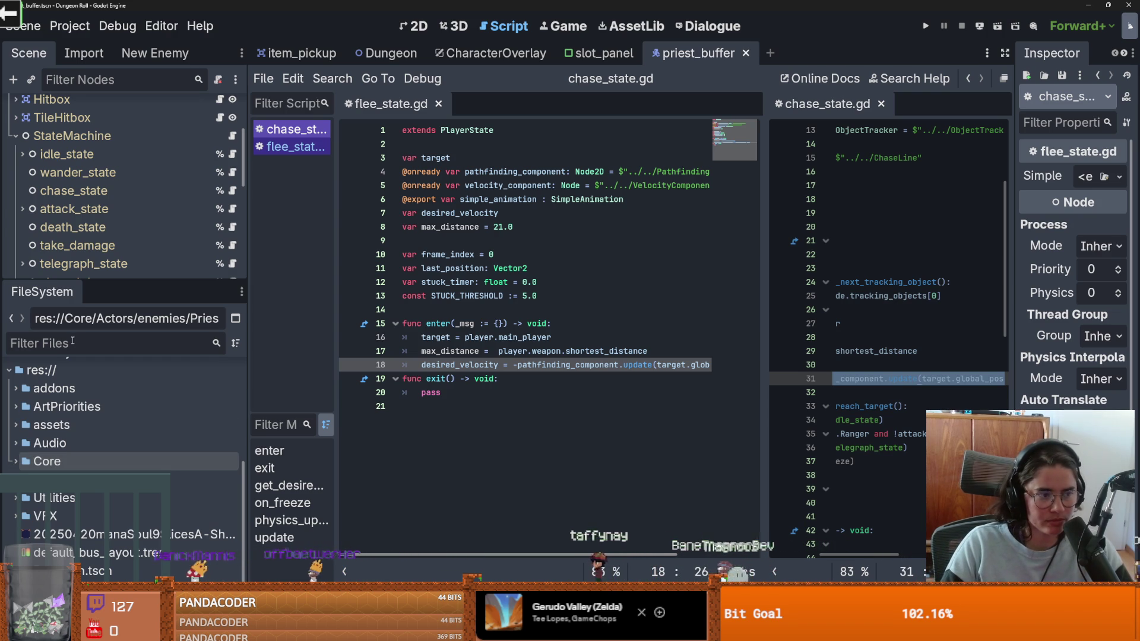
pyautogui.write('monster')
pyautogui.doubleClick(109, 442)
pyautogui.scroll(-2, 369, 512)
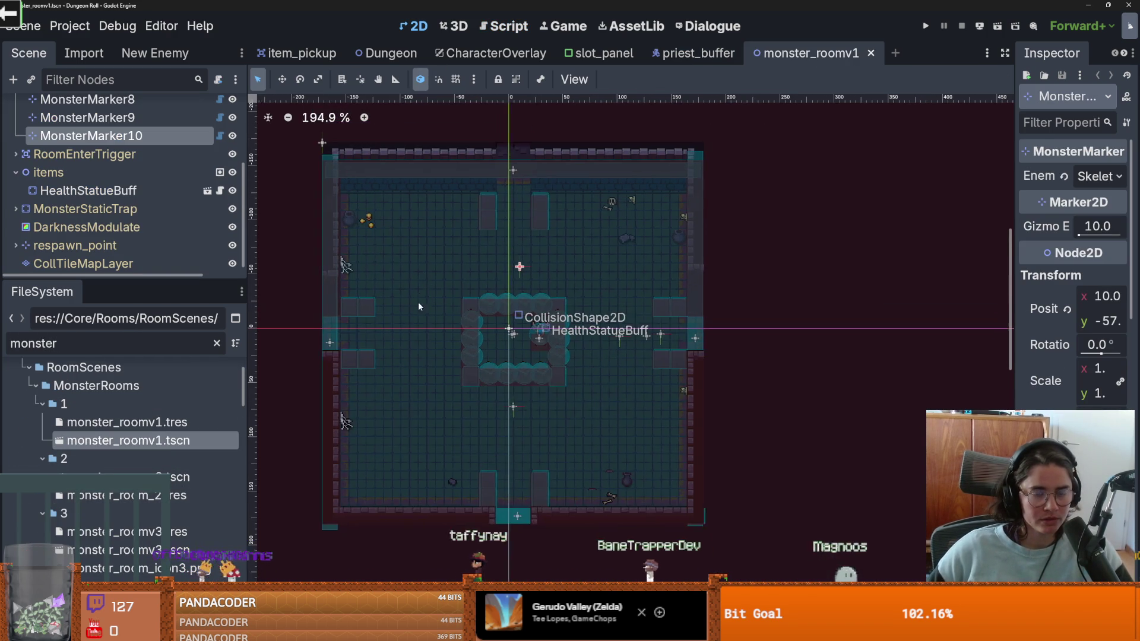
pyautogui.moveTo(90, 278); pyautogui.dragTo(90, 389)
pyautogui.scroll(1, 149, 288)
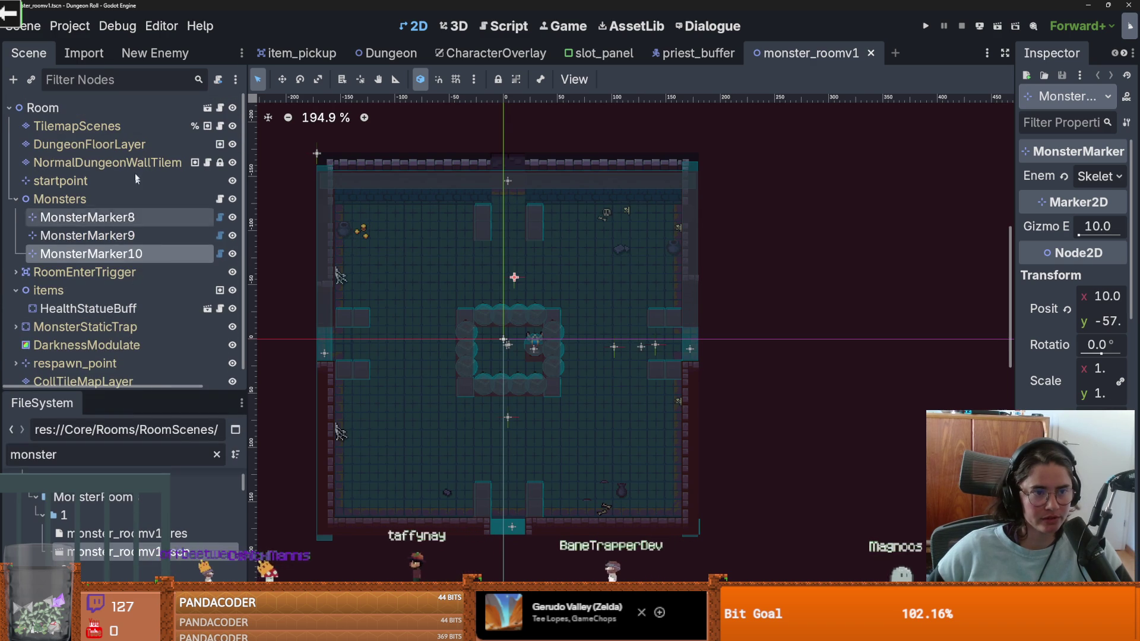
pyautogui.rightClick(83, 256)
# Step: Add a Marker2D child under Room and place it in the room's upper left
pyautogui.click(67, 117)
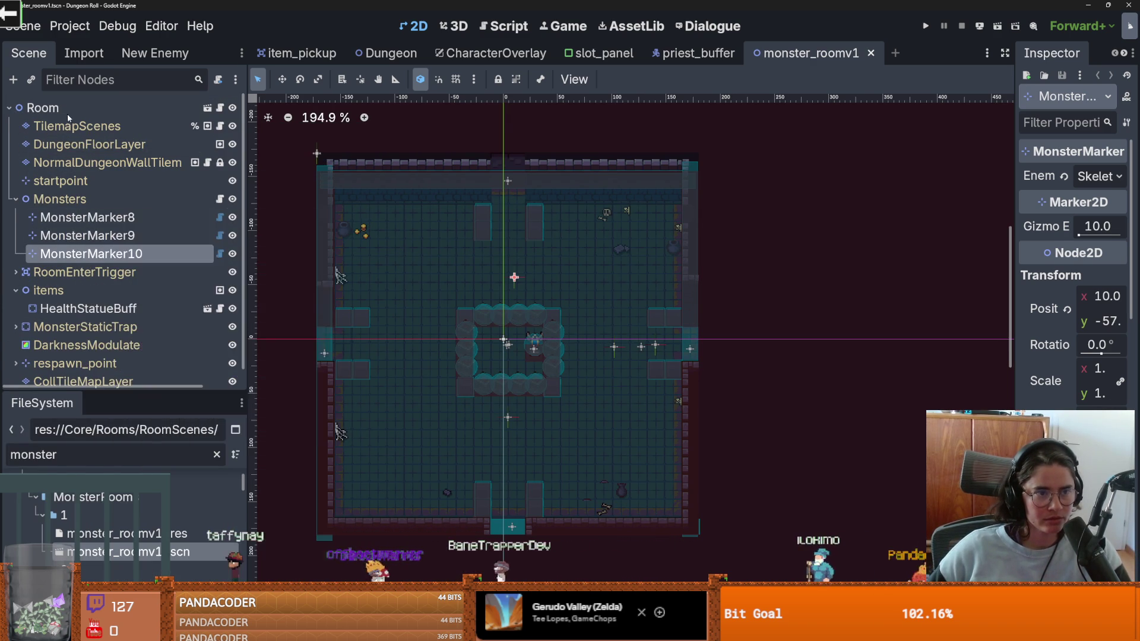
pyautogui.rightClick(66, 113)
pyautogui.click(111, 141)
pyautogui.write('pos')
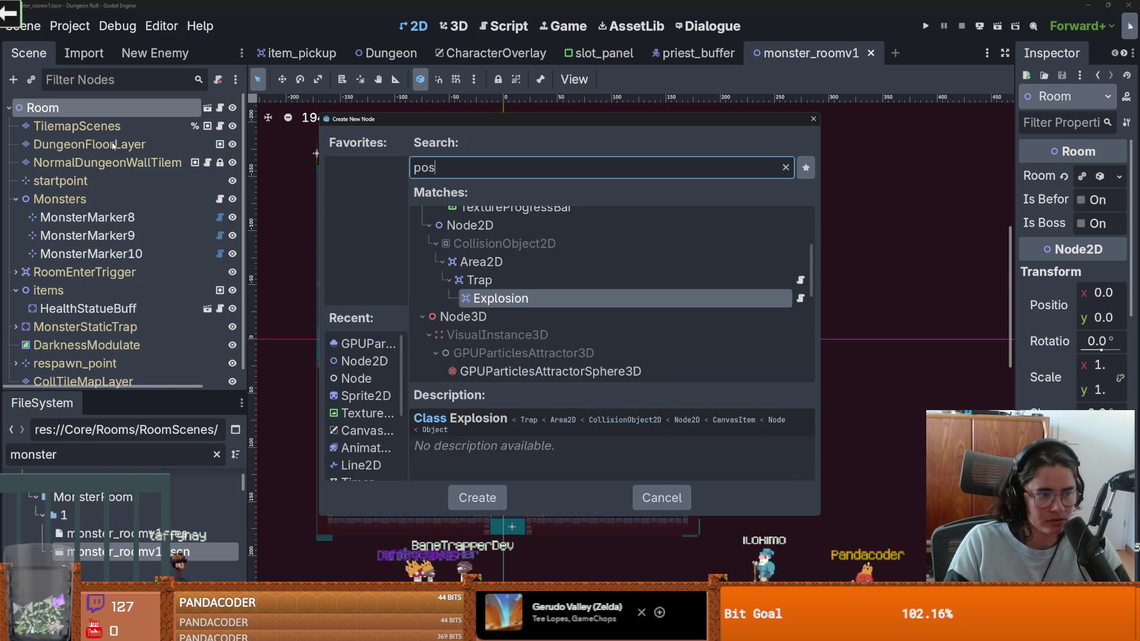
pyautogui.write('itio')
pyautogui.write('marker')
pyautogui.press('Return')
pyautogui.rightClick(409, 249)
pyautogui.click(454, 298)
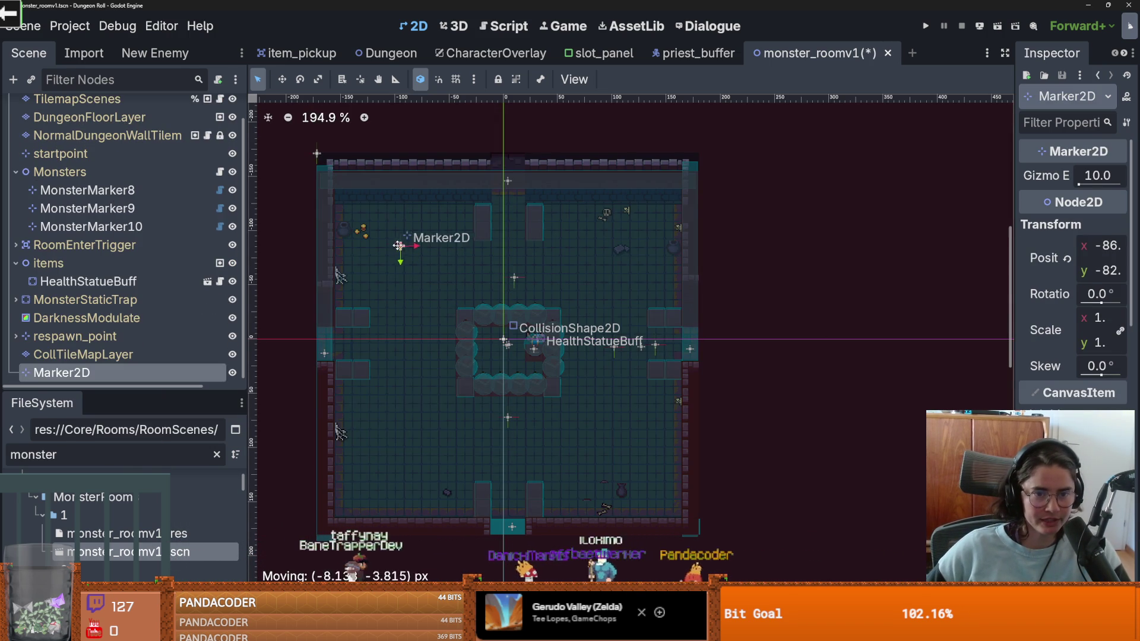
# Step: Duplicate the marker to the upper right and lower room, check positions, then return to priest_buffer
pyautogui.hotkey('ctrl', 'd')
pyautogui.moveTo(396, 250)
pyautogui.mouseDown()
pyautogui.moveTo(618, 252)
pyautogui.moveTo(642, 417)
pyautogui.mouseUp()
pyautogui.hotkey('ctrl', 'd')
pyautogui.hotkey('ctrl', 'd')
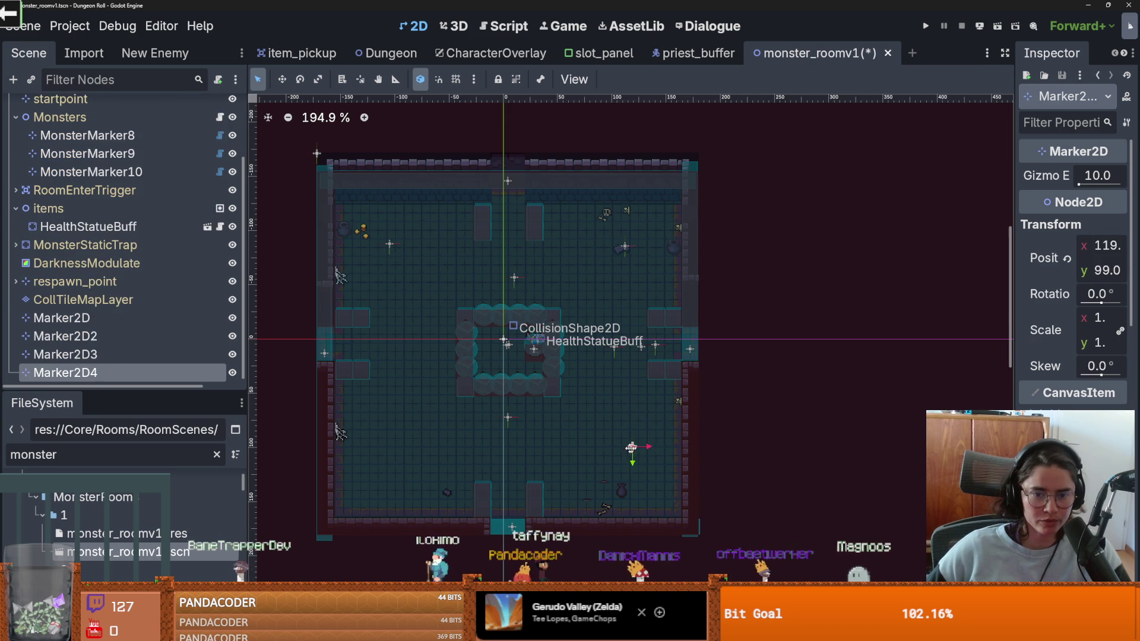
pyautogui.moveTo(390, 457); pyautogui.dragTo(390, 458)
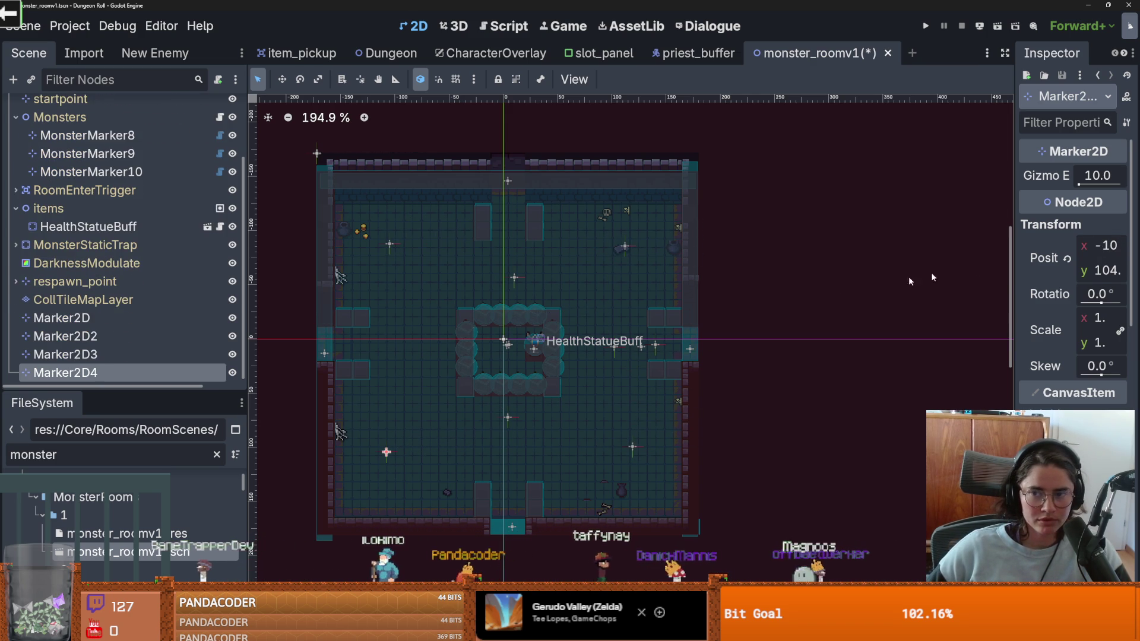
pyautogui.moveTo(1012, 272); pyautogui.dragTo(768, 272)
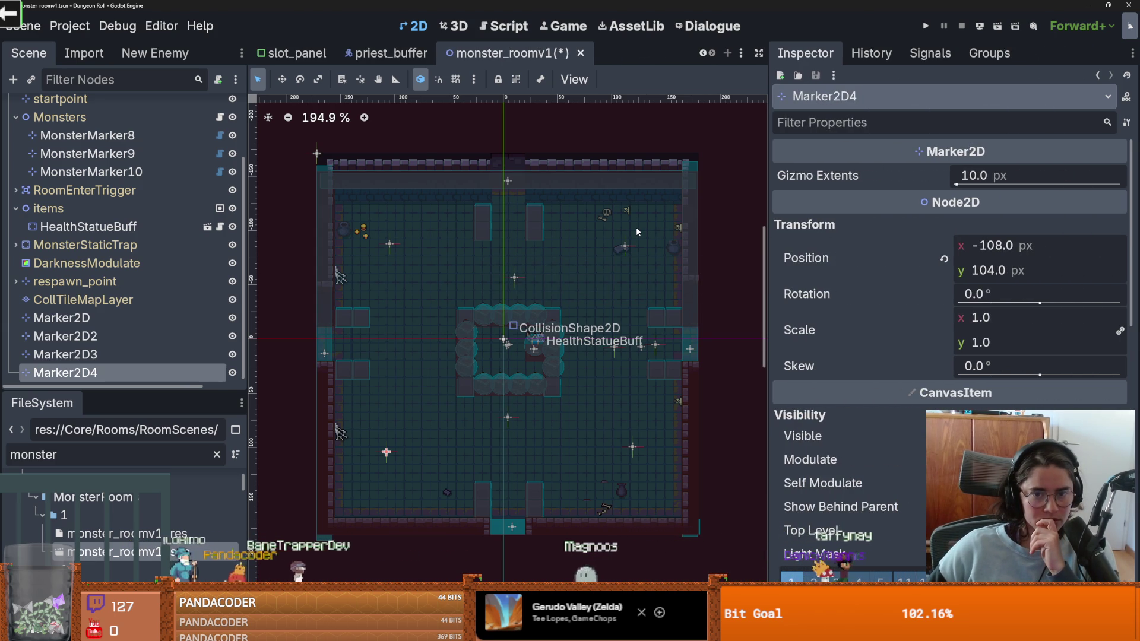
pyautogui.click(626, 246)
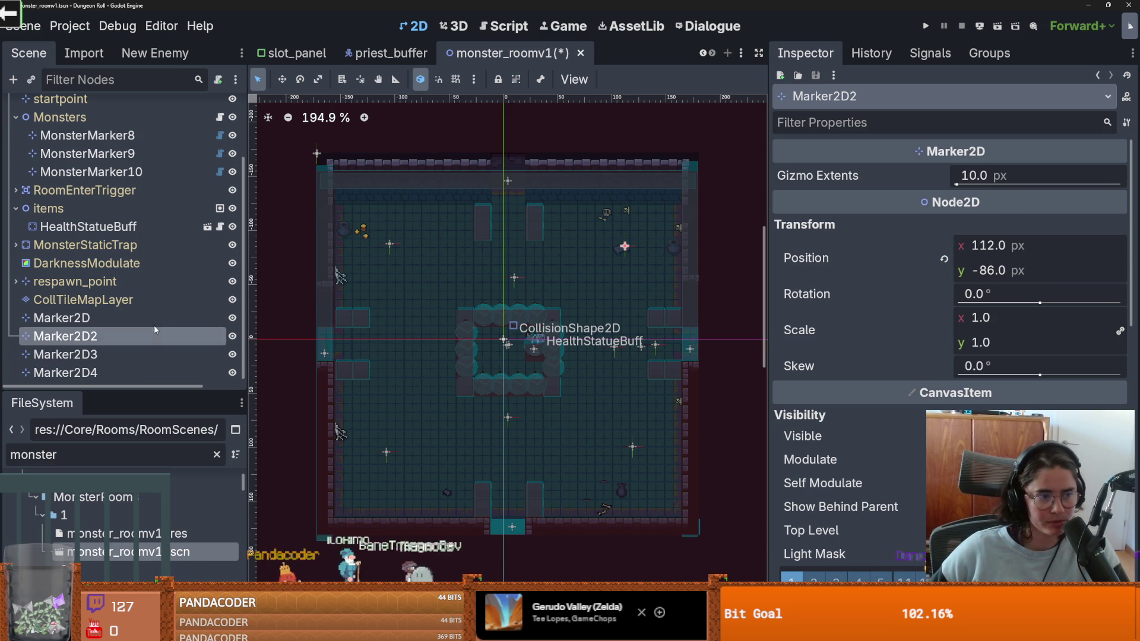
pyautogui.scroll(3, 161, 324)
pyautogui.scroll(1, 162, 324)
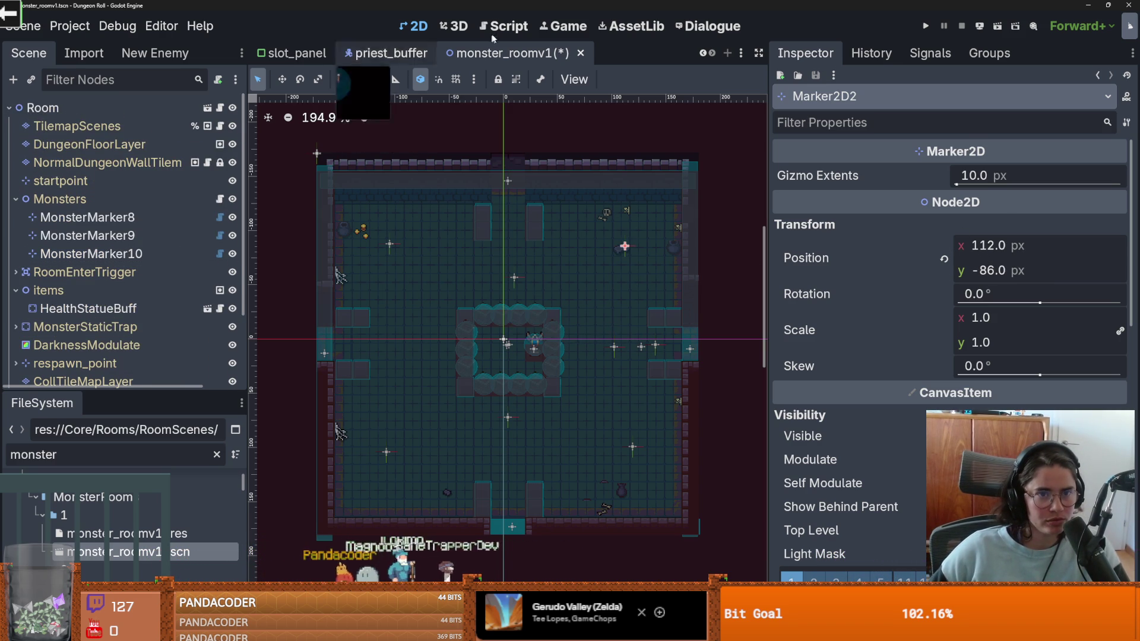
pyautogui.click(383, 52)
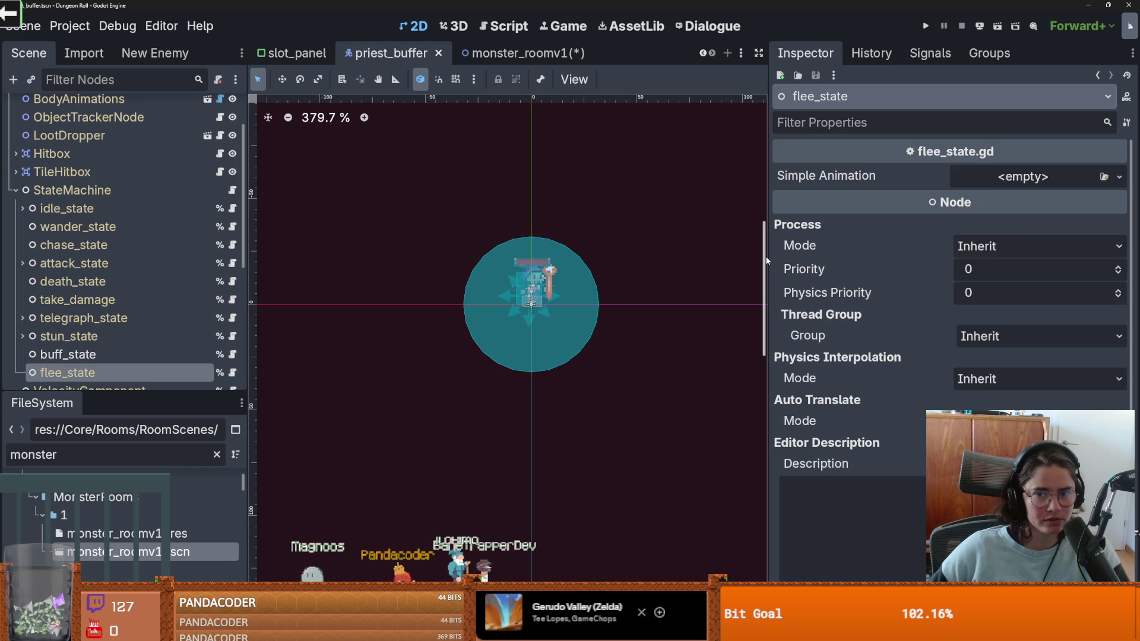
# Step: Switch to the monster_roomv1 scene and save it
pyautogui.moveTo(791, 257); pyautogui.dragTo(958, 257)
pyautogui.scroll(2, 562, 303)
pyautogui.scroll(-3, 560, 302)
pyautogui.scroll(1, 559, 301)
pyautogui.scroll(2, 193, 214)
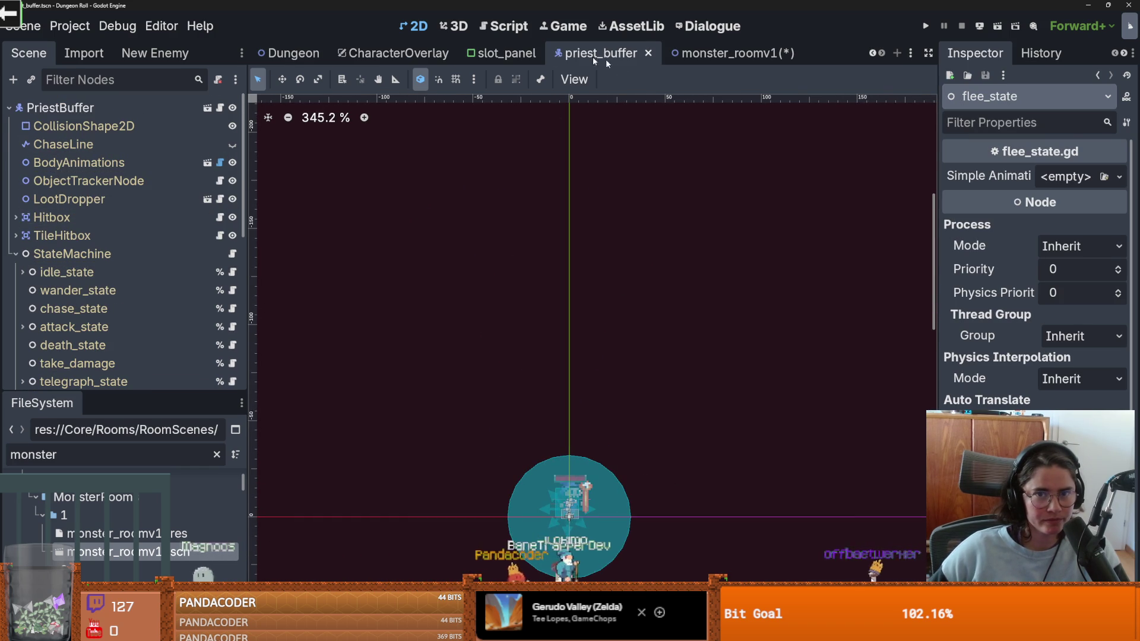
pyautogui.click(698, 55)
pyautogui.hotkey('ctrl', 's')
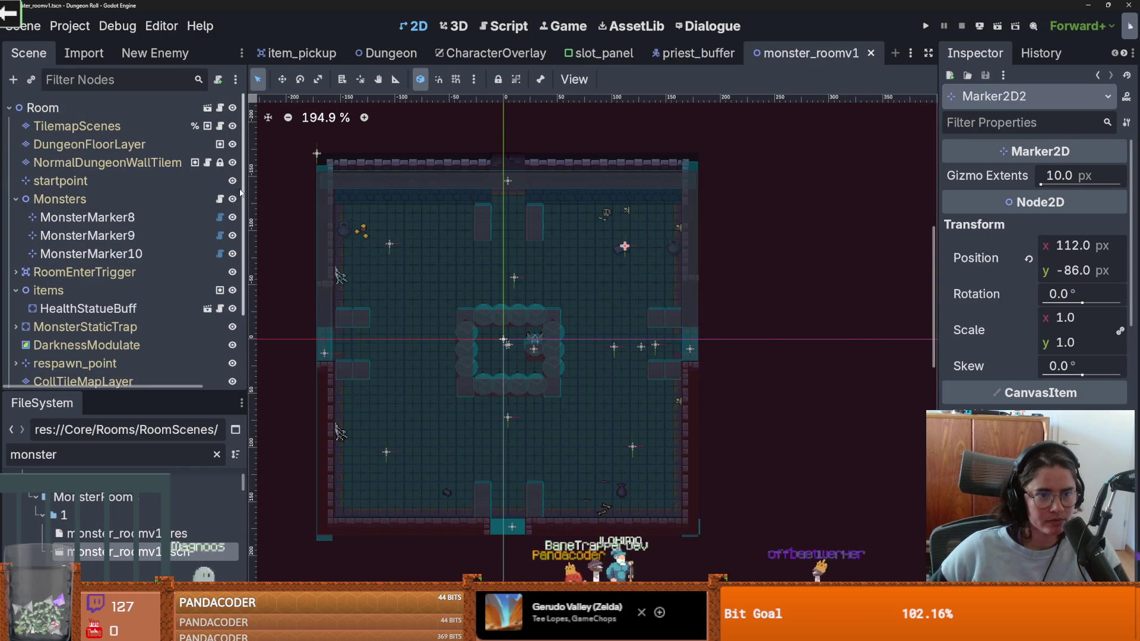
# Step: Open the Monsters node's script and MonsterMarker9's spawn marker script in the script editor
pyautogui.click(220, 199)
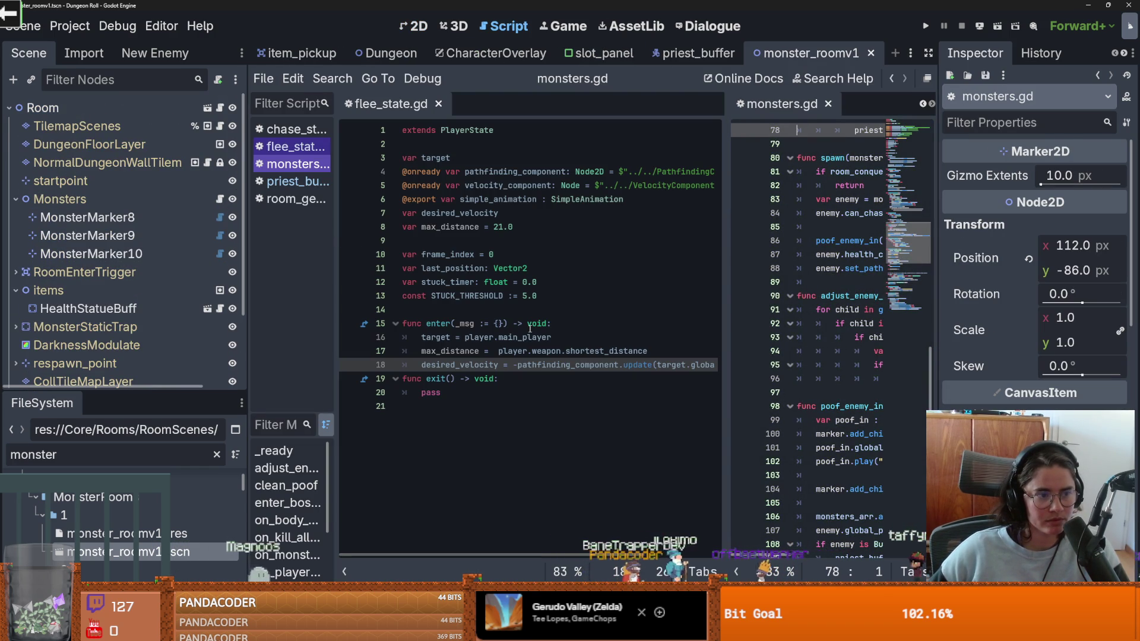
pyautogui.hotkey('ctrl', 's')
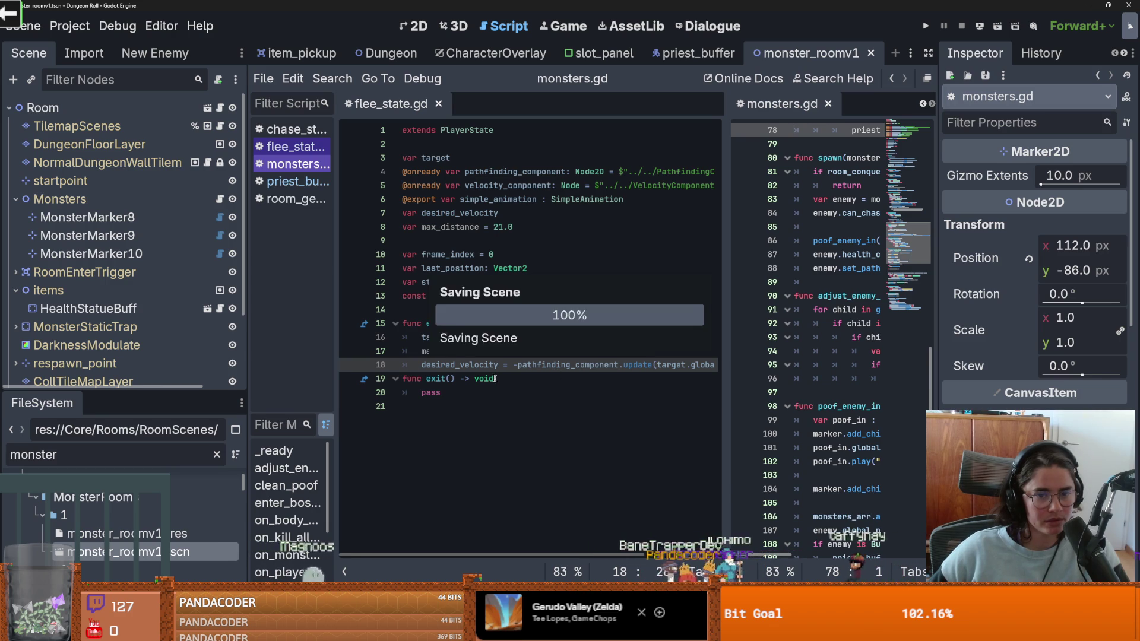
pyautogui.click(484, 351)
pyautogui.moveTo(334, 256)
pyautogui.mouseDown()
pyautogui.moveTo(376, 256)
pyautogui.moveTo(318, 266)
pyautogui.mouseUp()
pyautogui.scroll(-2, 119, 297)
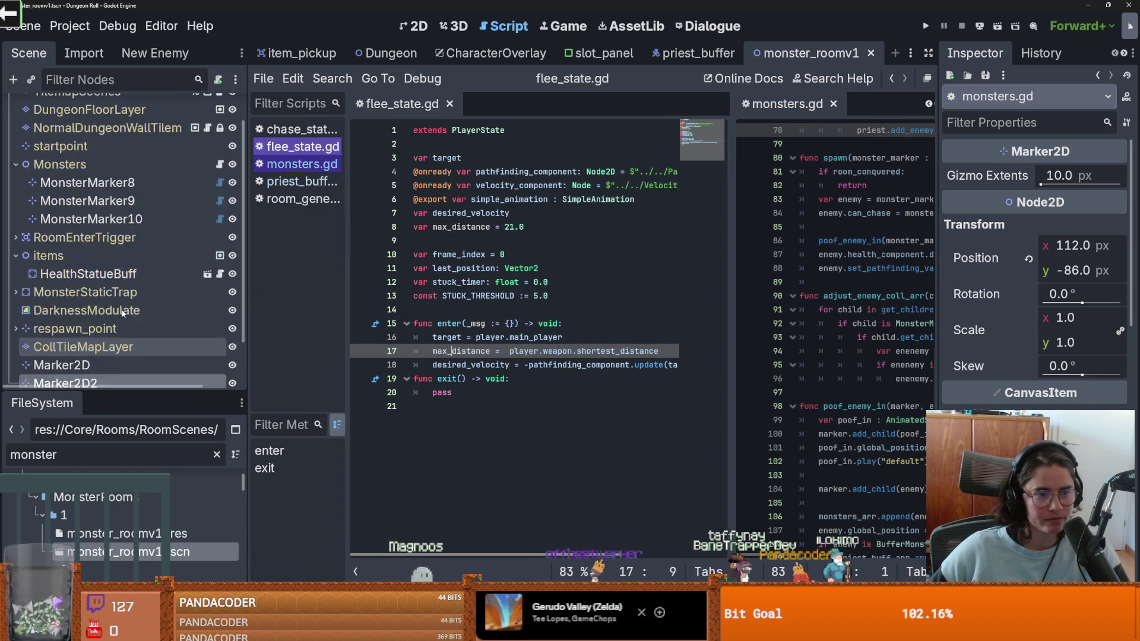
pyautogui.scroll(2, 119, 267)
pyautogui.click(221, 236)
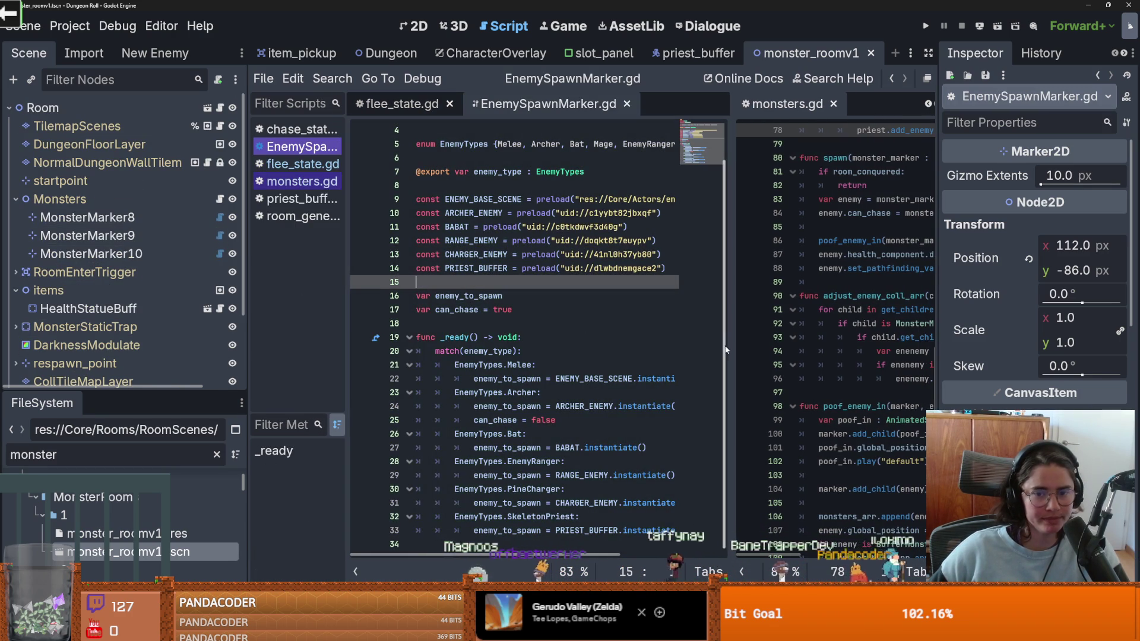
# Step: Remove the split view so monsters.gd shows alone in its own tab
pyautogui.click(694, 271)
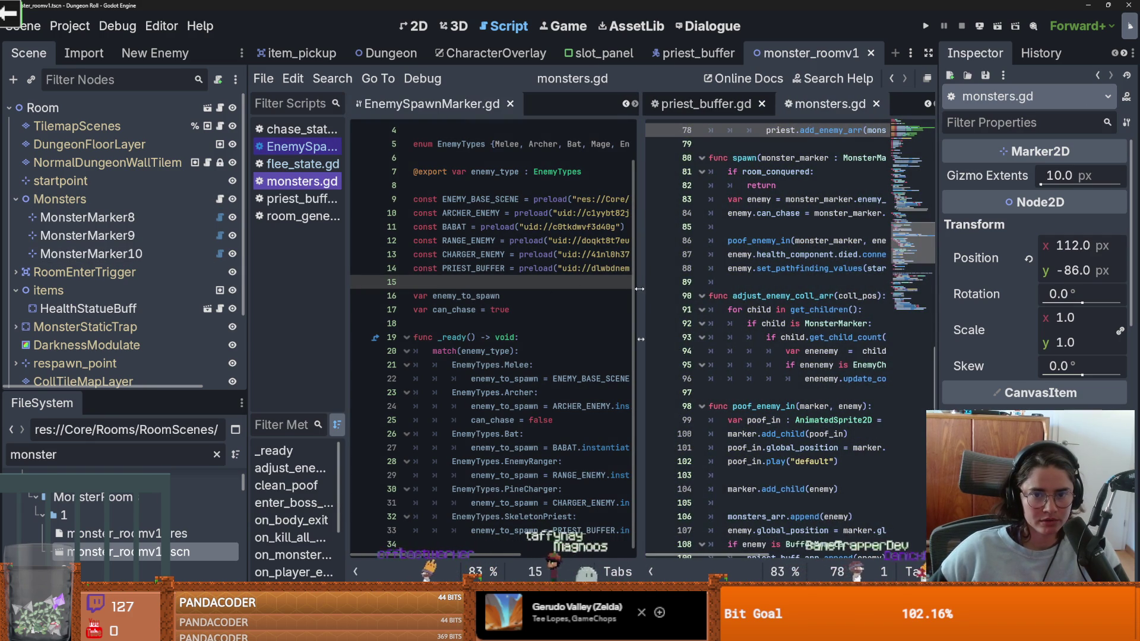
pyautogui.moveTo(640, 289); pyautogui.dragTo(452, 290)
pyautogui.rightClick(413, 234)
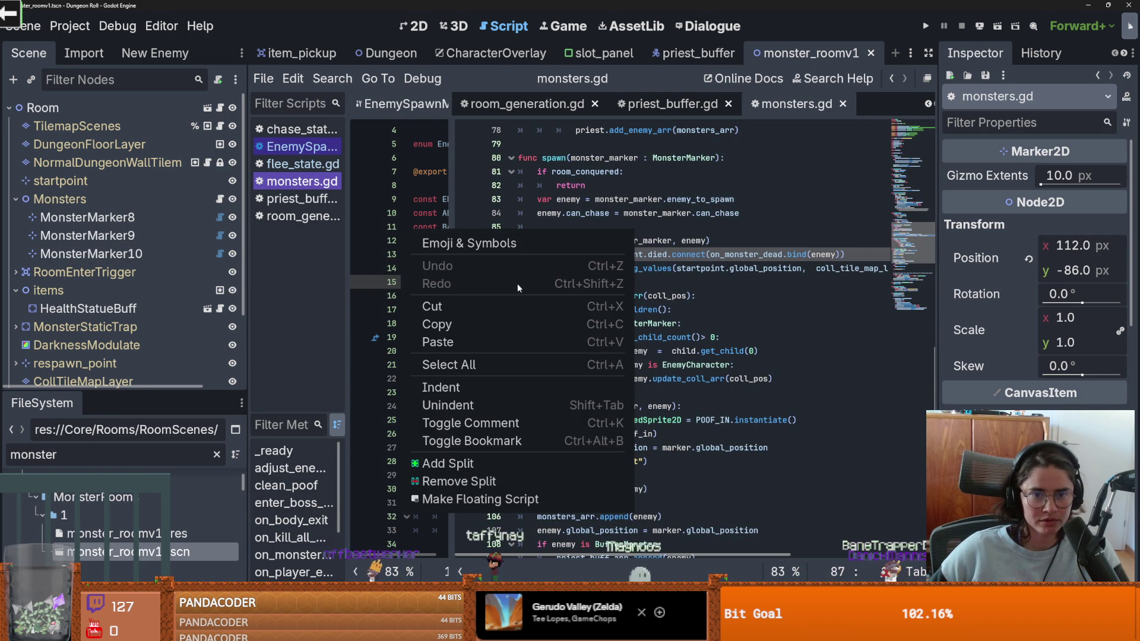
pyautogui.click(459, 481)
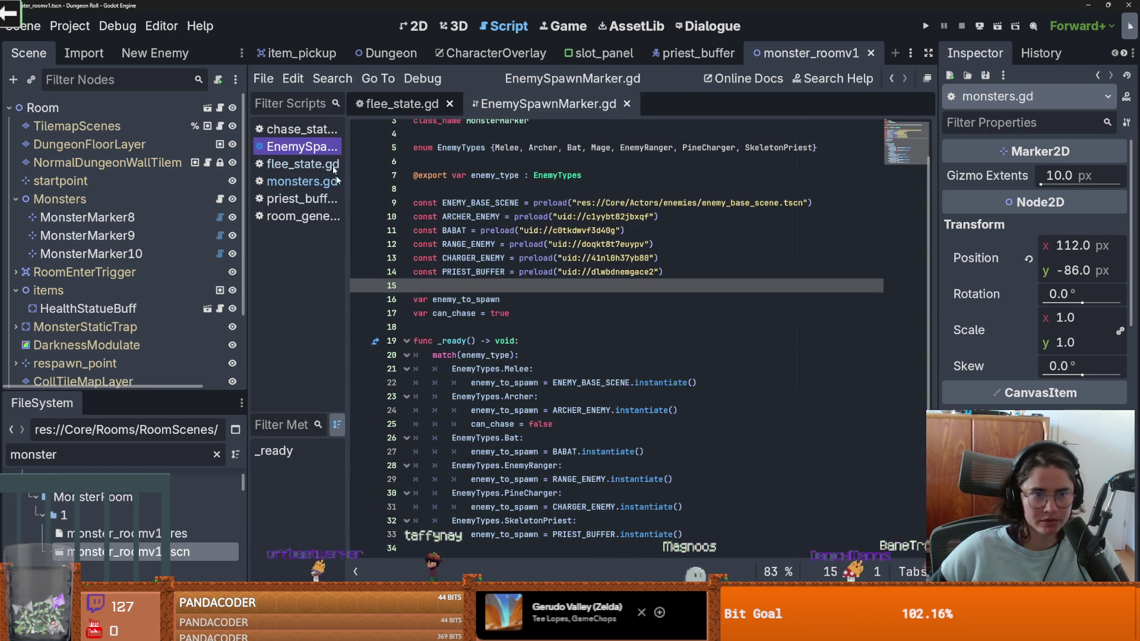
pyautogui.click(219, 199)
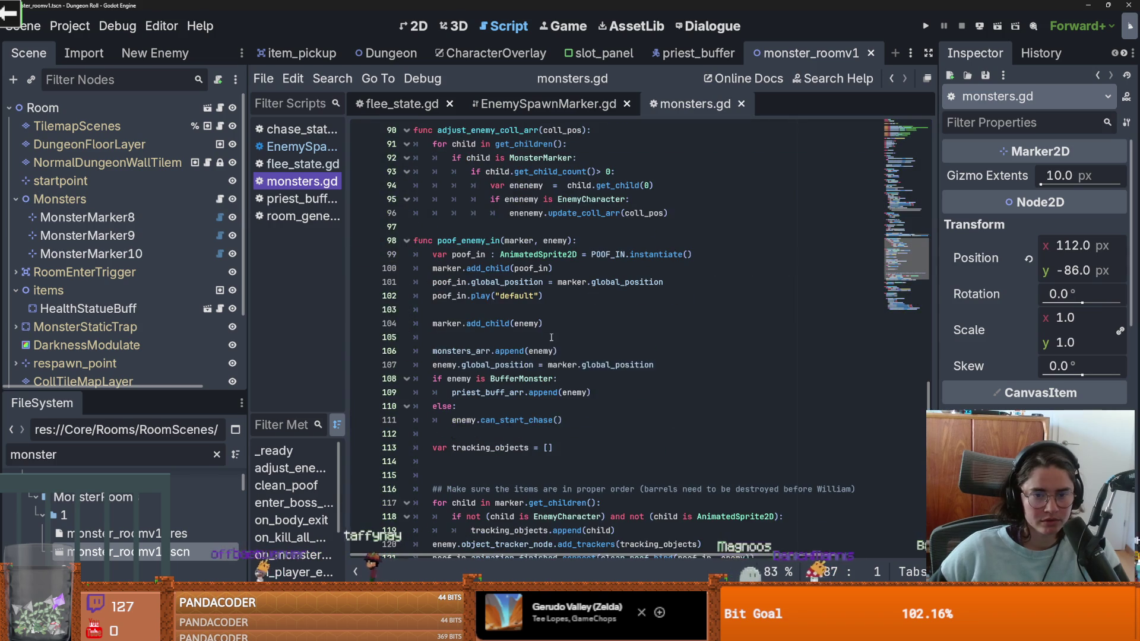
# Step: Scroll through the monsters.gd code from line 4 onward
pyautogui.scroll(-2, 553, 344)
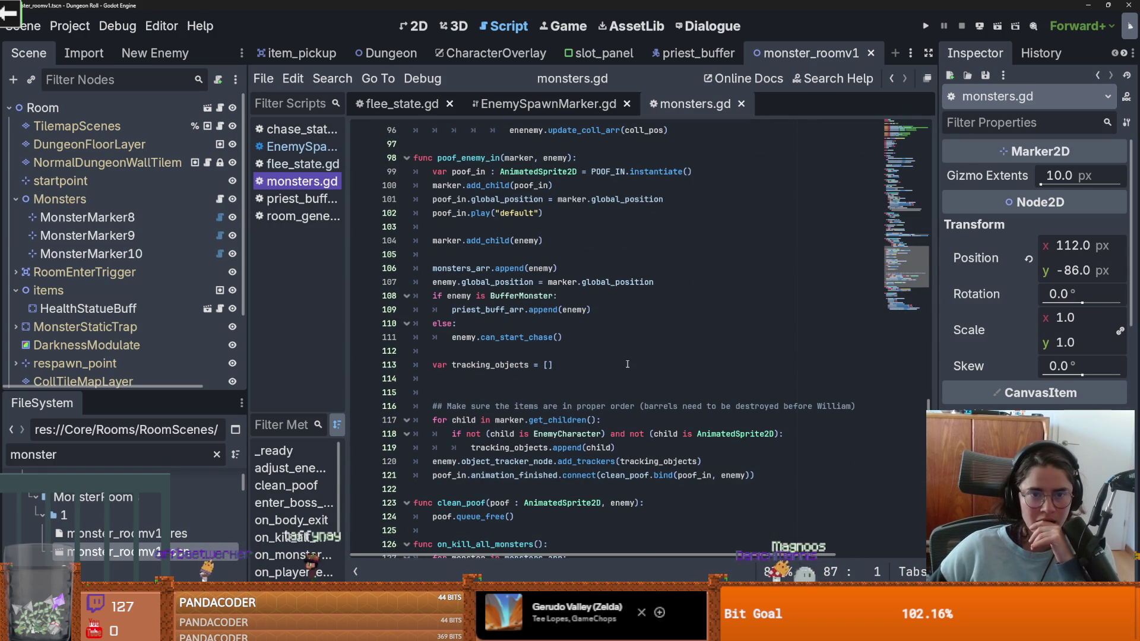
pyautogui.scroll(20, 535, 328)
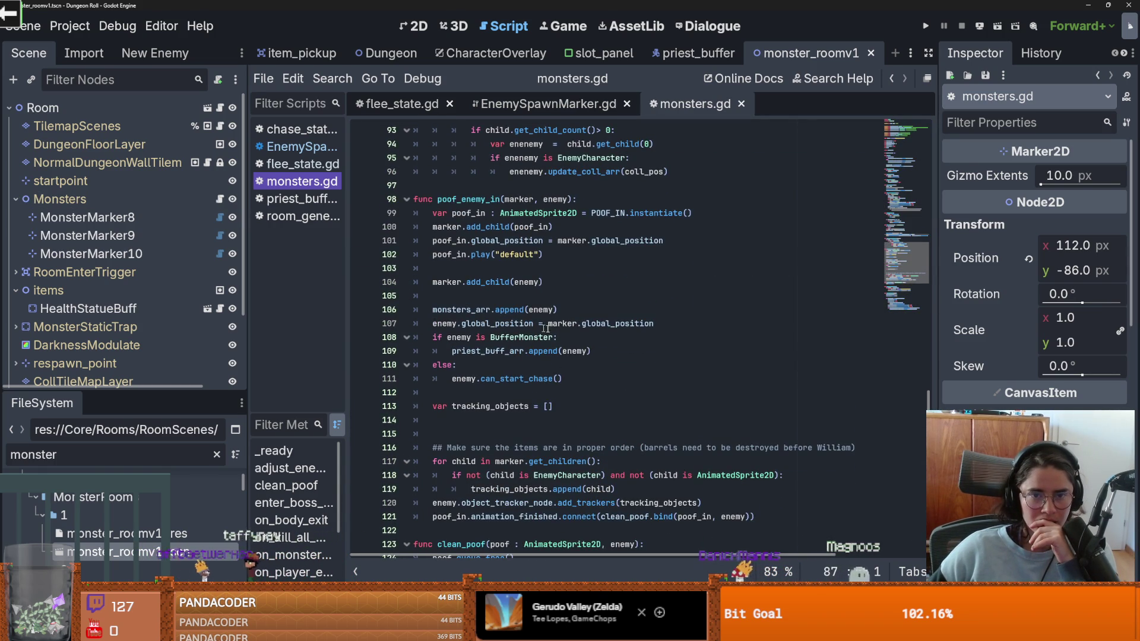
pyautogui.click(495, 172)
pyautogui.scroll(-14, 620, 295)
pyautogui.scroll(-17, 621, 296)
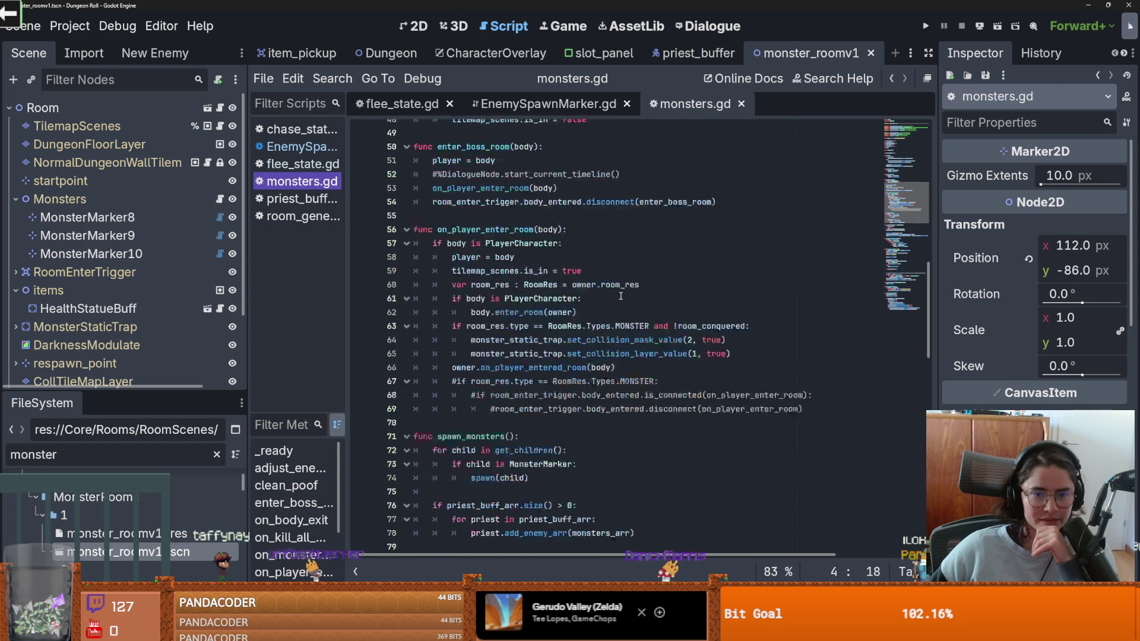
pyautogui.scroll(-7, 620, 295)
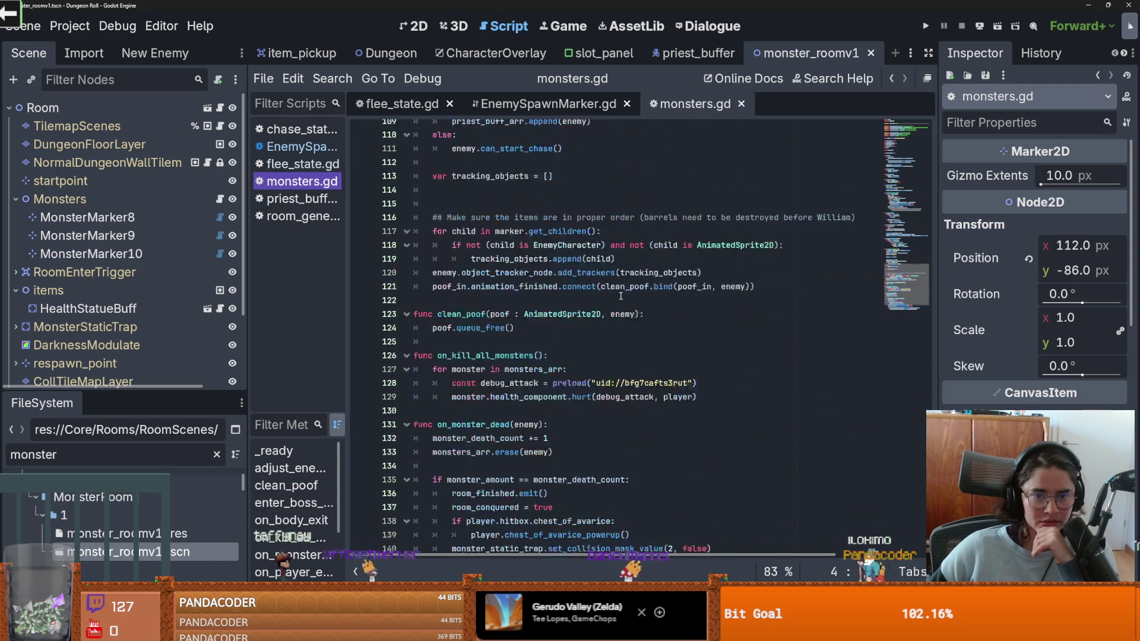
pyautogui.scroll(3, 621, 296)
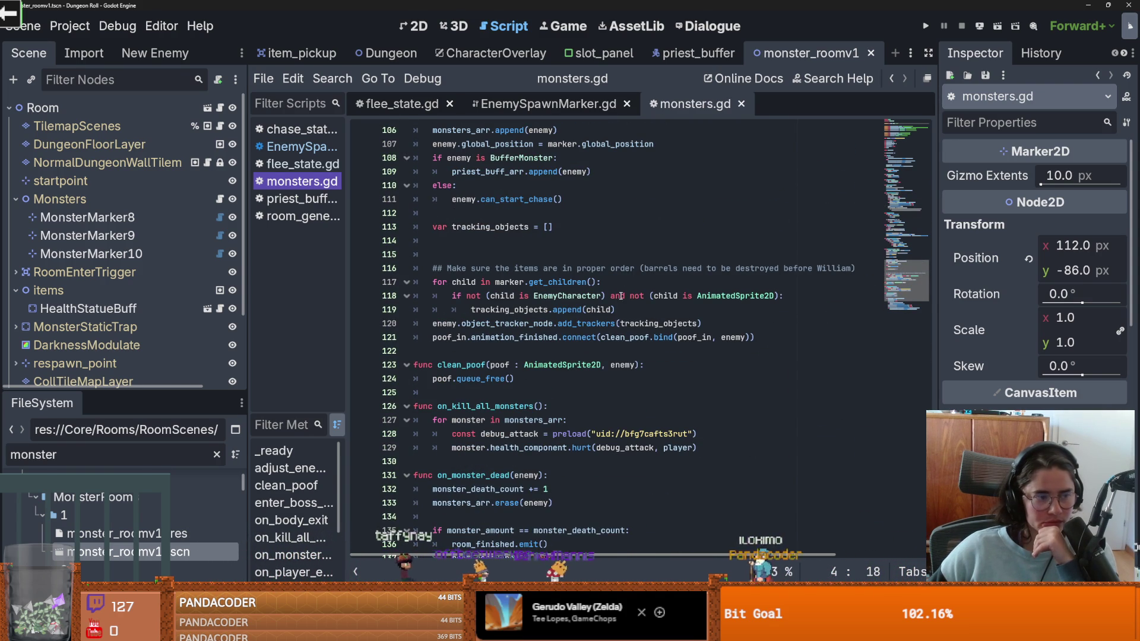
pyautogui.scroll(12, 621, 296)
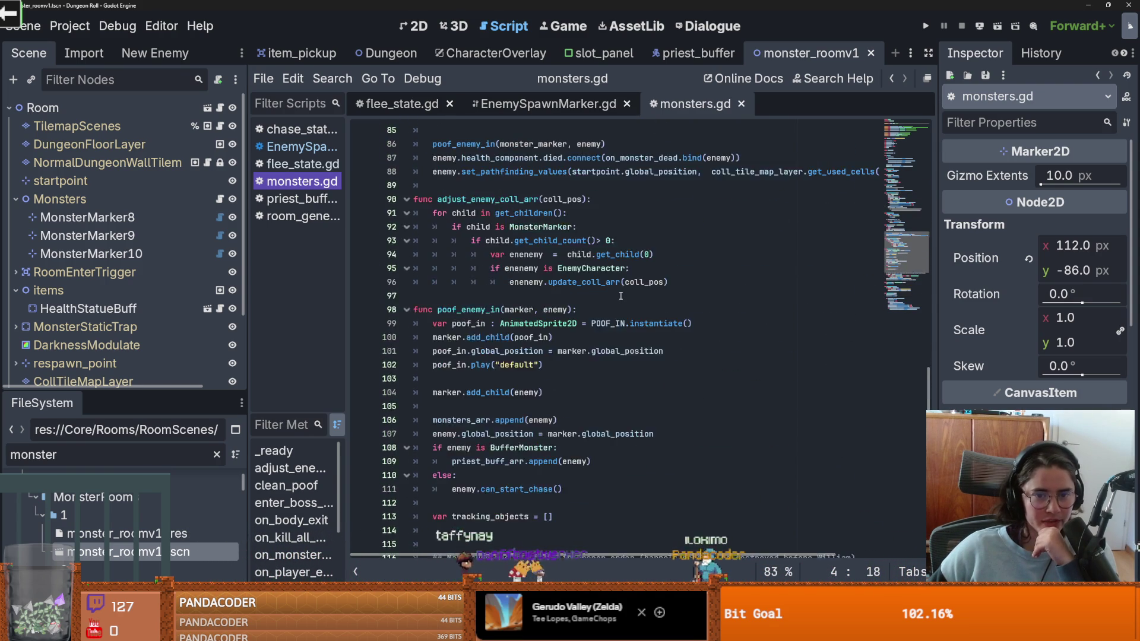
pyautogui.scroll(7, 620, 296)
pyautogui.scroll(-6, 620, 295)
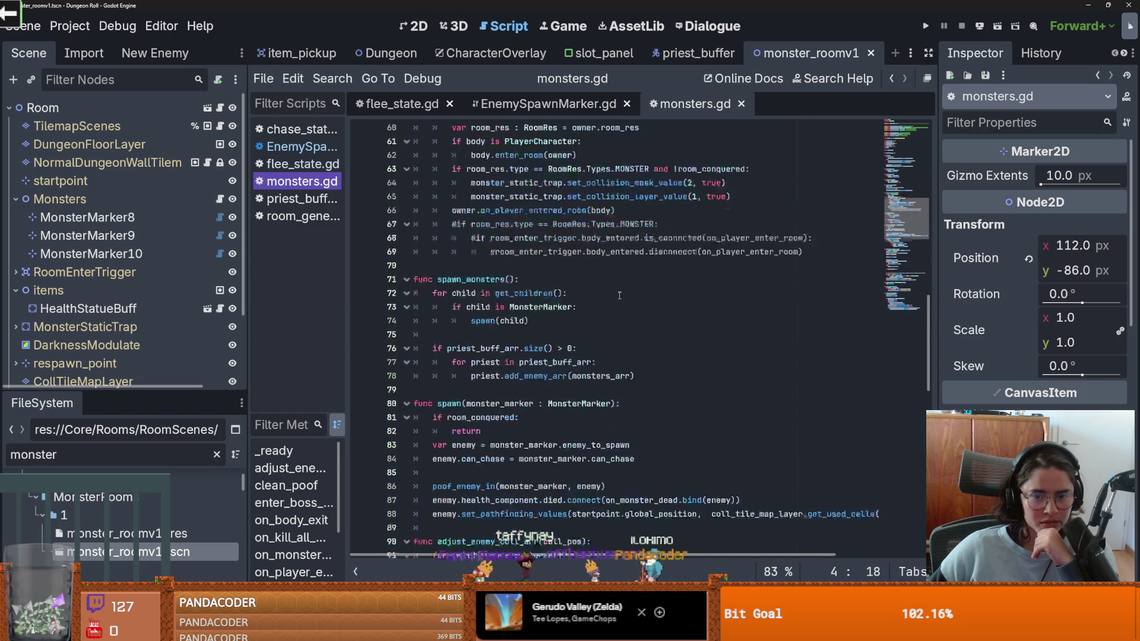
# Step: Search monsters.gd for 'room'
pyautogui.hotkey('ctrl', 'f')
pyautogui.write('room')
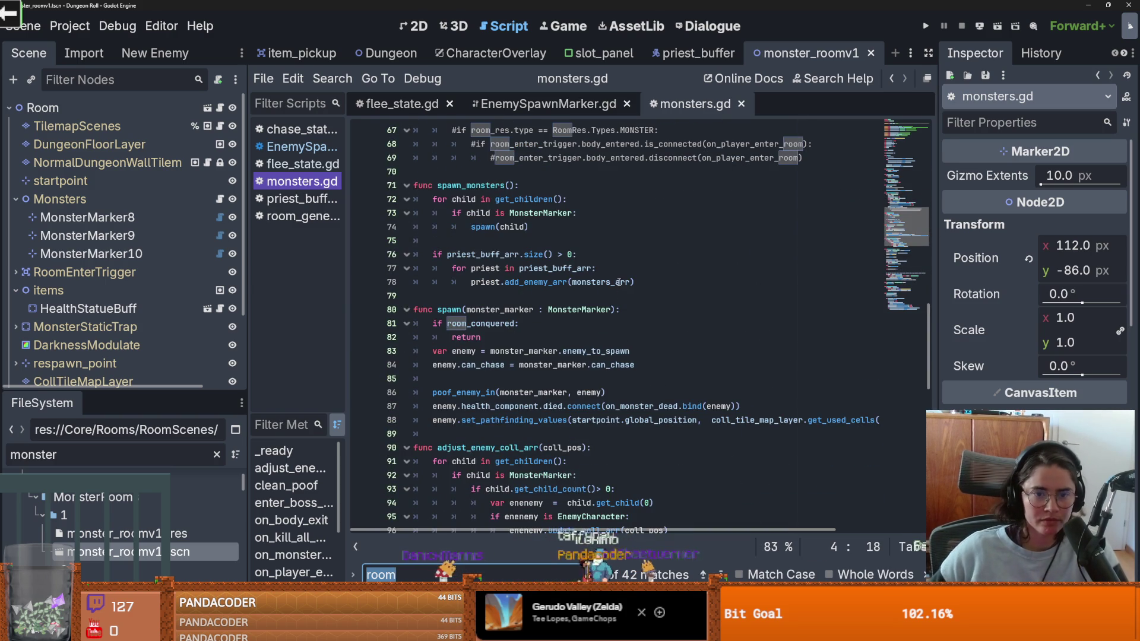
pyautogui.scroll(5, 617, 284)
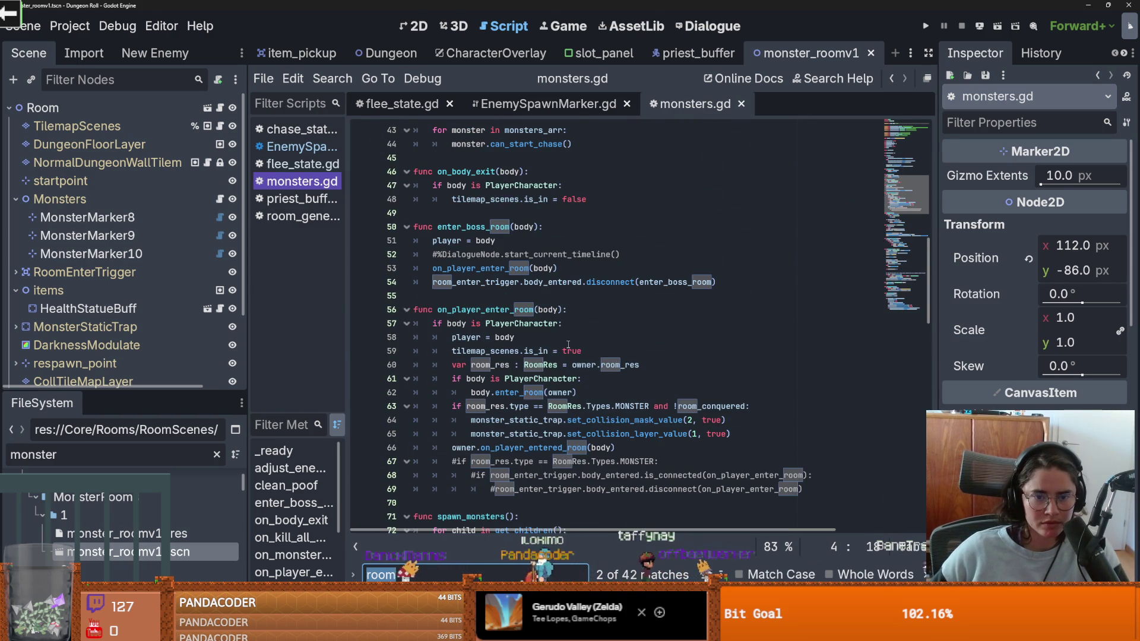
pyautogui.scroll(13, 568, 345)
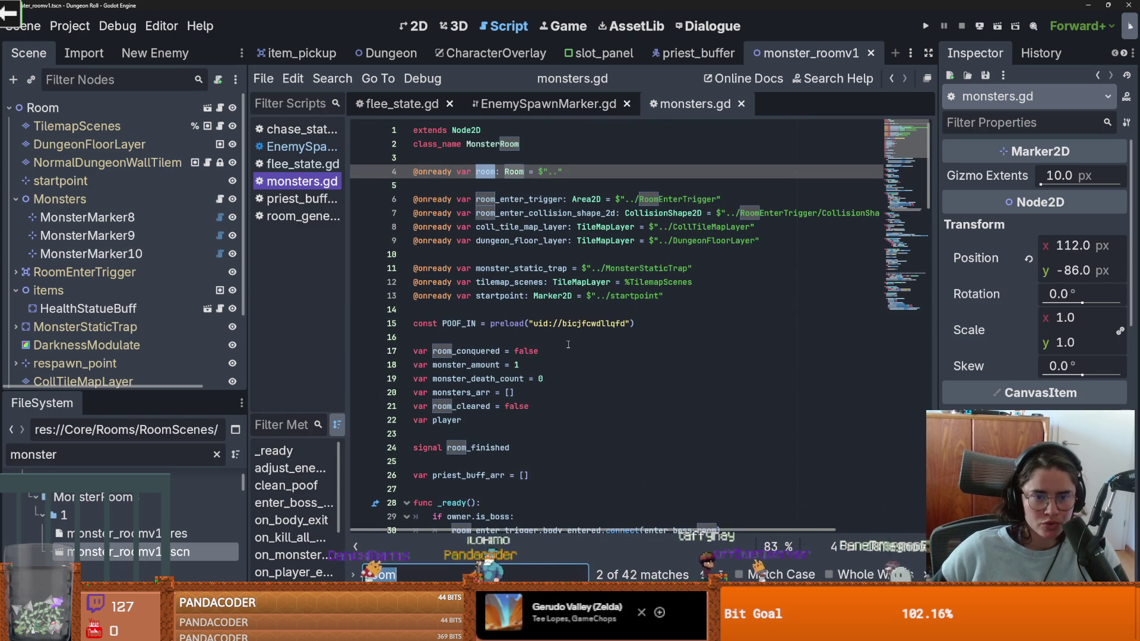
pyautogui.scroll(-8, 569, 345)
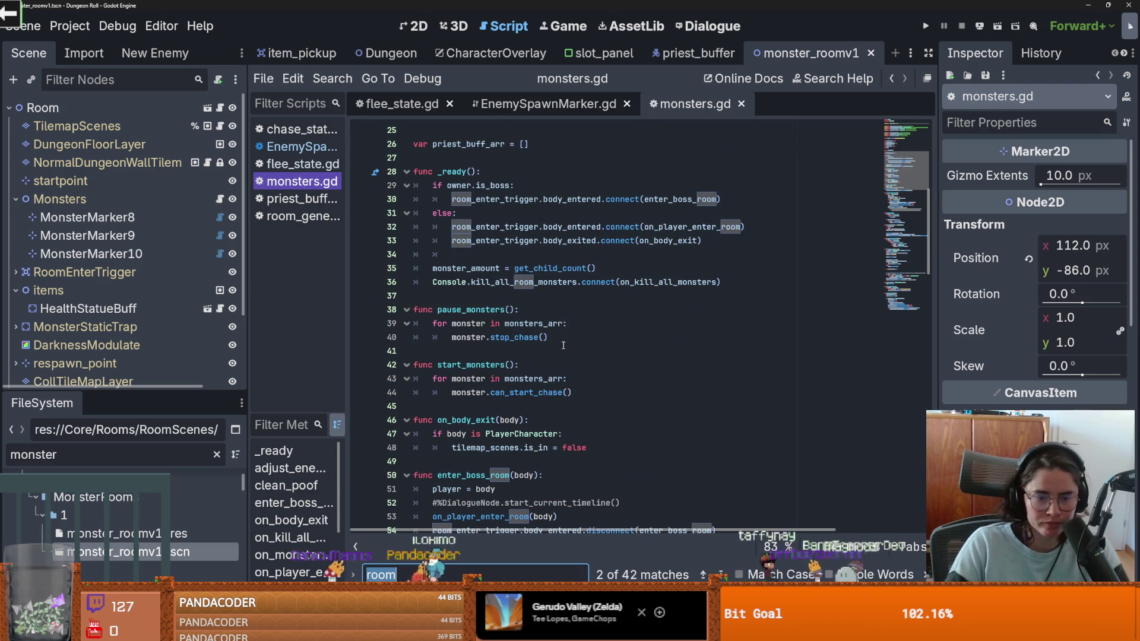
pyautogui.scroll(8, 563, 345)
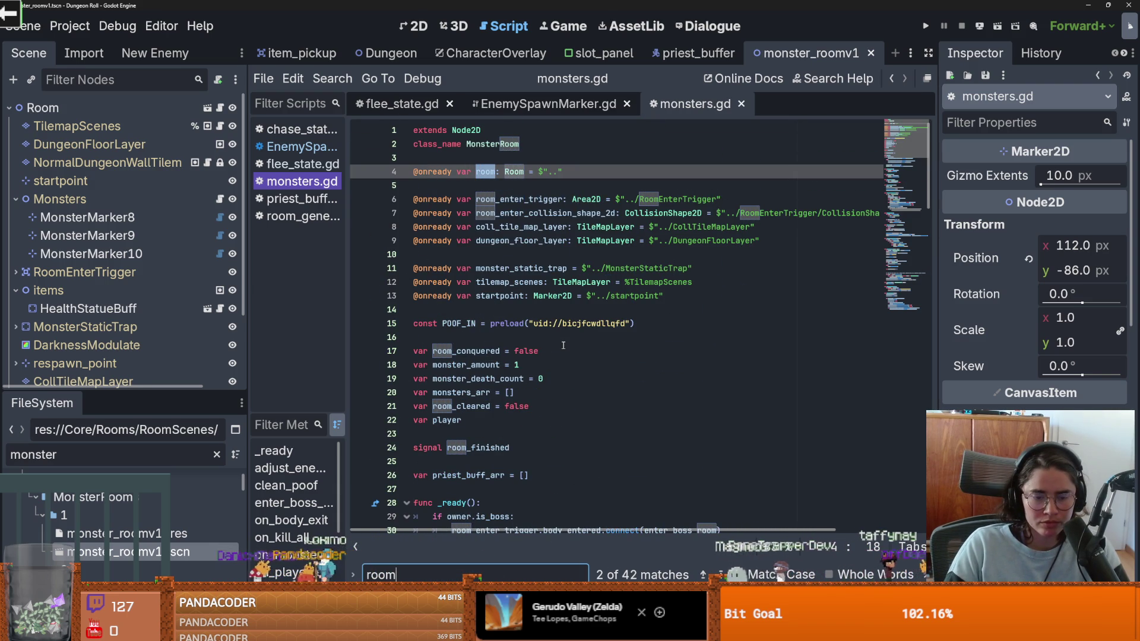
pyautogui.press('Home')
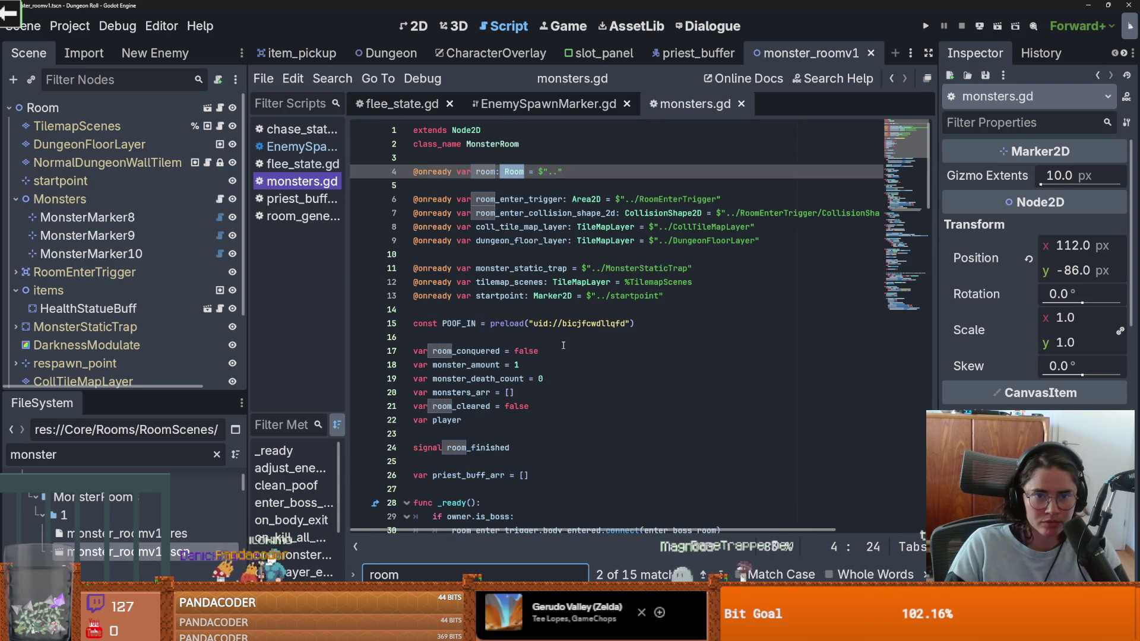
# Step: Step through each 'room' match with Find Next, then return to the 2D editor
pyautogui.press('Return')
pyautogui.press('Return')
pyautogui.press('Return')
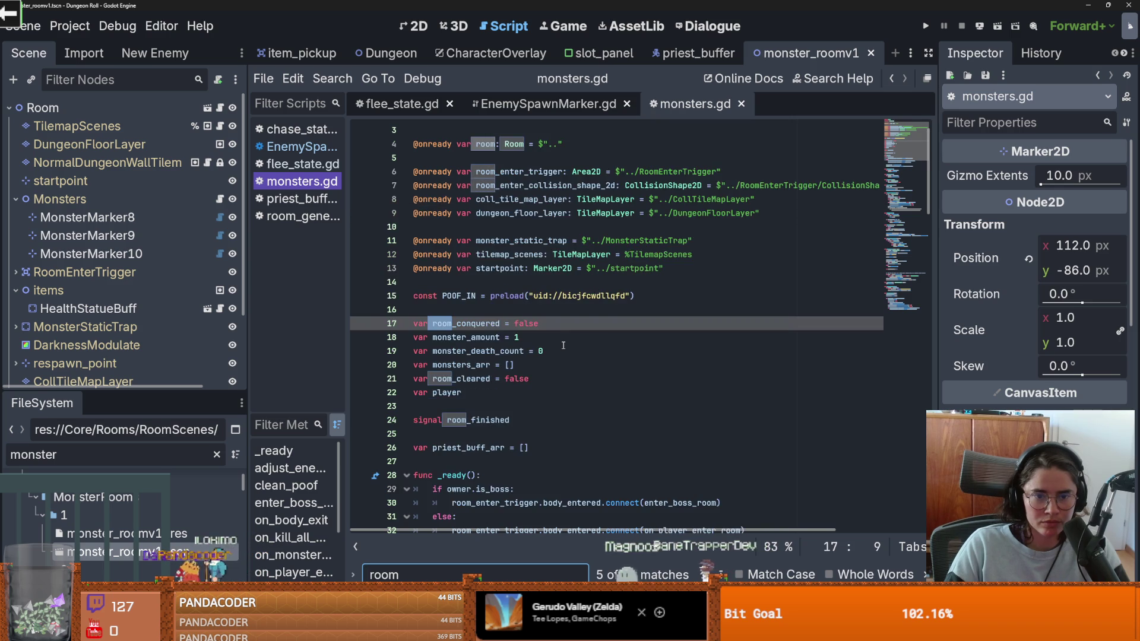
pyautogui.press('Return')
pyautogui.press('Return')
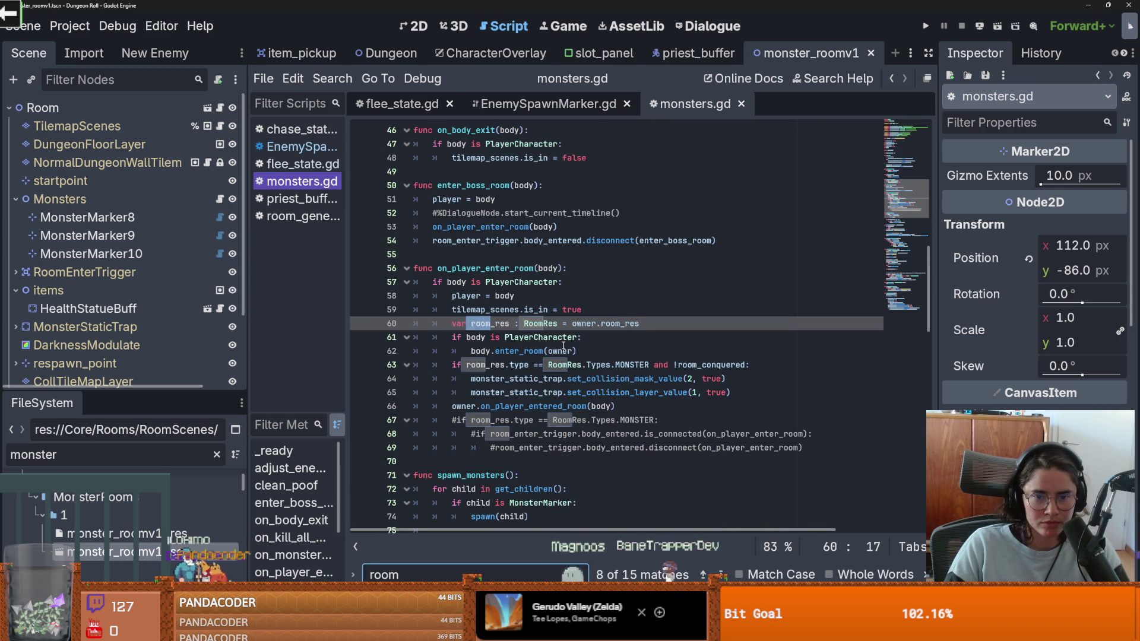
pyautogui.press('Return')
pyautogui.press('Return')
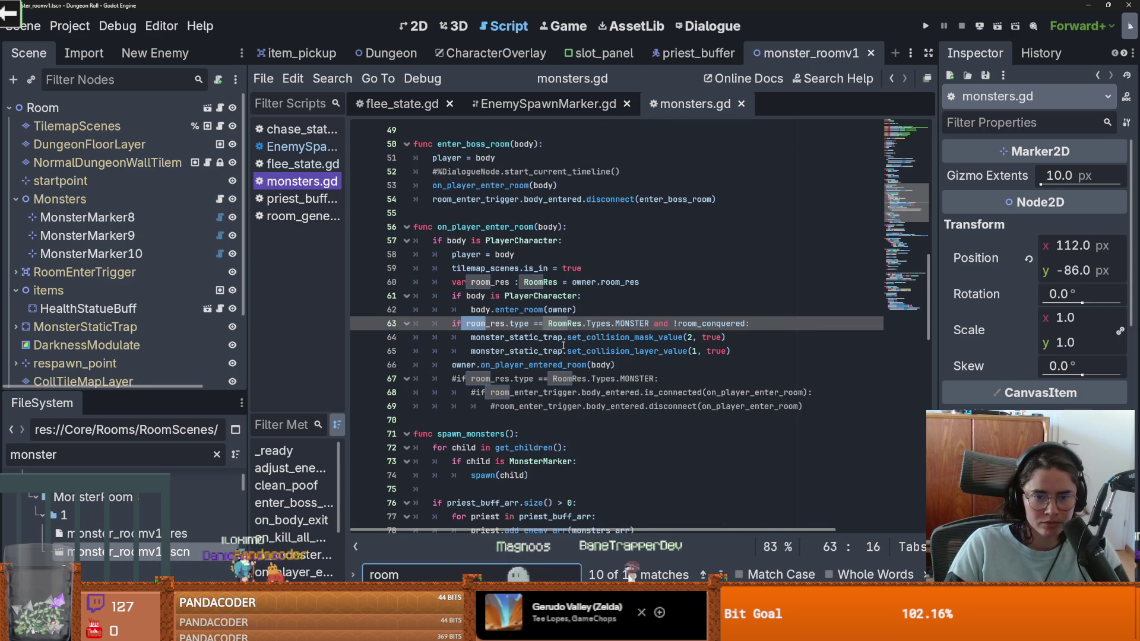
pyautogui.press('Return')
pyautogui.press('Return')
pyautogui.press('Return')
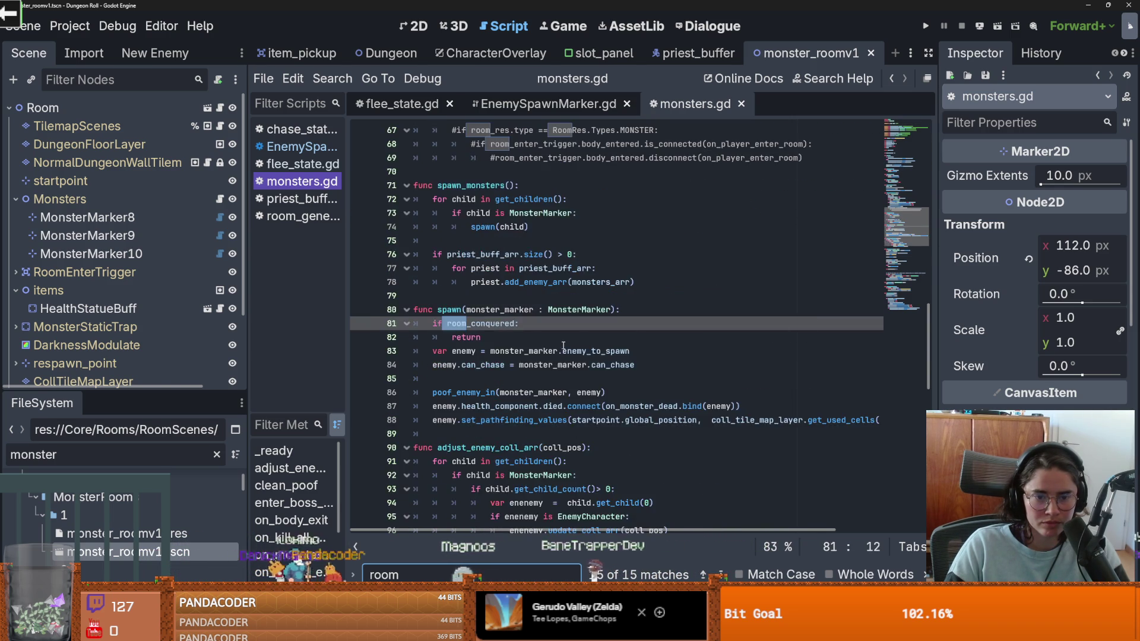
pyautogui.press('Return')
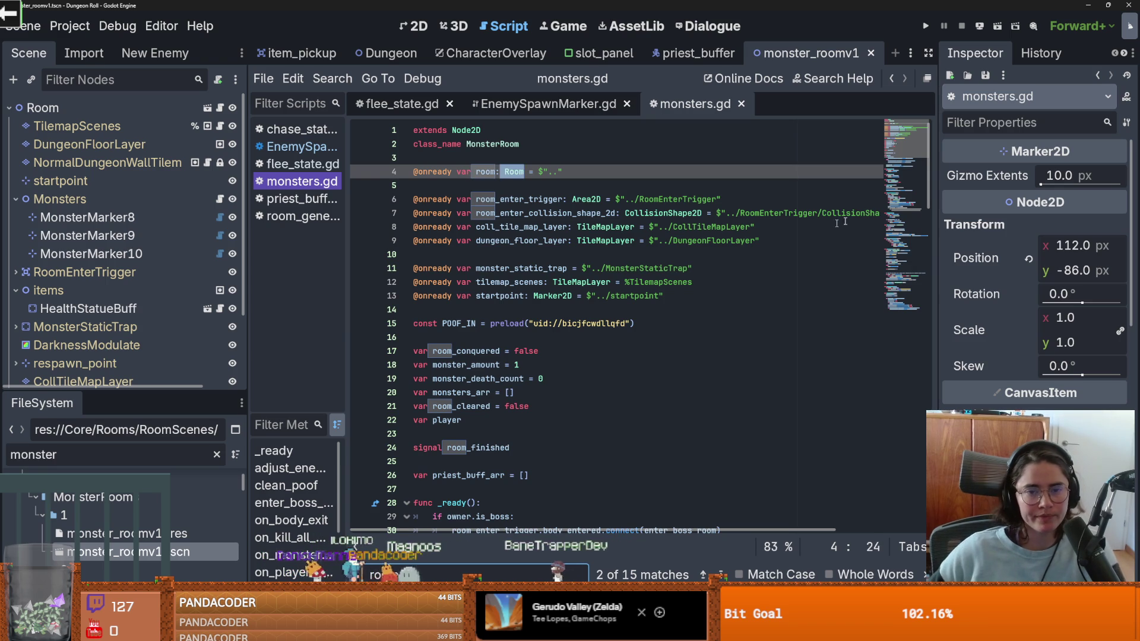
pyautogui.moveTo(932, 180); pyautogui.dragTo(931, 194)
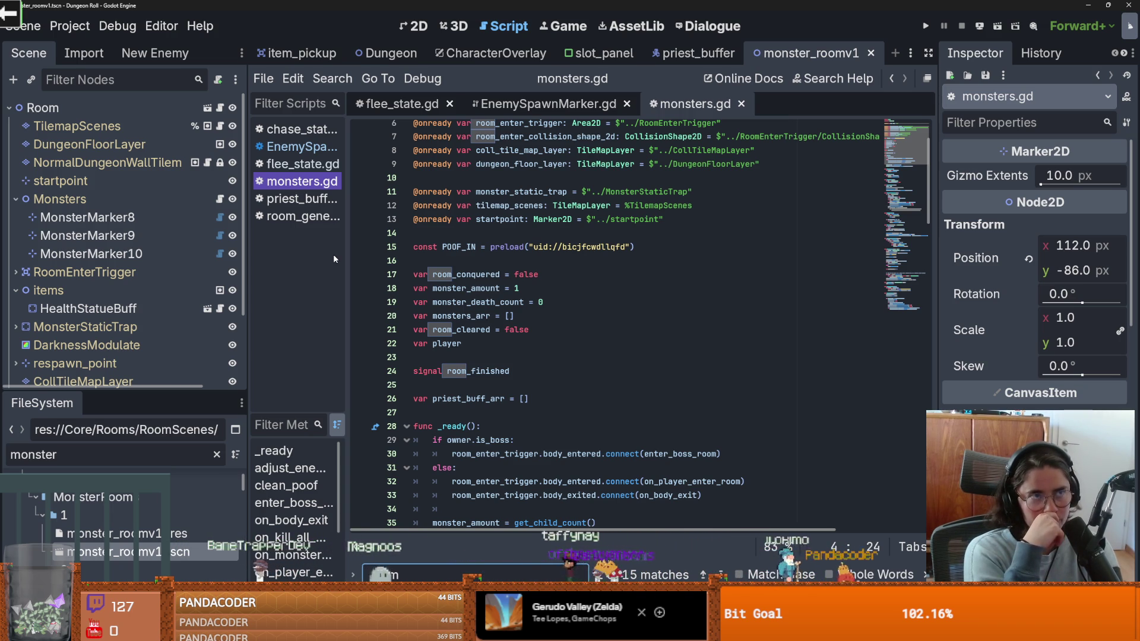
pyautogui.press('Return')
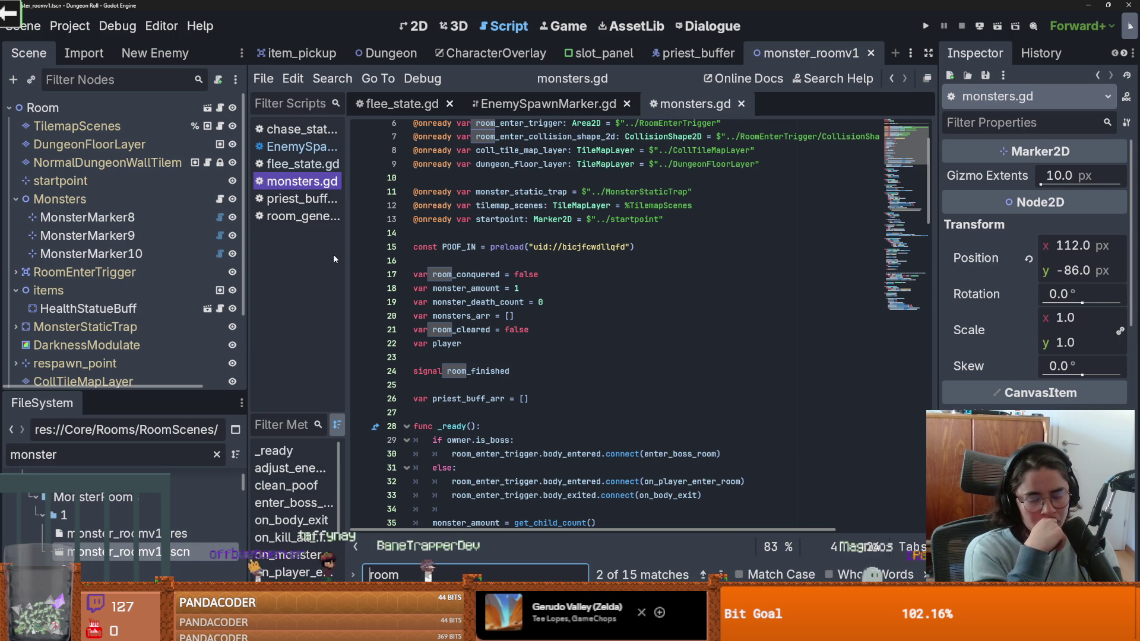
pyautogui.click(415, 25)
pyautogui.scroll(2, 541, 303)
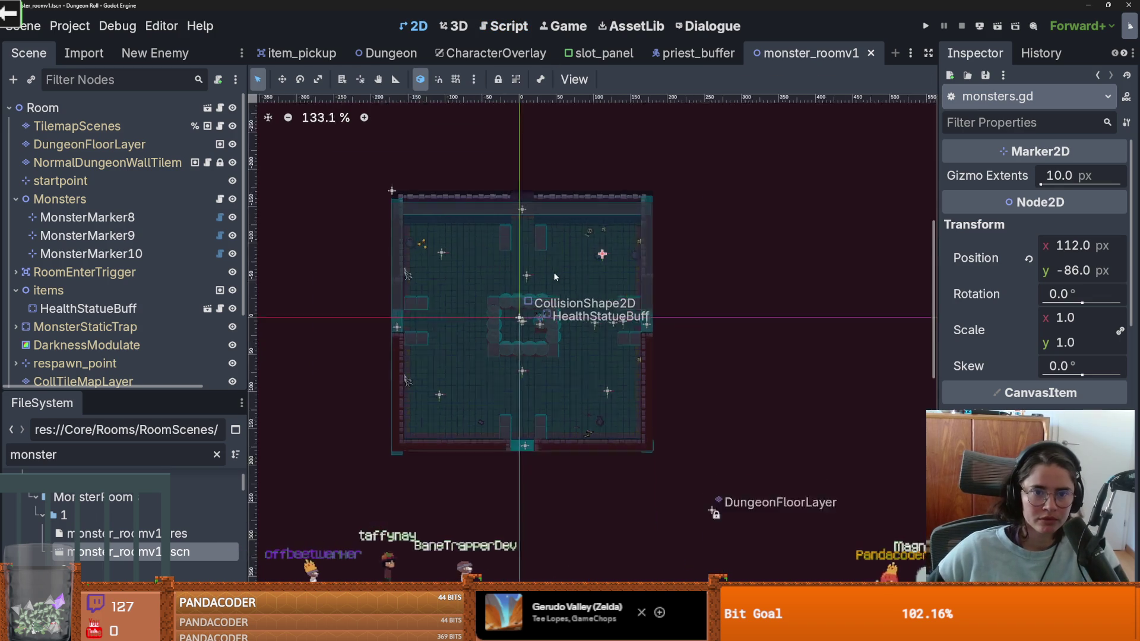
pyautogui.scroll(2, 516, 266)
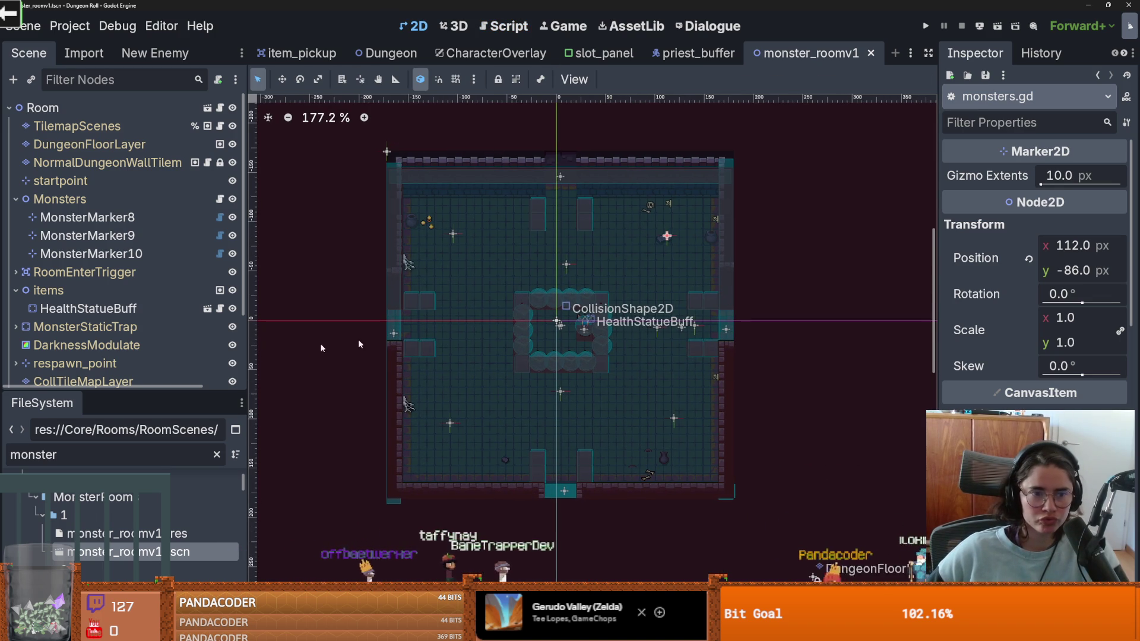
pyautogui.moveTo(119, 394); pyautogui.dragTo(119, 525)
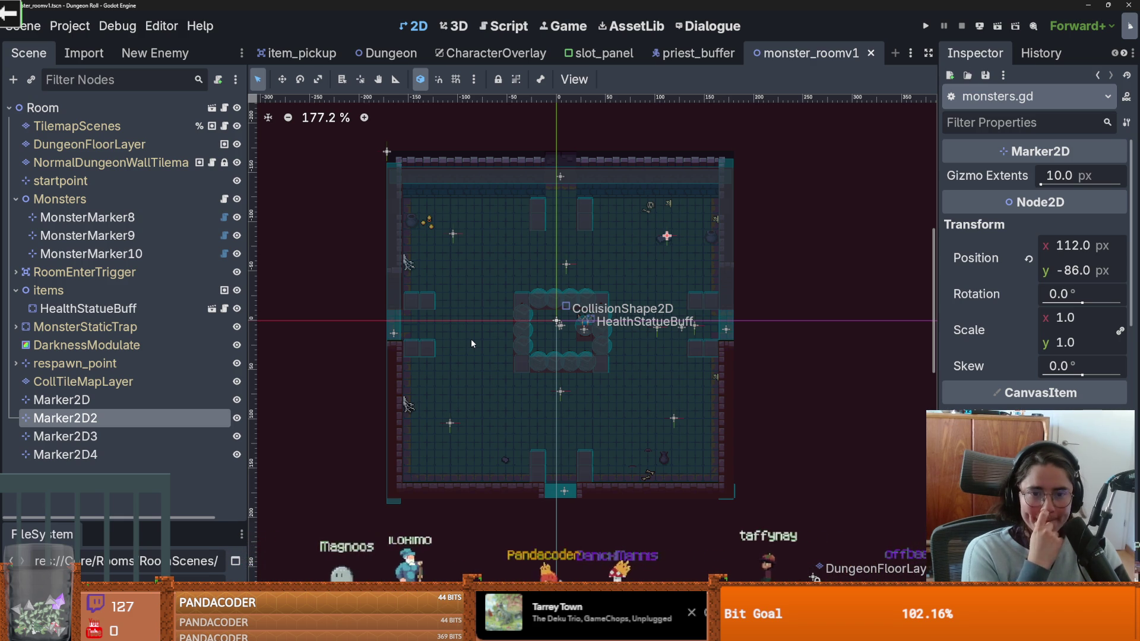
pyautogui.click(99, 218)
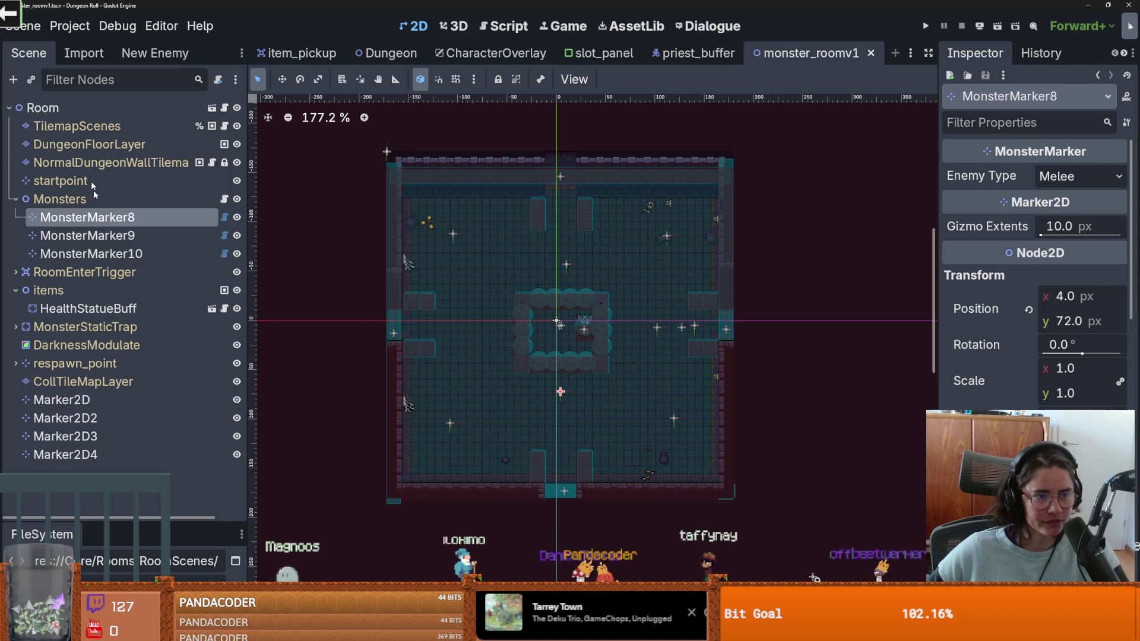
# Step: Instance priest_buffer.tscn as a child and drag it toward the room's lower-left
pyautogui.click(32, 79)
pyautogui.write('priest')
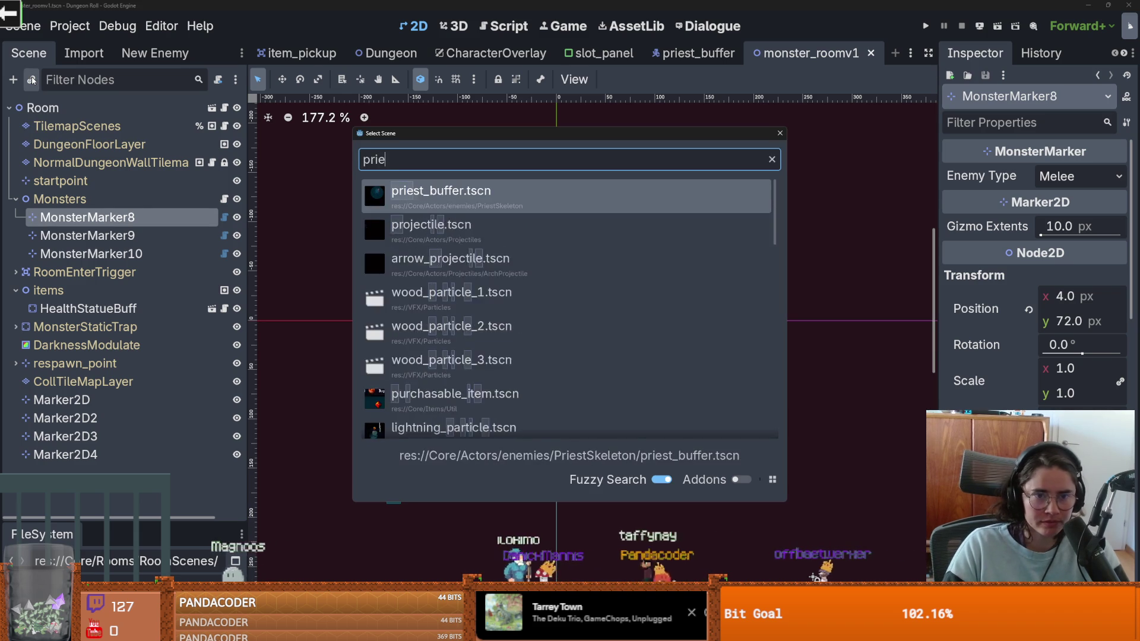
pyautogui.press('Return')
pyautogui.moveTo(570, 402)
pyautogui.mouseDown()
pyautogui.moveTo(533, 375)
pyautogui.moveTo(519, 380)
pyautogui.mouseUp()
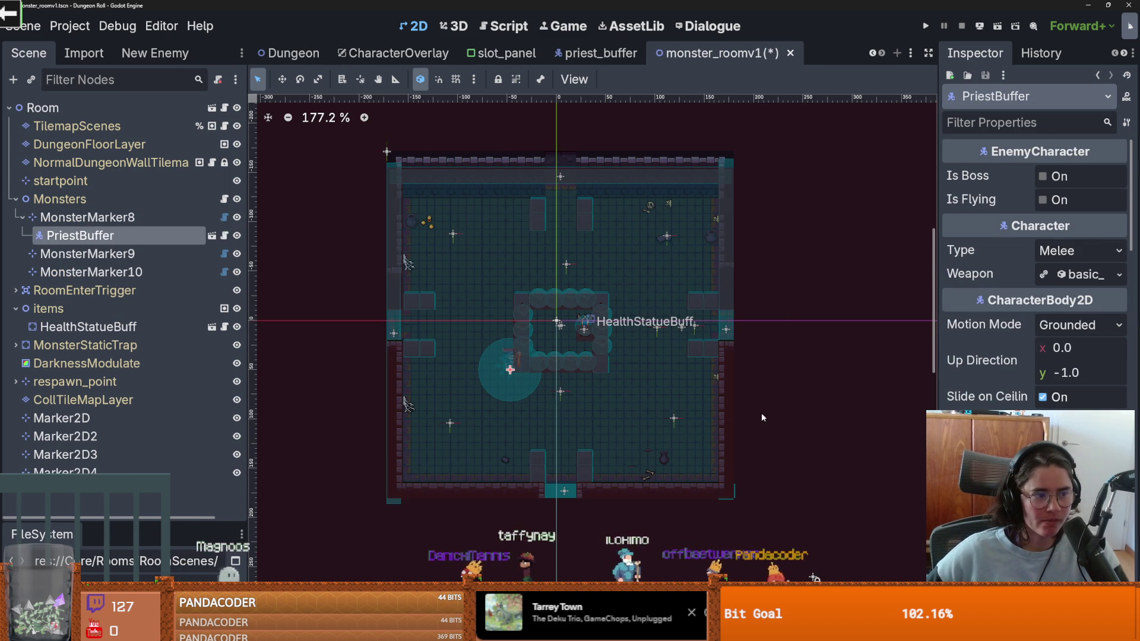
pyautogui.scroll(-10, 1036, 279)
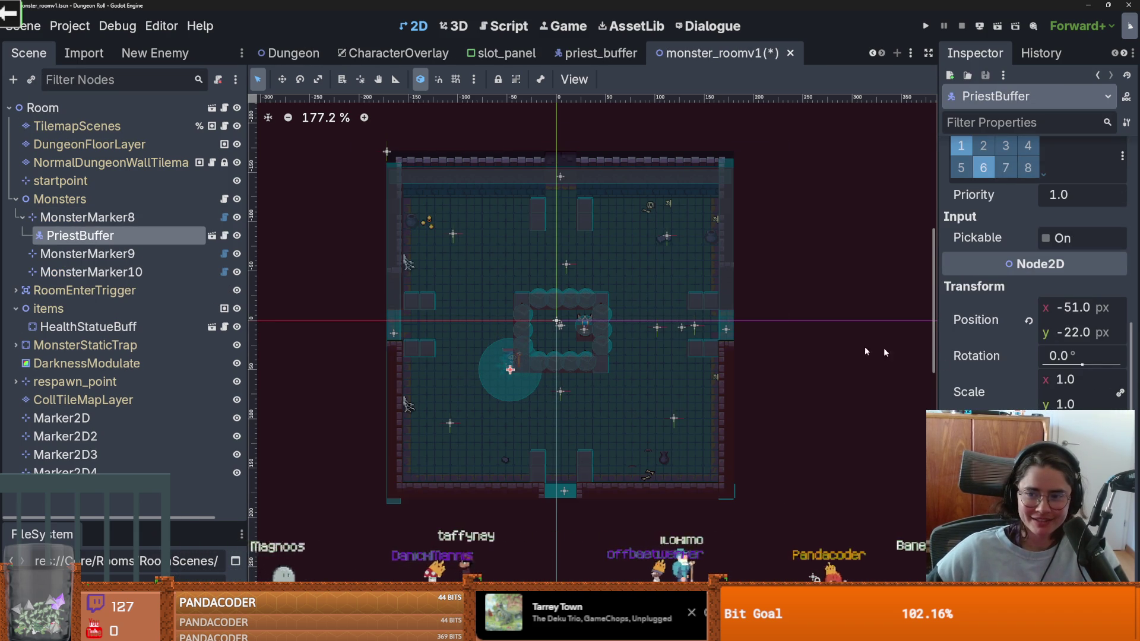
pyautogui.moveTo(510, 370); pyautogui.dragTo(452, 425)
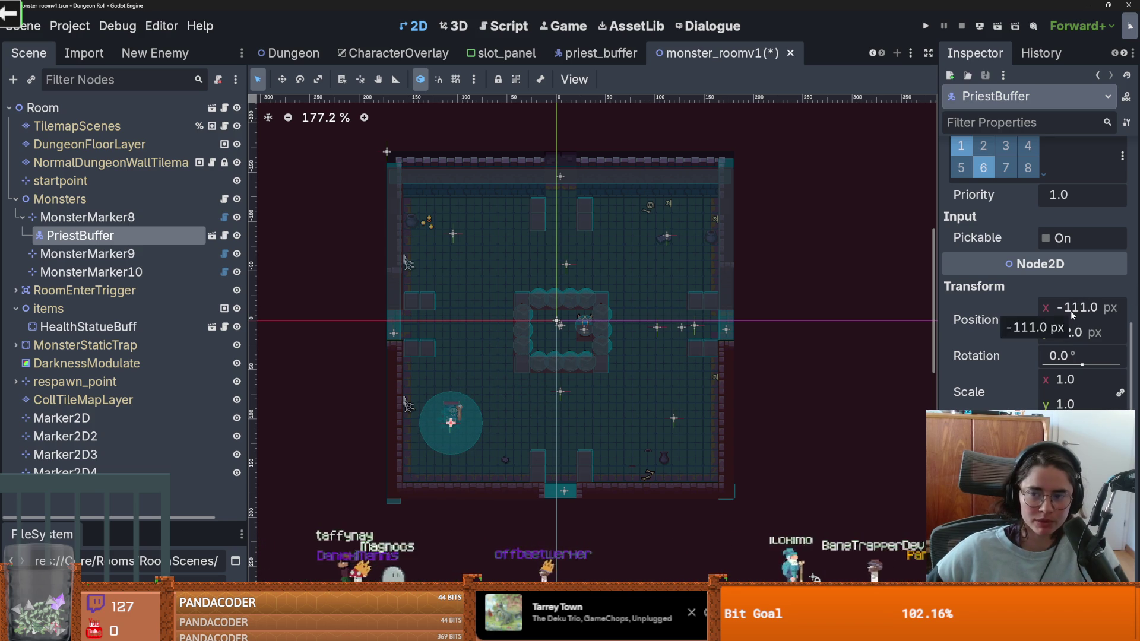
# Step: Check the positions of Marker2D through Marker2D4, then select MonsterMarker8
pyautogui.click(146, 433)
pyautogui.click(123, 450)
pyautogui.click(108, 436)
pyautogui.click(95, 420)
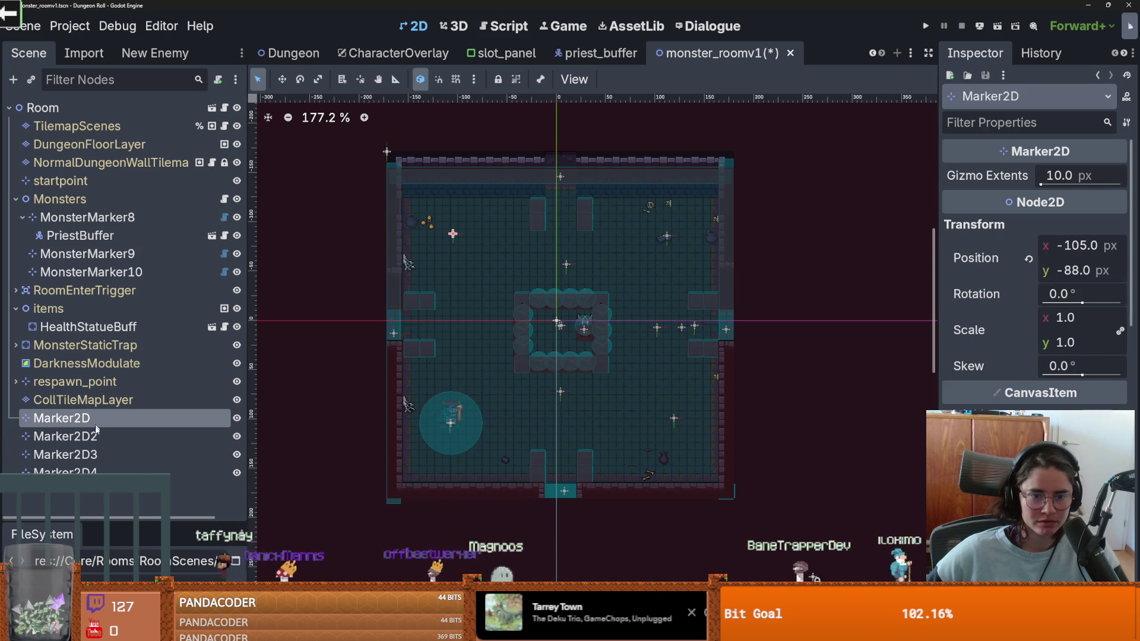
pyautogui.click(89, 470)
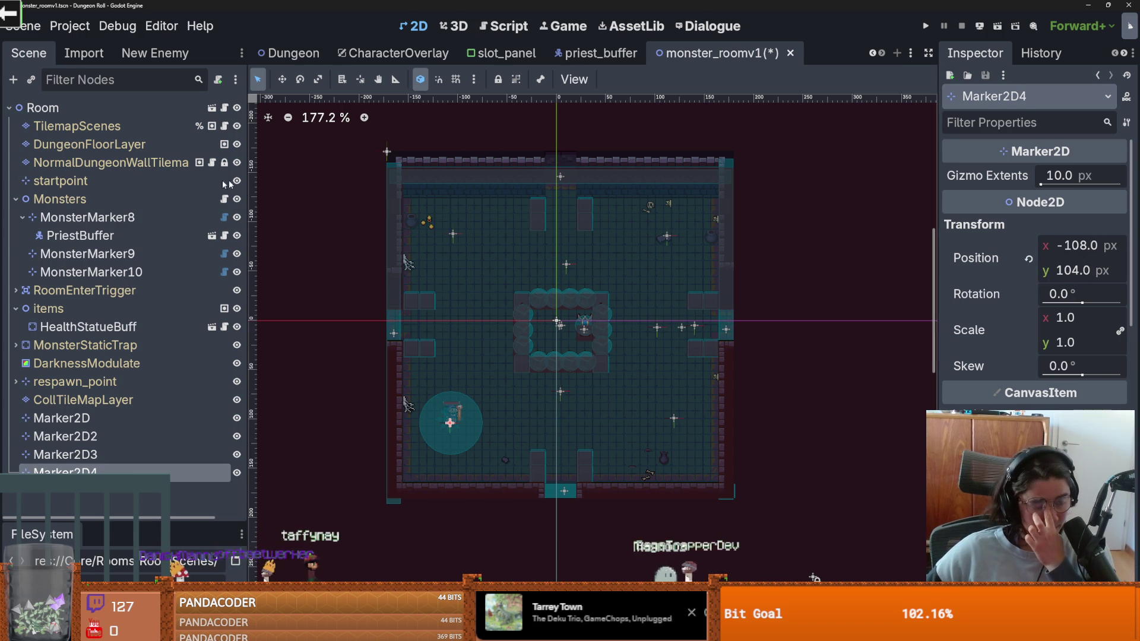
pyautogui.click(147, 202)
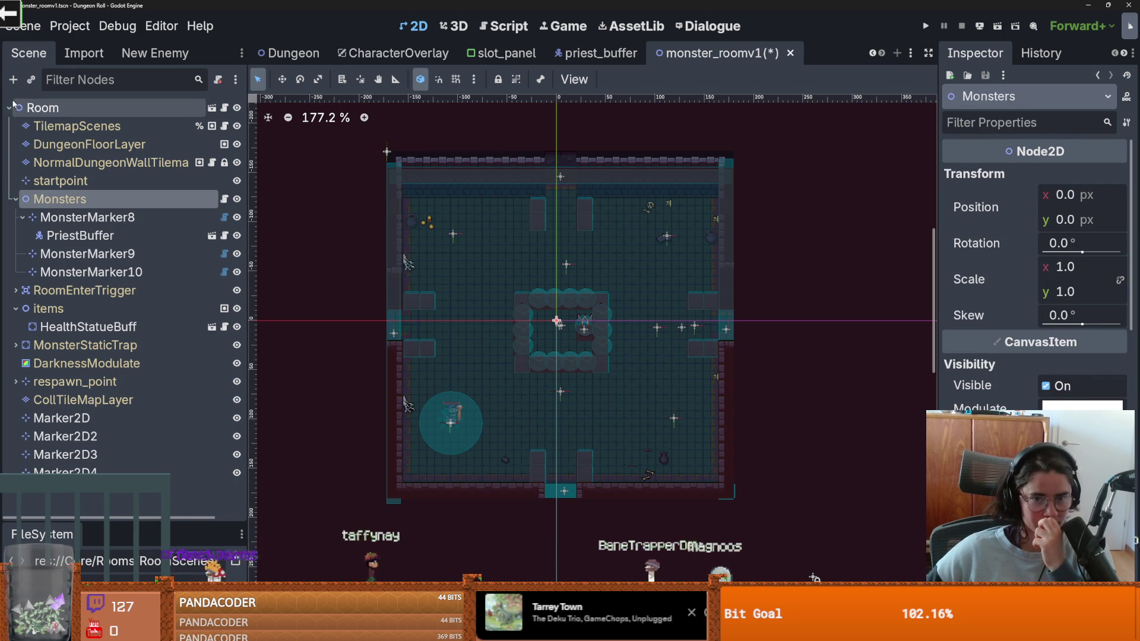
pyautogui.click(34, 108)
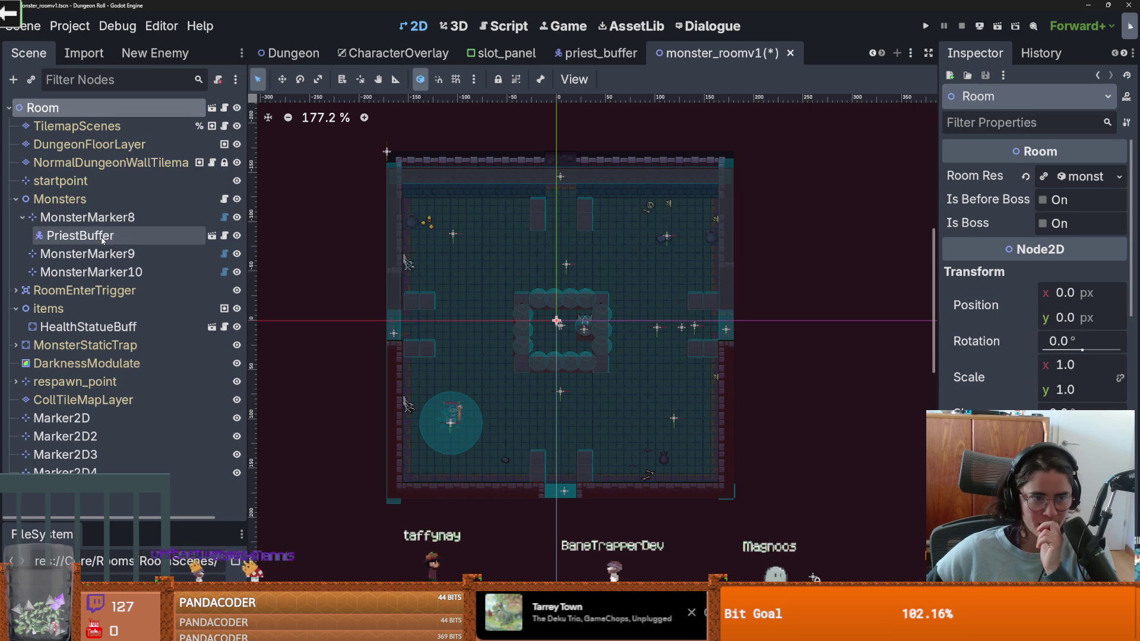
pyautogui.click(83, 236)
pyautogui.click(107, 221)
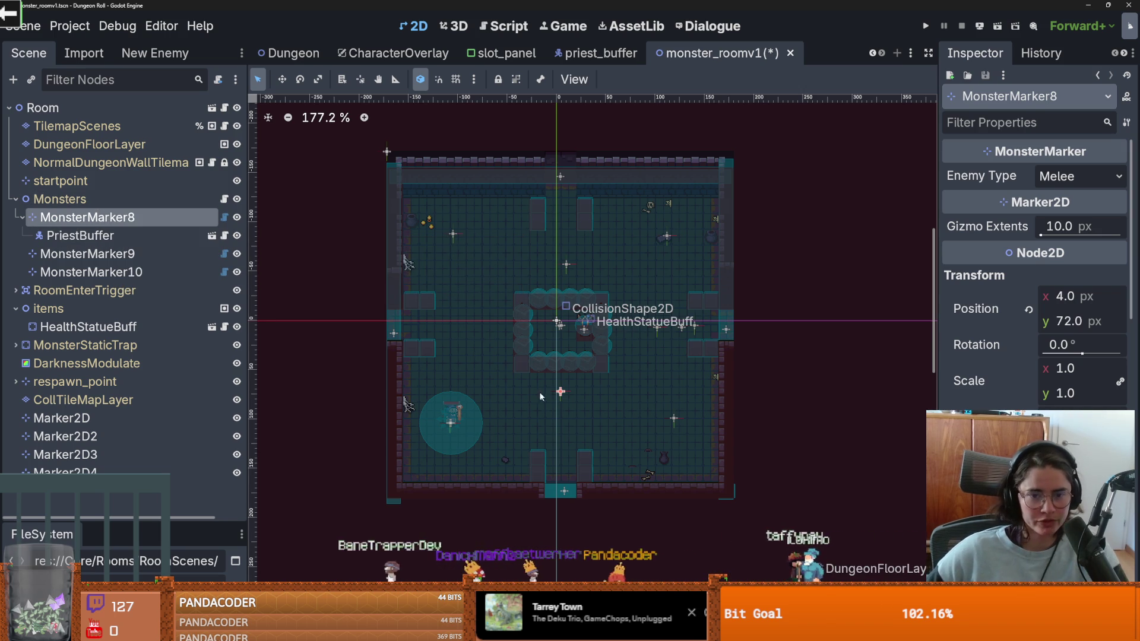
# Step: Drag MonsterMarker8 to Marker2D4's spot and move the PriestBuffer onto that point
pyautogui.moveTo(562, 393); pyautogui.dragTo(444, 426)
pyautogui.click(452, 424)
pyautogui.rightClick(451, 425)
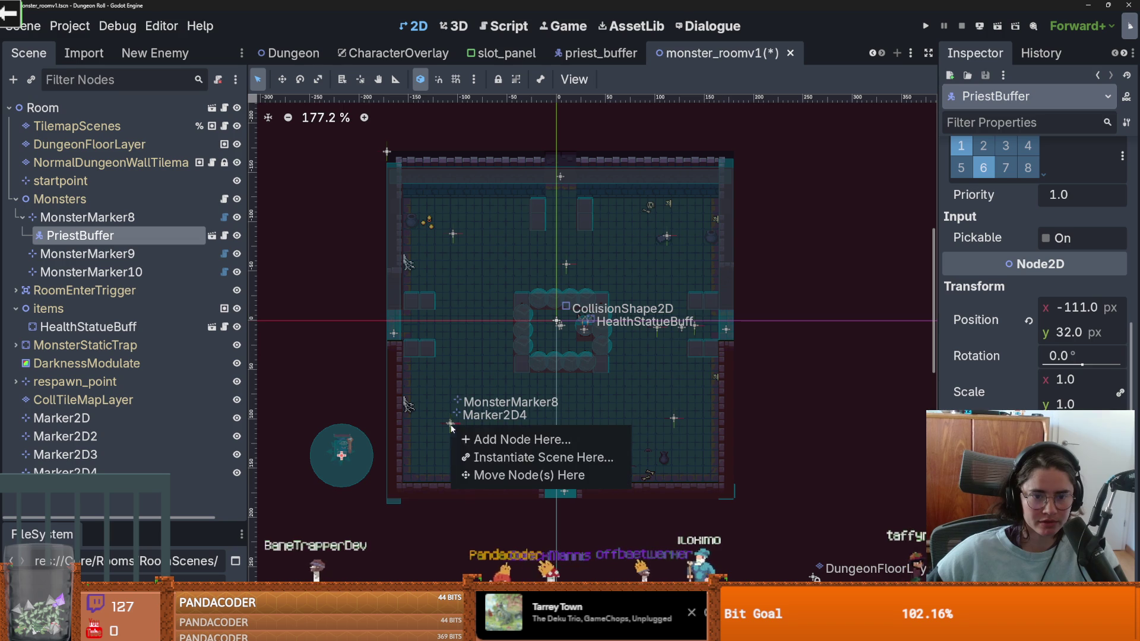
pyautogui.click(483, 475)
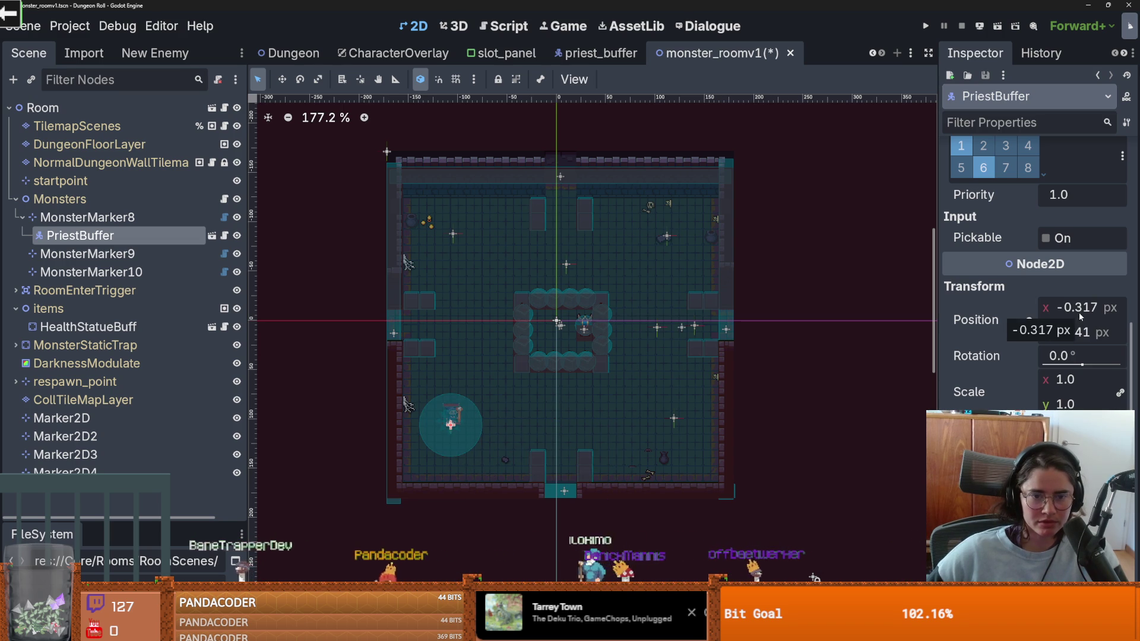
# Step: Verify the Marker2D through Marker2D4 positions against the PriestBuffer's placement
pyautogui.click(184, 419)
pyautogui.click(190, 433)
pyautogui.click(190, 456)
pyautogui.click(188, 471)
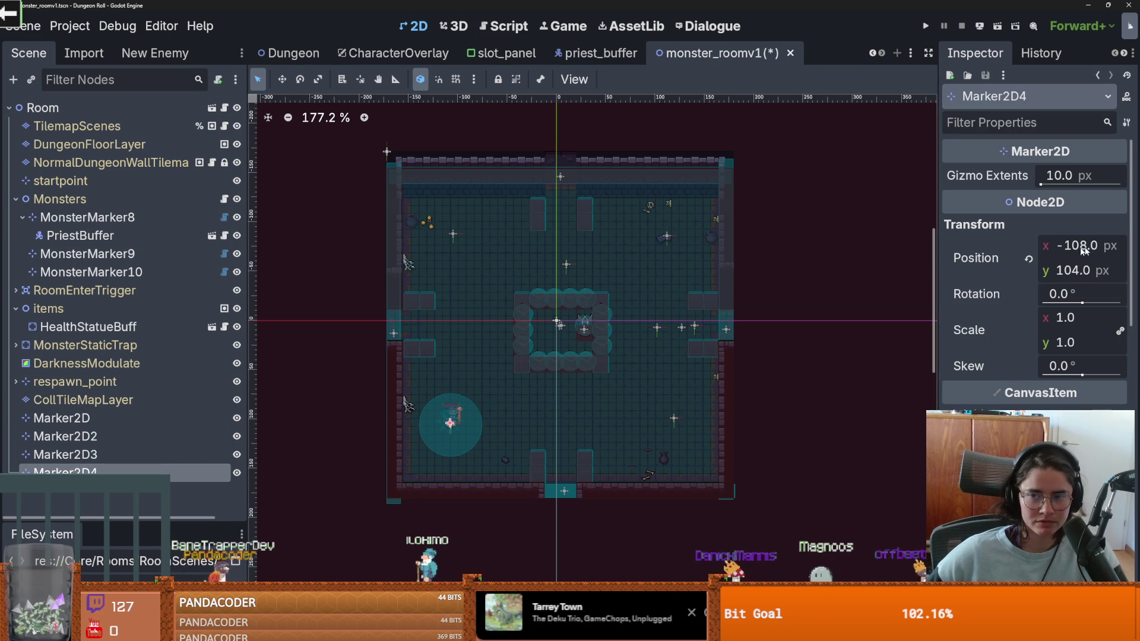
pyautogui.click(105, 237)
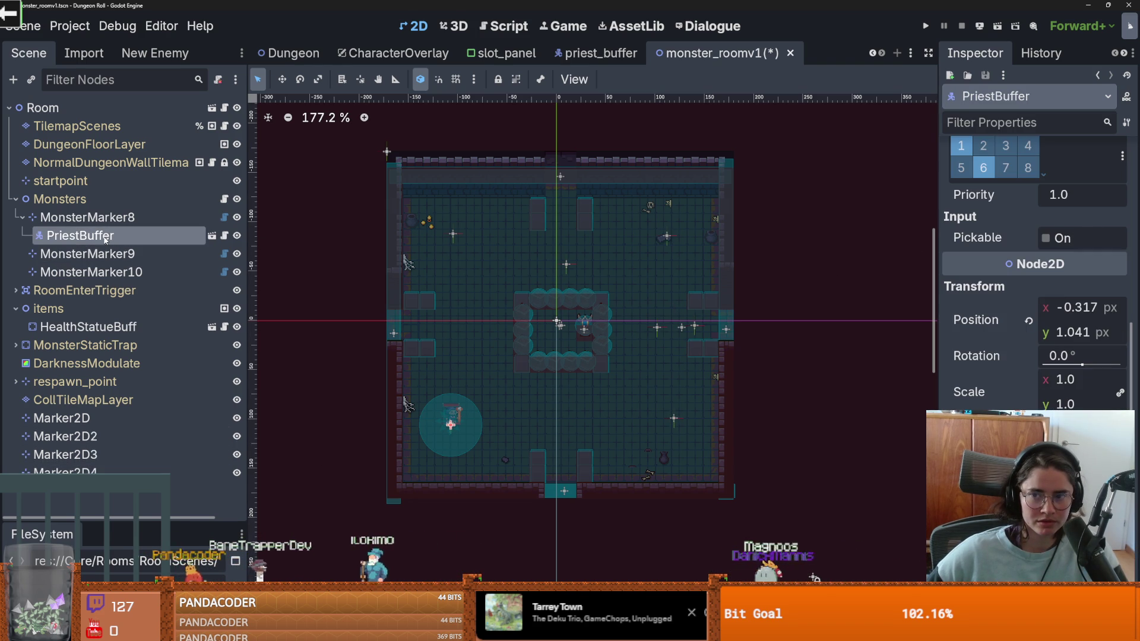
pyautogui.scroll(3, 991, 340)
pyautogui.scroll(-1, 991, 340)
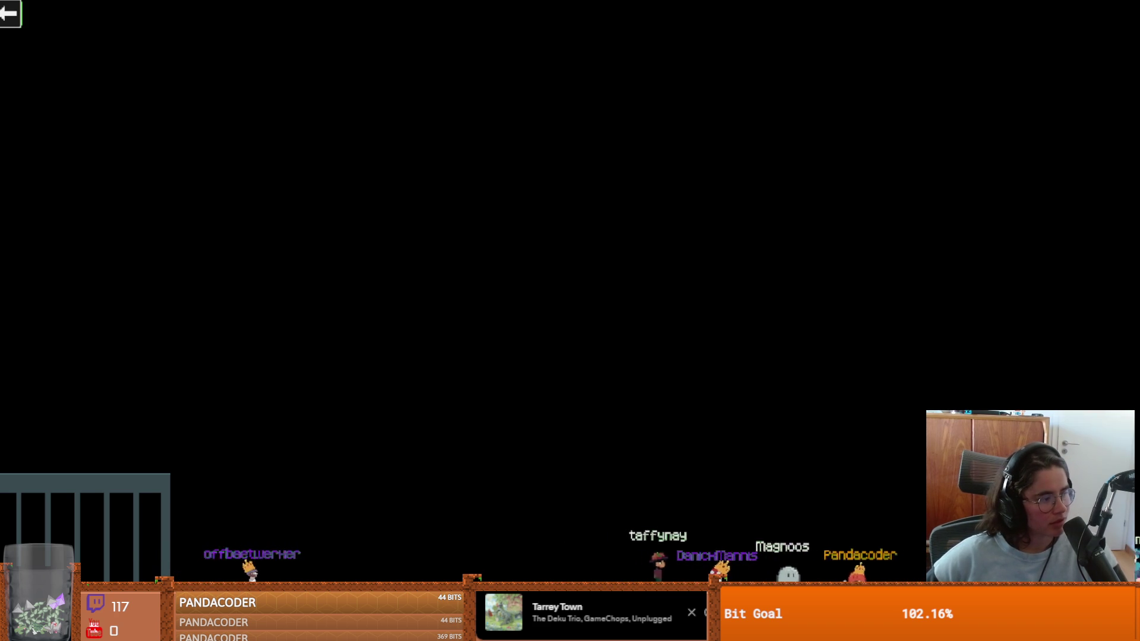
# Step: Draw a large rounded rectangle on the Streams canvas and switch its stroke to white
pyautogui.hscroll(-10, 400, 220)
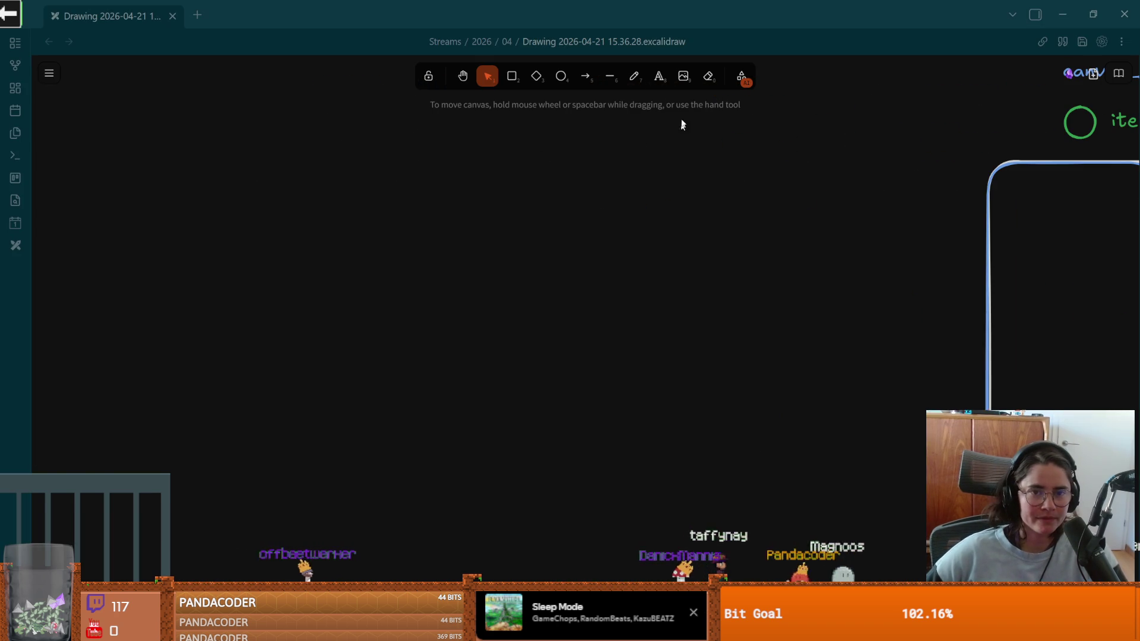
pyautogui.click(510, 76)
pyautogui.moveTo(202, 95); pyautogui.dragTo(679, 487)
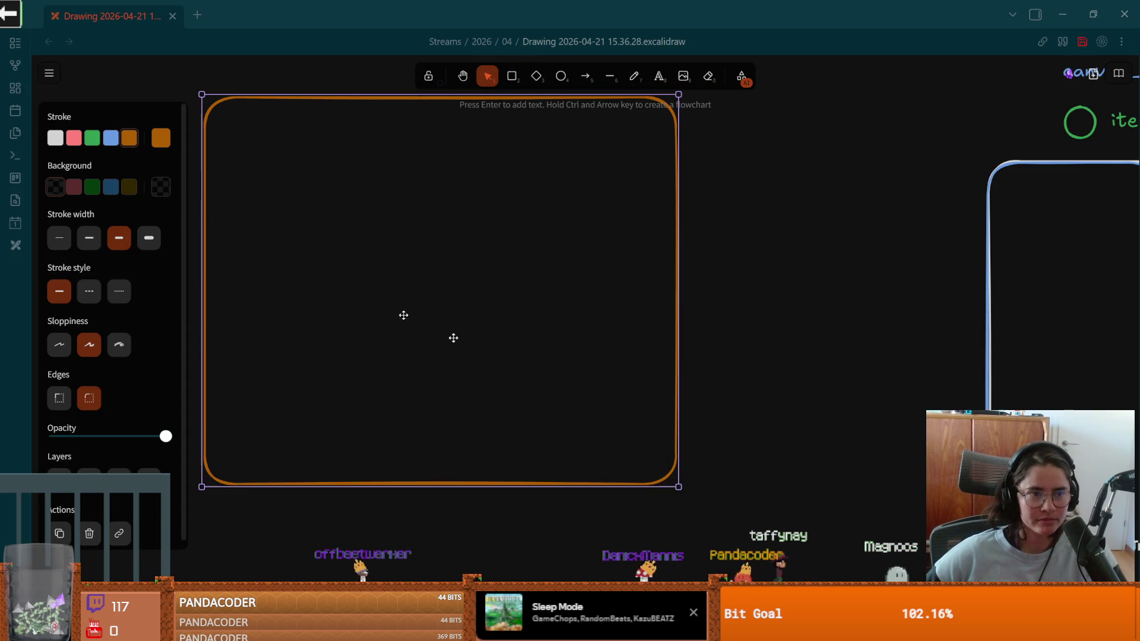
pyautogui.click(55, 138)
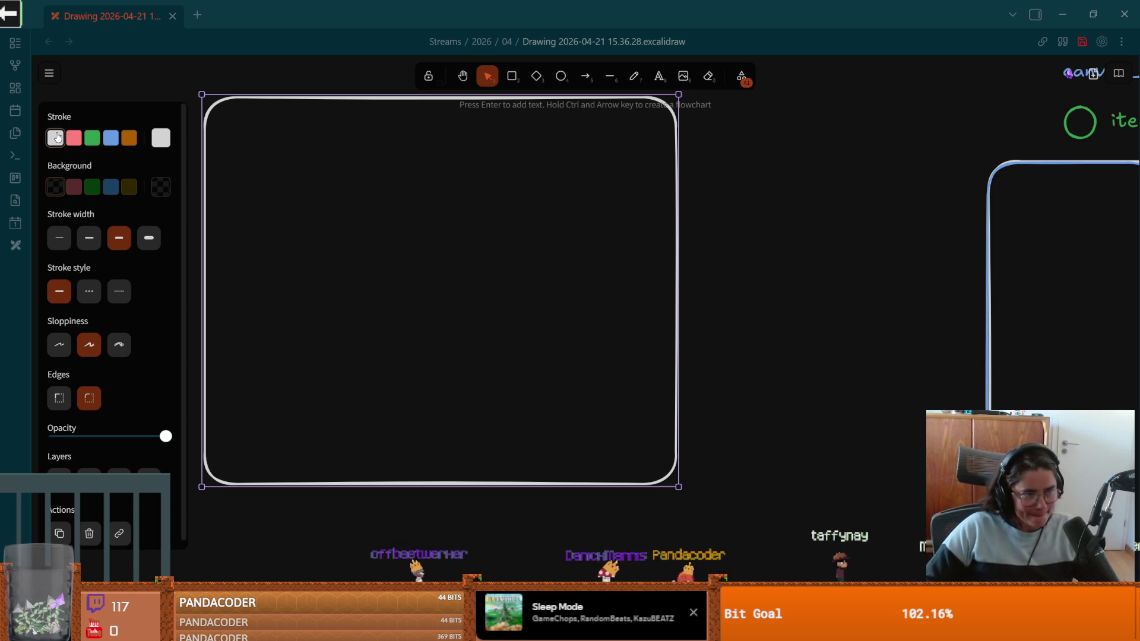
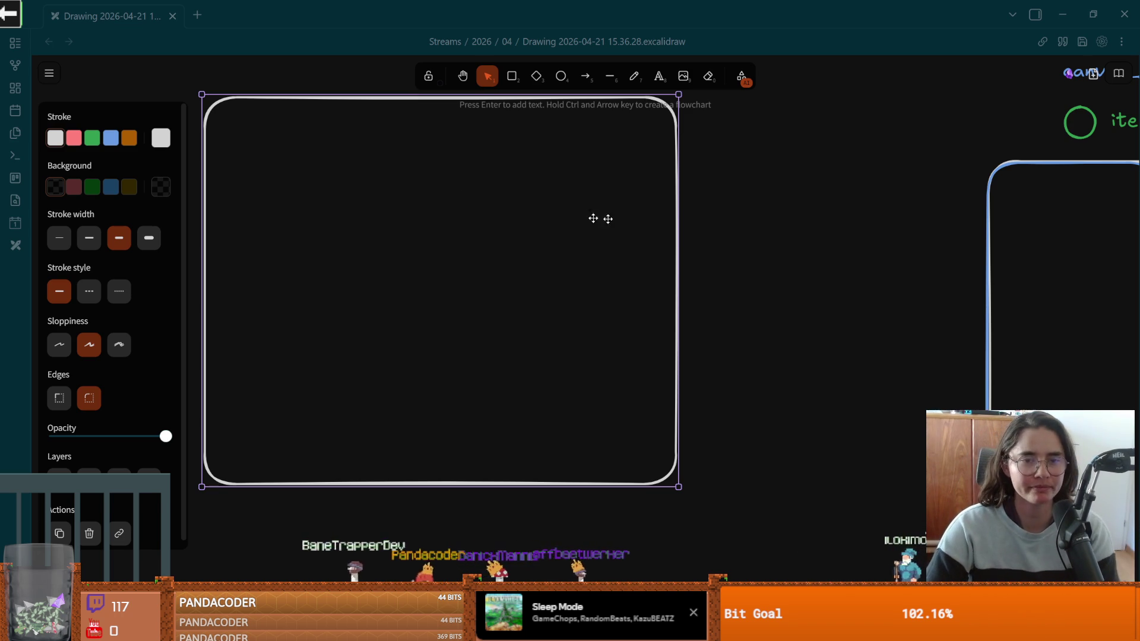
# Step: Reposition the rectangle up and to the left on the Excalidraw canvas
pyautogui.hscroll(-2, 517, 243)
pyautogui.scroll(1, 570, 298)
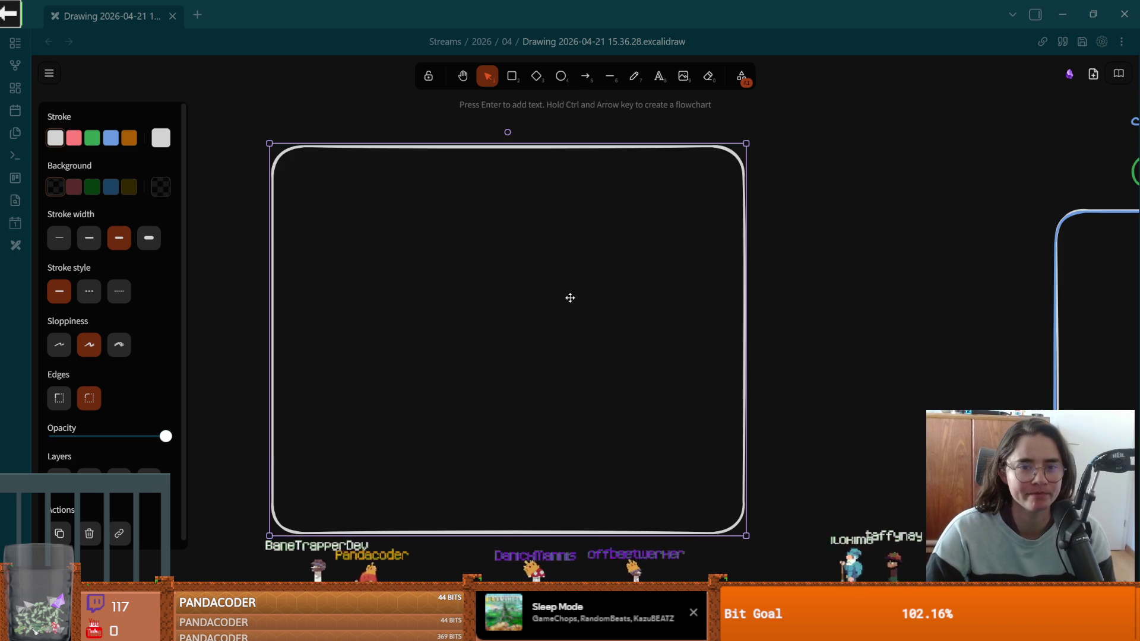
pyautogui.keyDown('ctrl'); pyautogui.scroll(2, 582, 257); pyautogui.keyUp('ctrl')
pyautogui.scroll(1, 588, 275)
pyautogui.scroll(-1, 594, 255)
pyautogui.keyDown('ctrl'); pyautogui.scroll(-4, 588, 262); pyautogui.keyUp('ctrl')
pyautogui.keyDown('ctrl'); pyautogui.scroll(-4, 594, 273); pyautogui.keyUp('ctrl')
pyautogui.moveTo(598, 279); pyautogui.dragTo(384, 208)
pyautogui.hscroll(-7, 669, 232)
pyautogui.moveTo(656, 226)
pyautogui.mouseDown()
pyautogui.moveTo(573, 217)
pyautogui.moveTo(517, 322)
pyautogui.mouseUp()
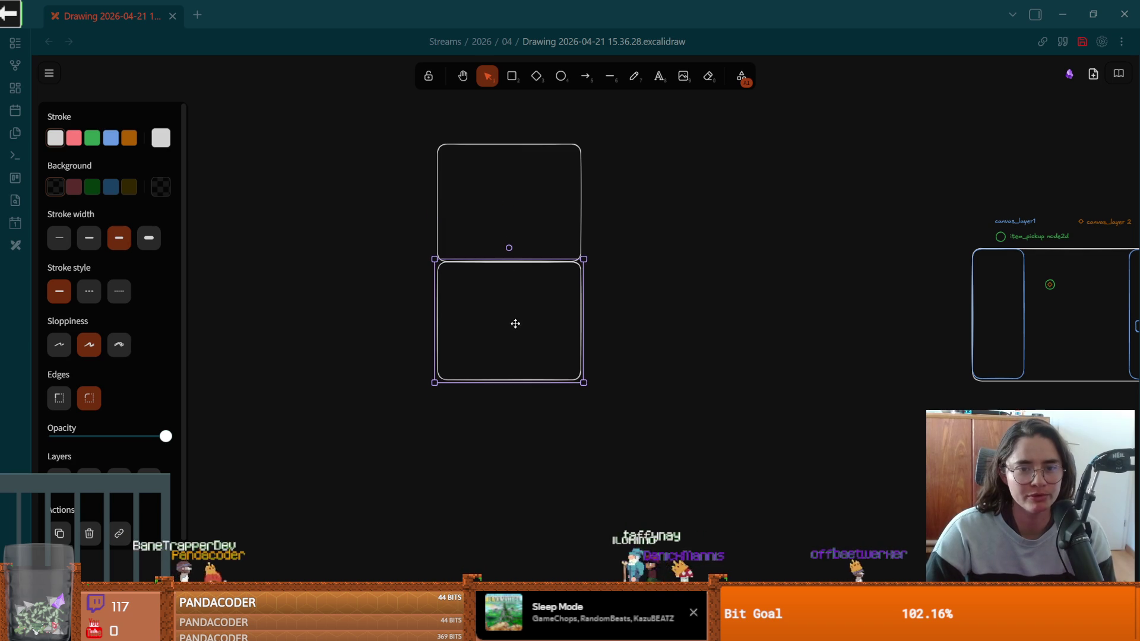
# Step: Give the rectangle a blue outline and duplicate it into the 3×3 grid of boxes
pyautogui.click(110, 138)
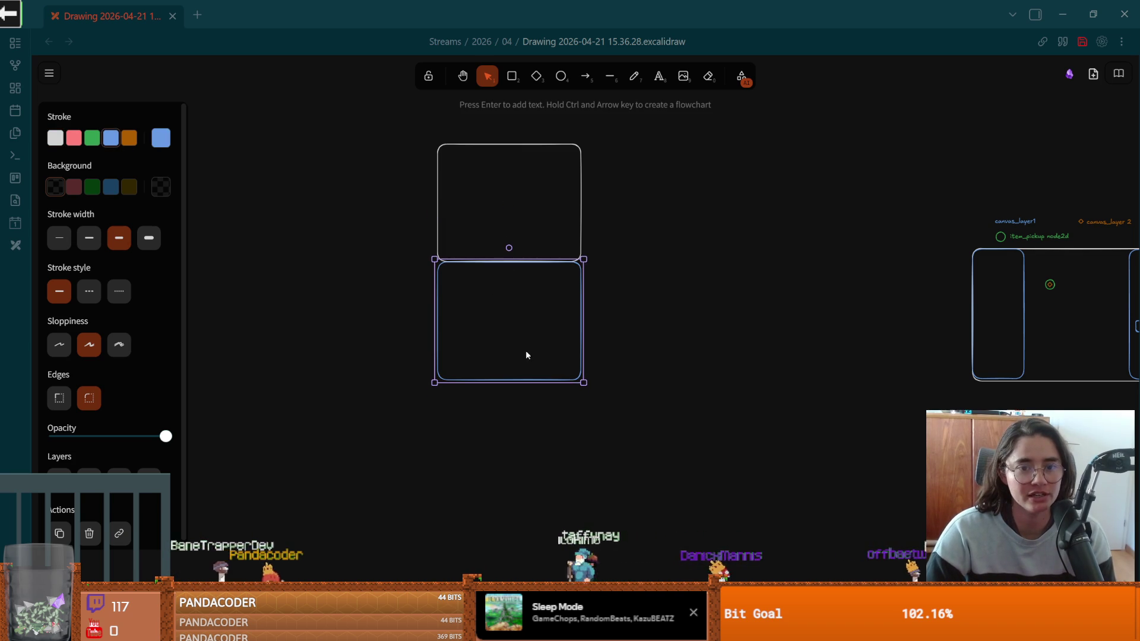
pyautogui.moveTo(492, 321)
pyautogui.keyDown('alt'); pyautogui.mouseDown()
pyautogui.moveTo(344, 318)
pyautogui.moveTo(369, 202)
pyautogui.moveTo(392, 226)
pyautogui.moveTo(681, 211)
pyautogui.moveTo(647, 206)
pyautogui.moveTo(656, 319)
pyautogui.moveTo(636, 363)
pyautogui.moveTo(657, 446)
pyautogui.moveTo(354, 438)
pyautogui.mouseUp(); pyautogui.keyUp('alt')
pyautogui.click(405, 425)
pyautogui.scroll(5, 501, 332)
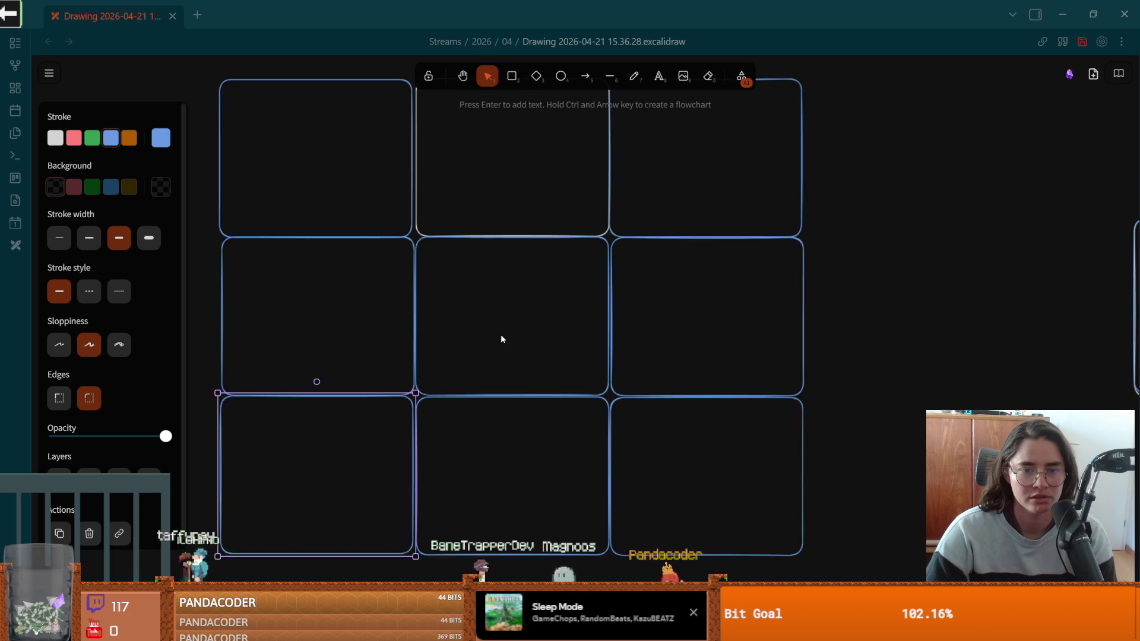
pyautogui.scroll(2, 515, 351)
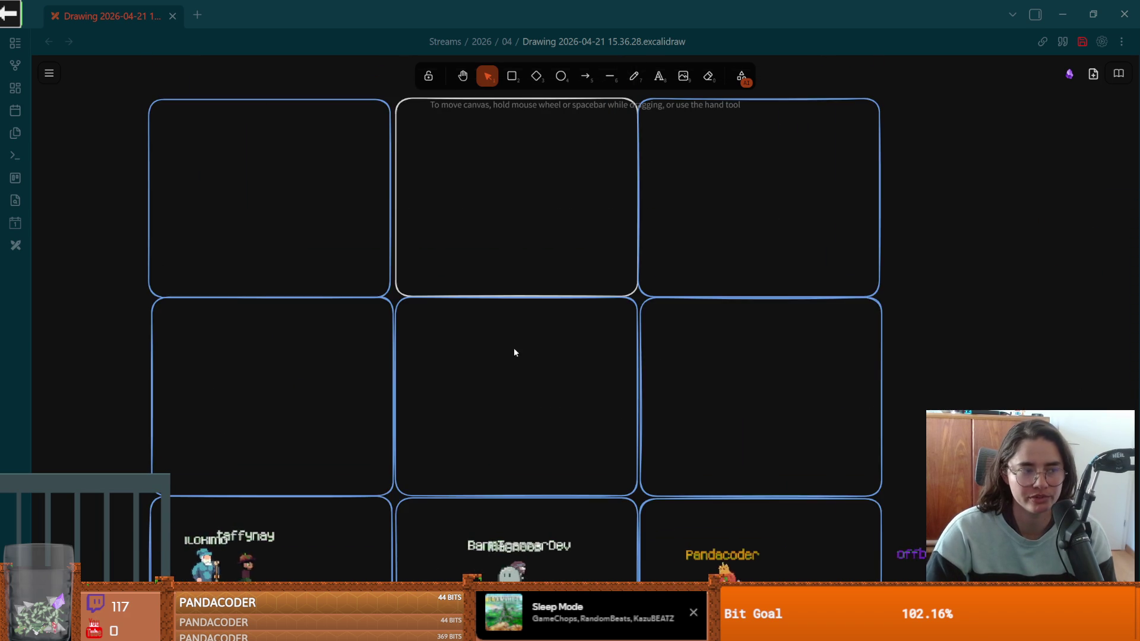
pyautogui.scroll(2, 504, 260)
pyautogui.scroll(1, 517, 297)
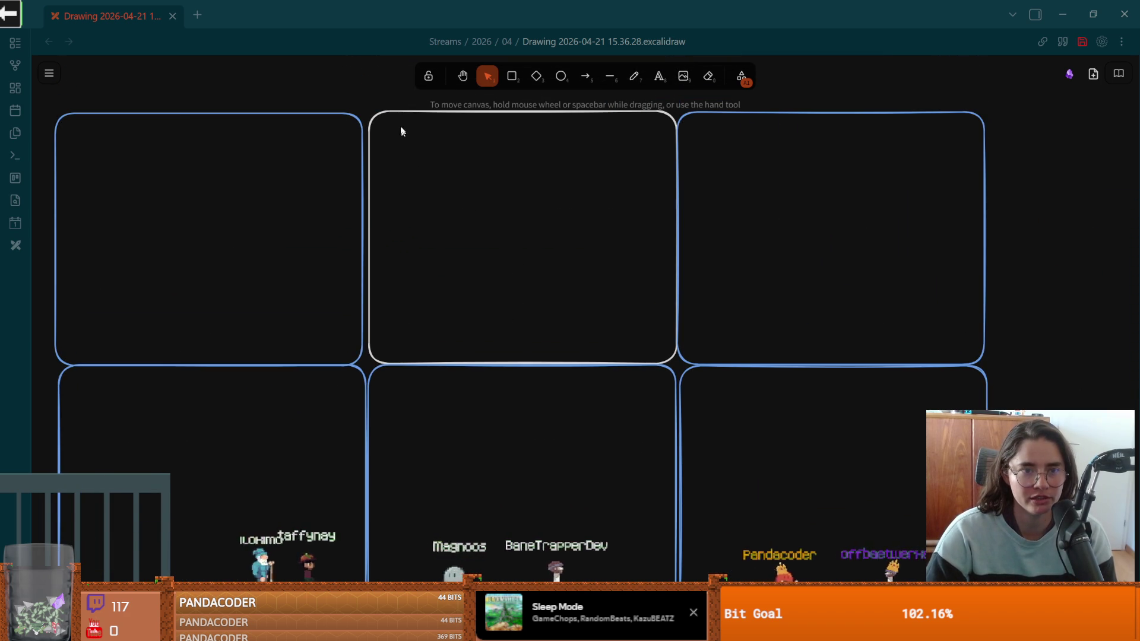
pyautogui.click(392, 118)
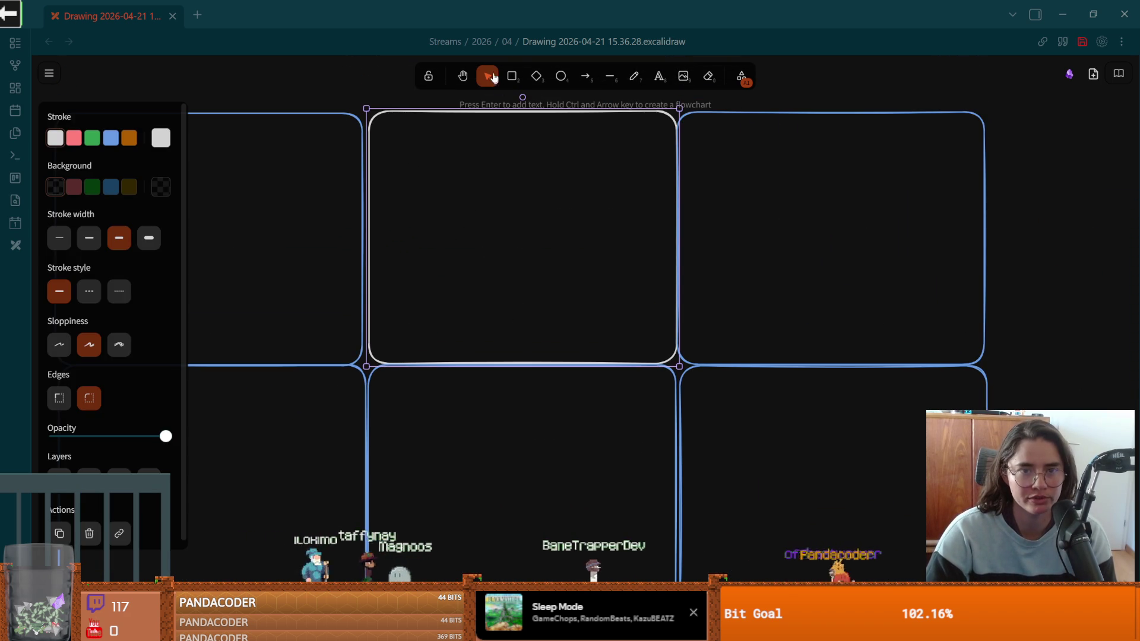
# Step: Draw a small red square in the top-middle box, then return to Godot's room scene
pyautogui.press('r')
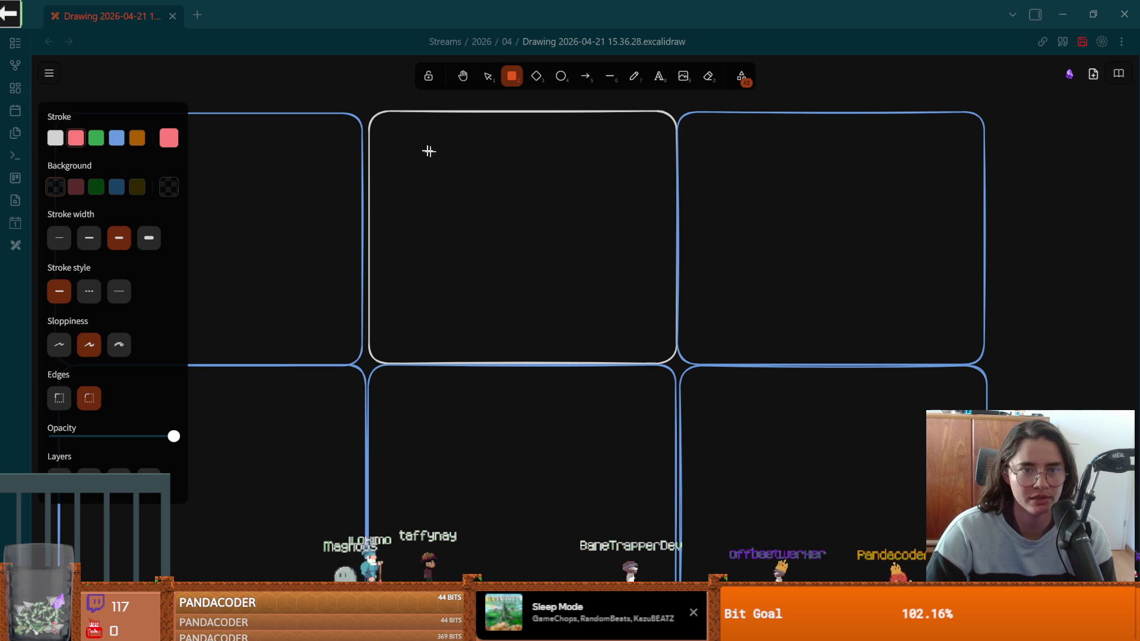
pyautogui.moveTo(429, 166)
pyautogui.mouseDown()
pyautogui.moveTo(613, 163)
pyautogui.moveTo(622, 273)
pyautogui.moveTo(615, 287)
pyautogui.moveTo(427, 291)
pyautogui.mouseUp()
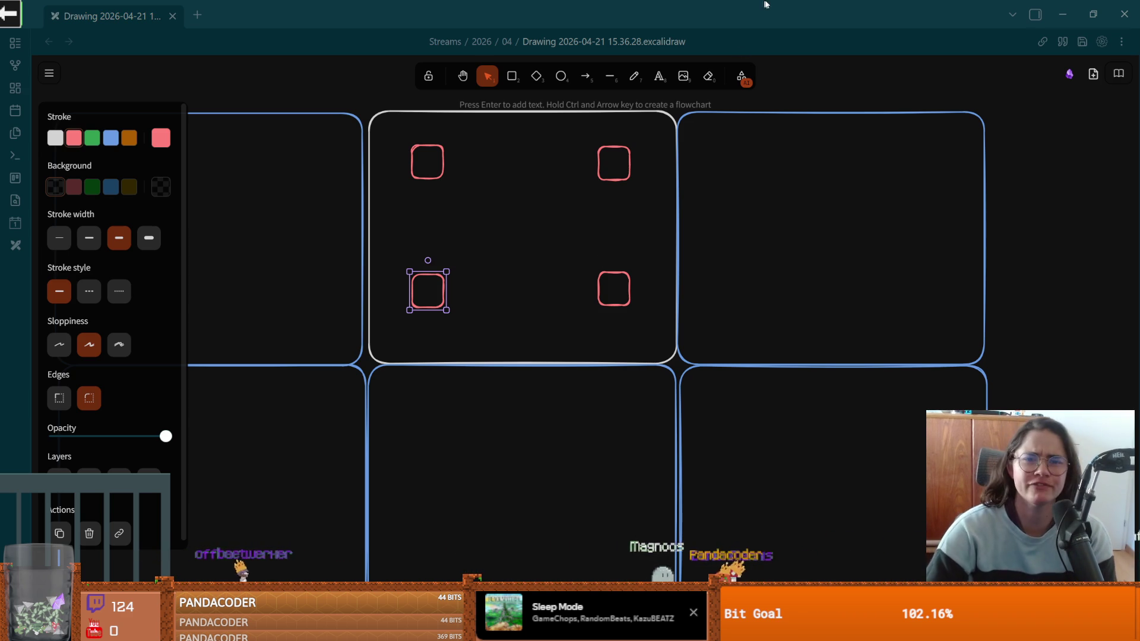
pyautogui.hotkey('alt', 'Tab')
pyautogui.click(59, 418)
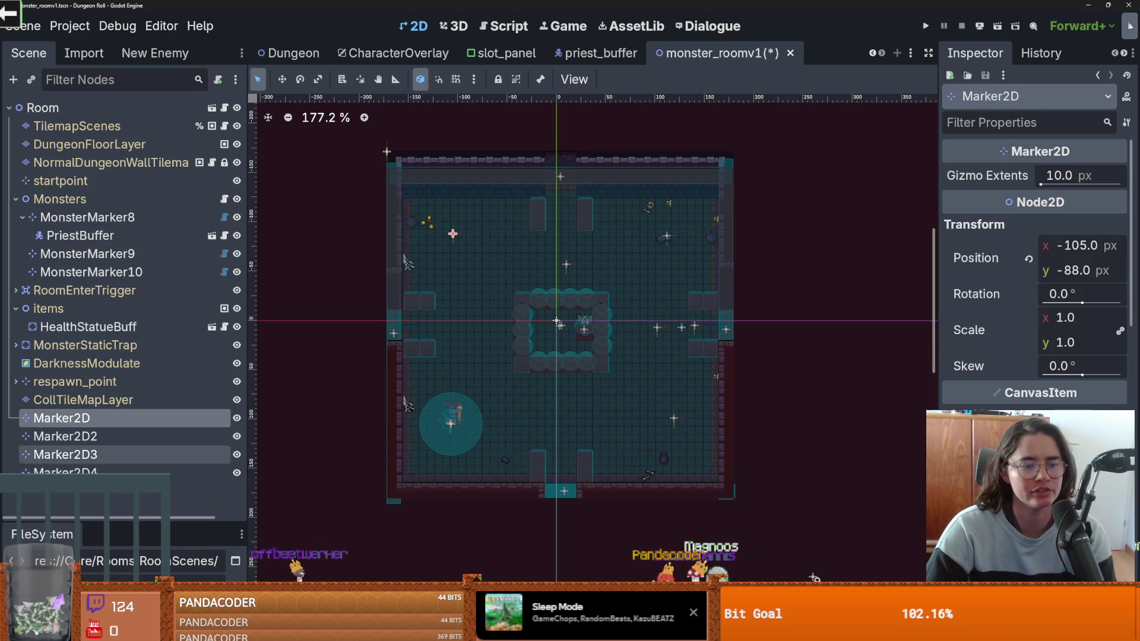
# Step: Delete Marker2D through Marker2D4 from the room and save the scene
pyautogui.keyDown('shift'); pyautogui.click(59, 472); pyautogui.keyUp('shift')
pyautogui.rightClick(101, 455)
pyautogui.click(243, 564)
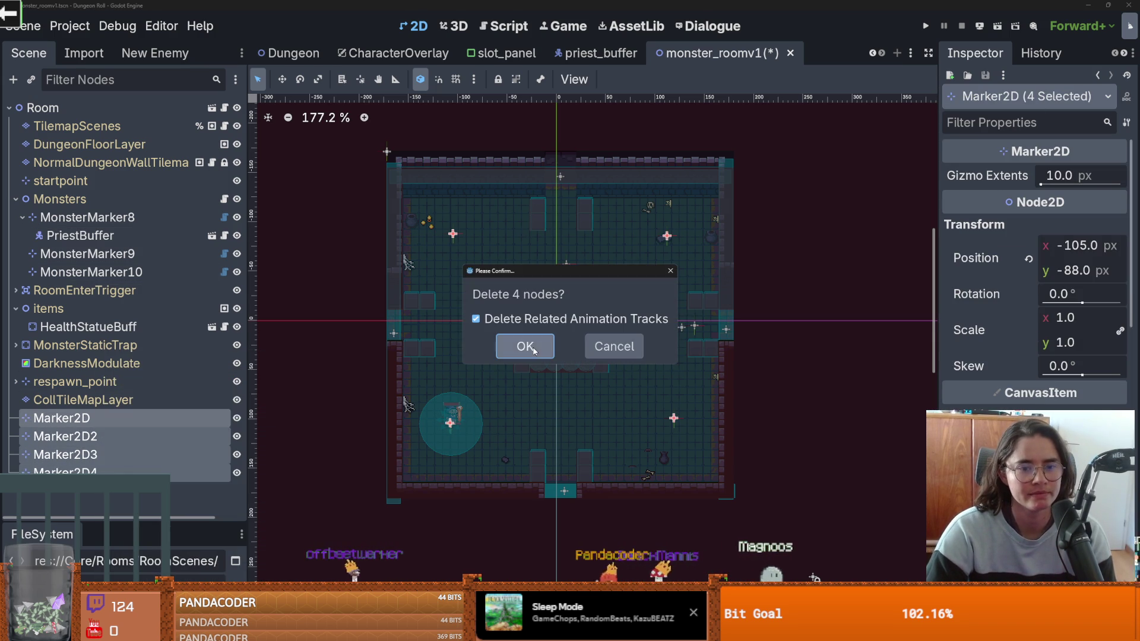
pyautogui.press('Return')
pyautogui.hotkey('ctrl', 's')
# Step: Open PriestBuffer's flee_state.gd and remove the old pathfinding expression on line 18
pyautogui.click(210, 235)
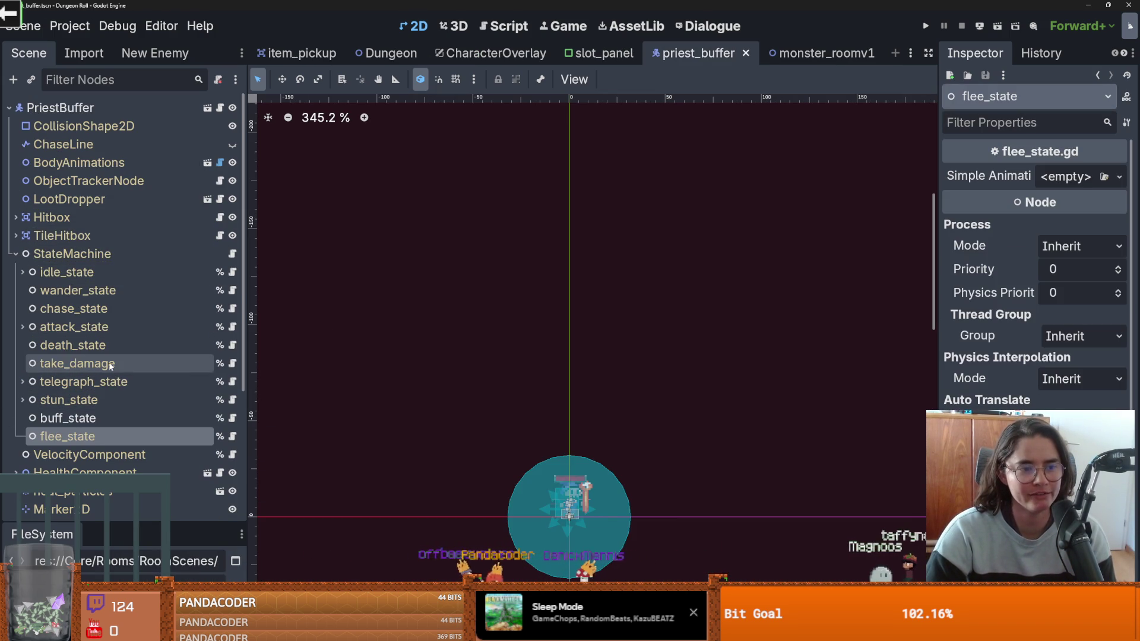
pyautogui.click(229, 438)
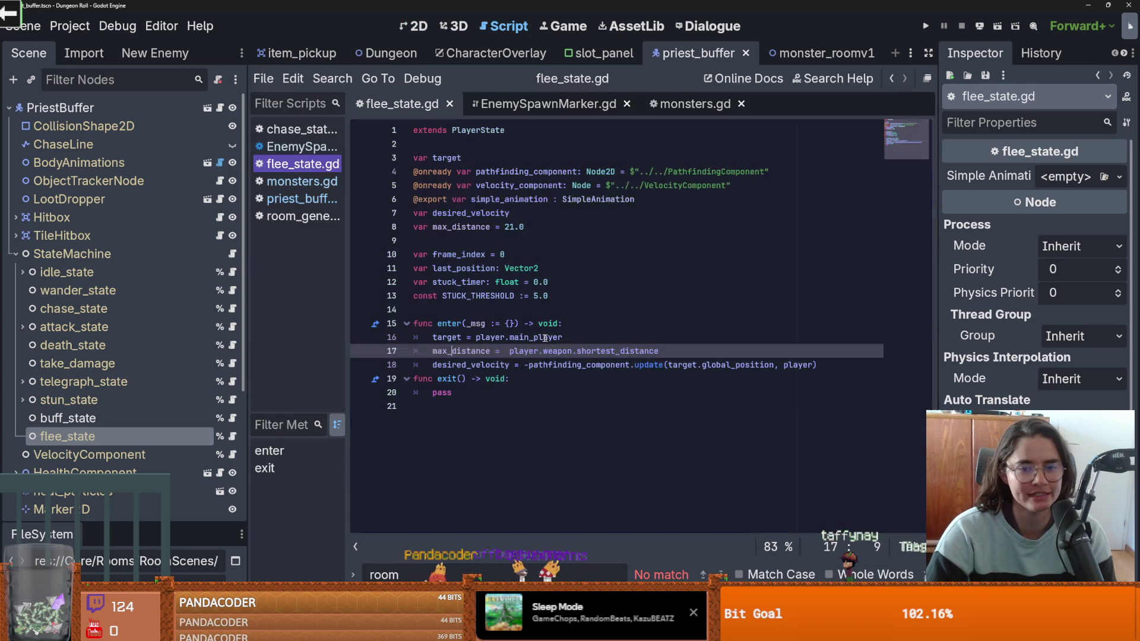
pyautogui.doubleClick(469, 365)
pyautogui.click(538, 365)
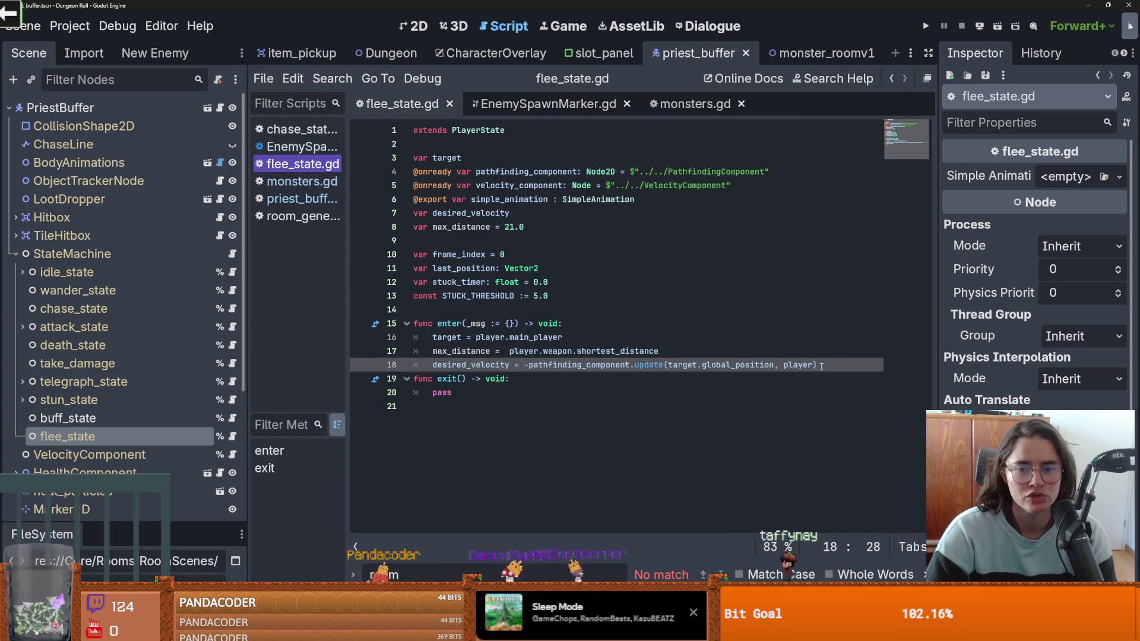
pyautogui.moveTo(820, 364); pyautogui.dragTo(525, 365)
pyautogui.press('BackSpace')
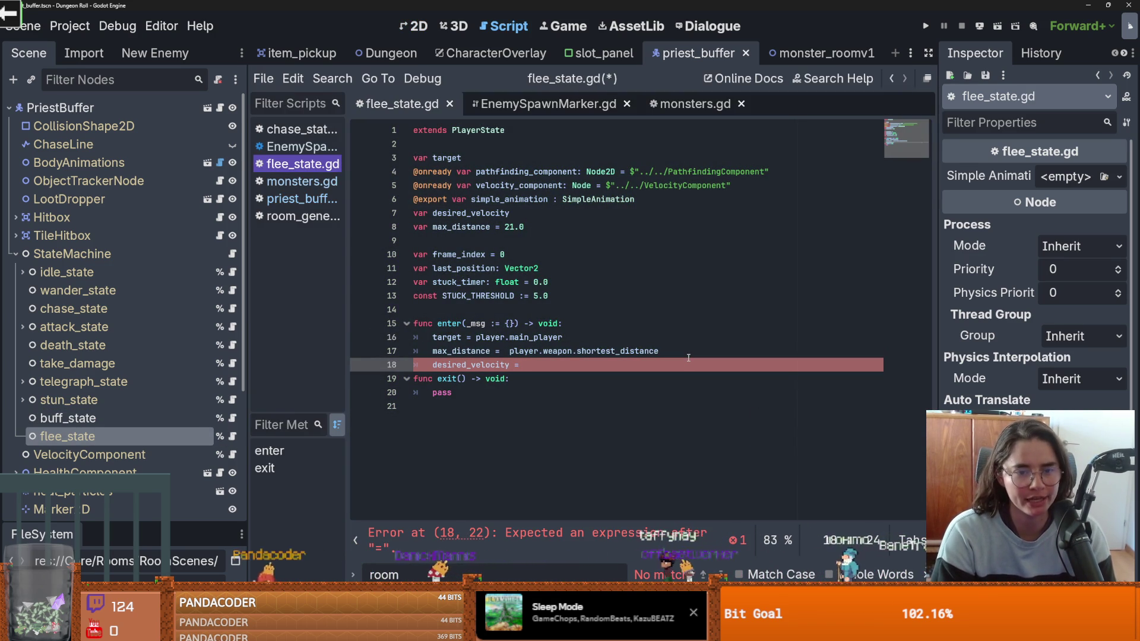
# Step: Set desired_velocity to -target.global_position.direction_to(player.global_position)
pyautogui.write('target.di')
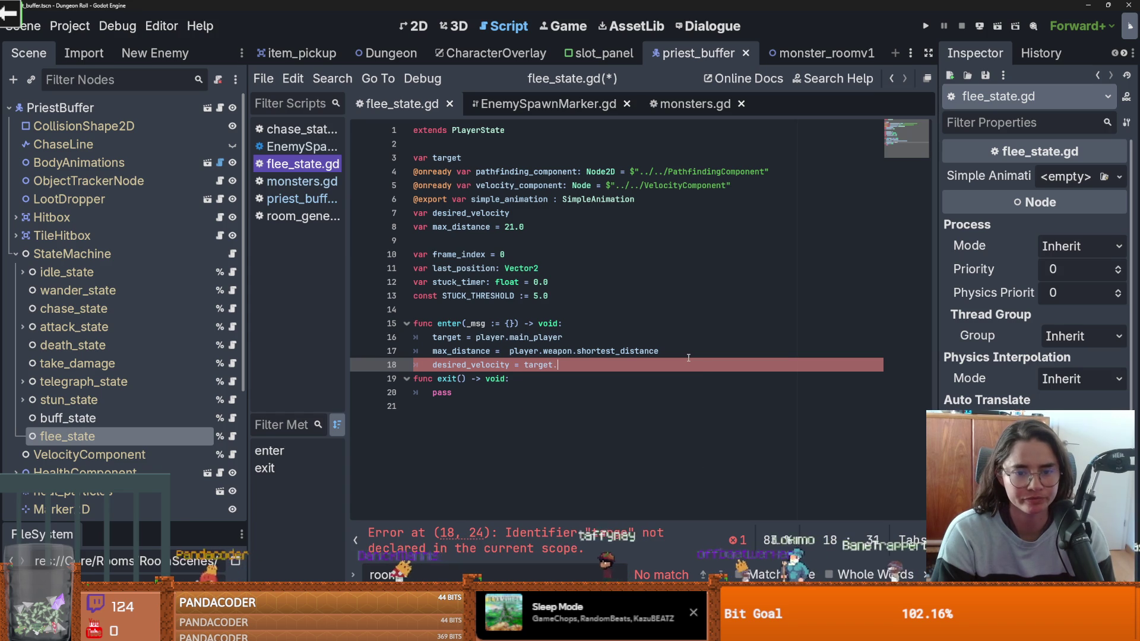
pyautogui.write('re')
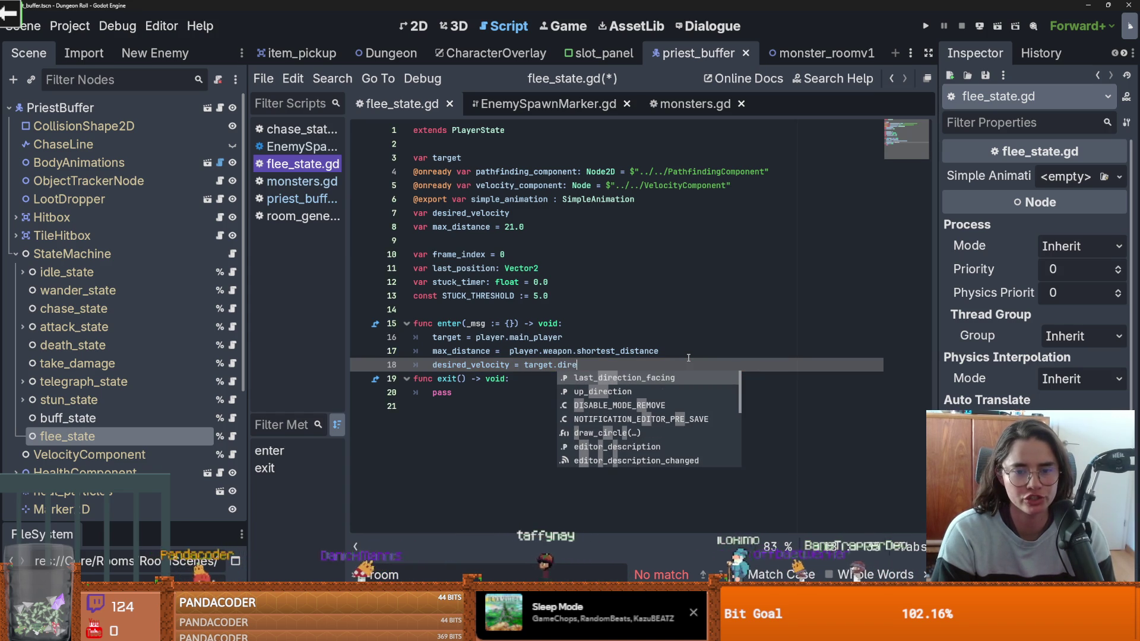
pyautogui.write('ct')
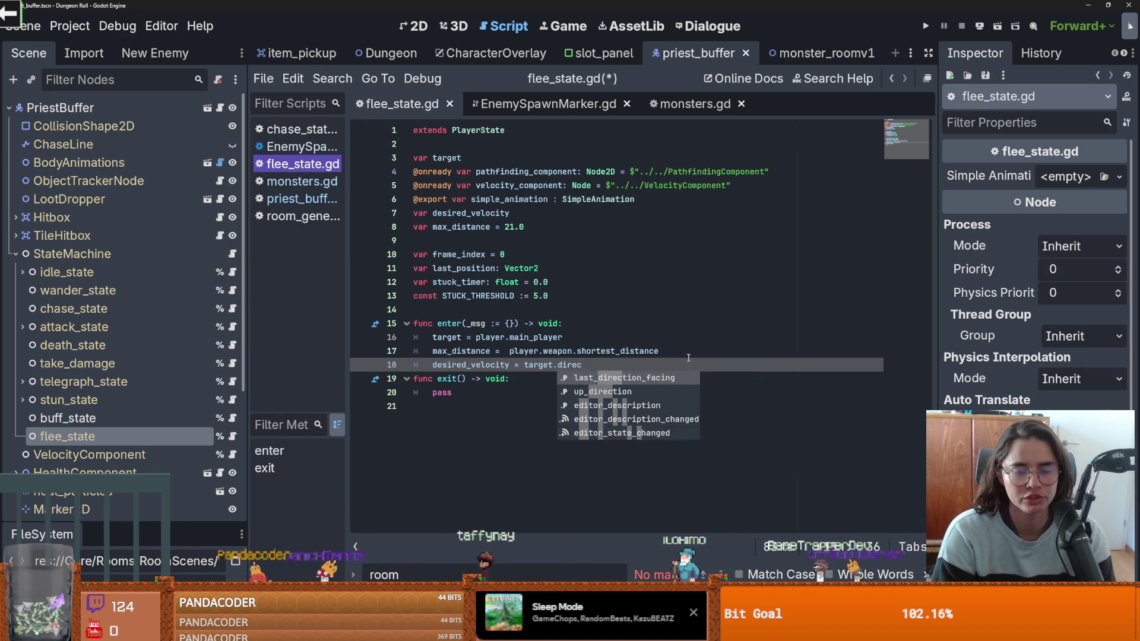
pyautogui.press('BackSpace')
pyautogui.press('BackSpace')
pyautogui.press('BackSpace')
pyautogui.write('blob')
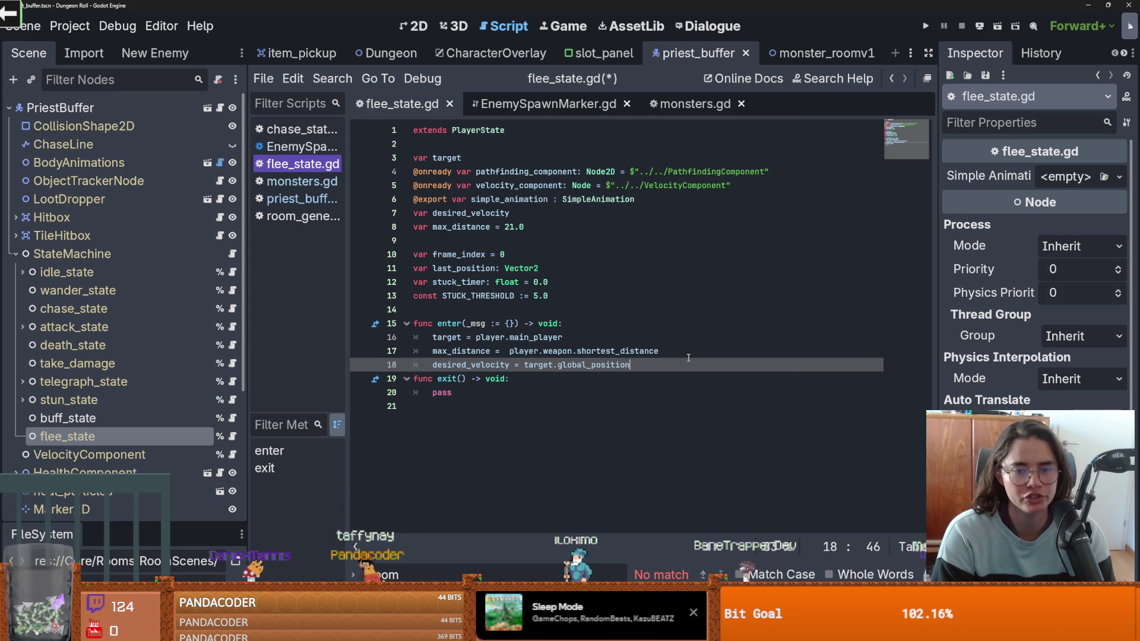
pyautogui.write('.dire')
pyautogui.press('Return')
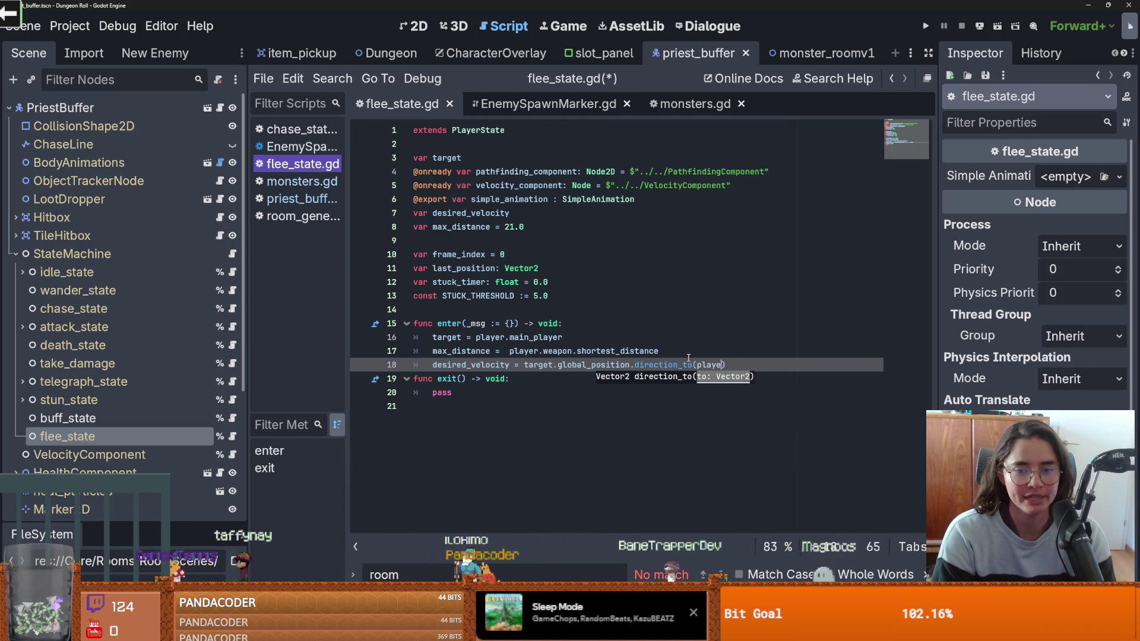
pyautogui.write('er.global_position')
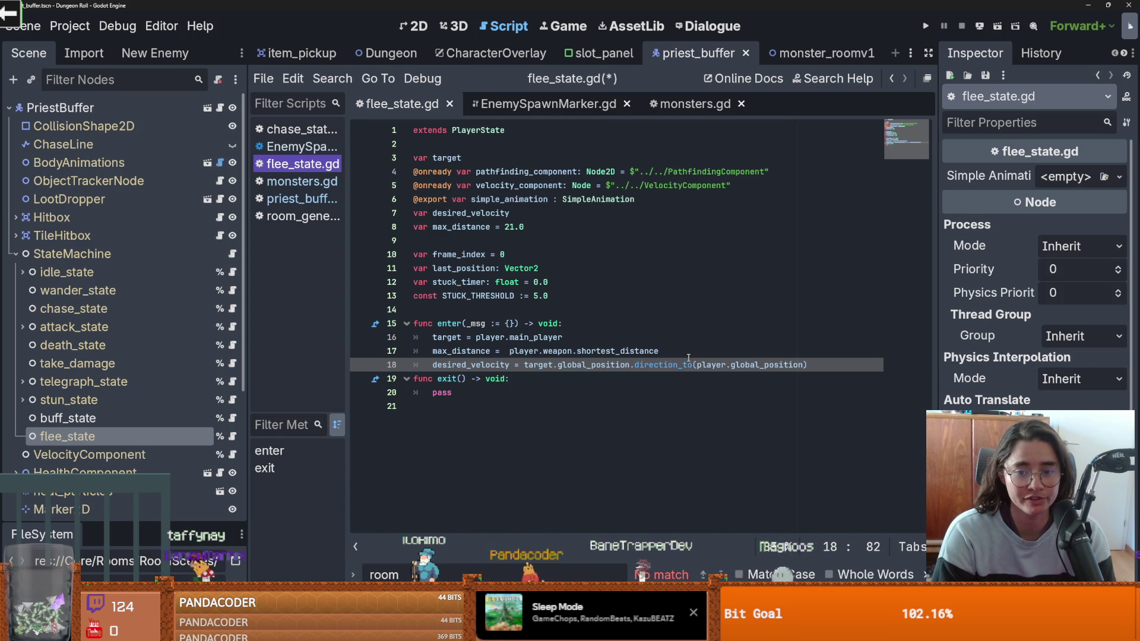
pyautogui.click(527, 365)
pyautogui.write('-')
pyautogui.doubleClick(469, 365)
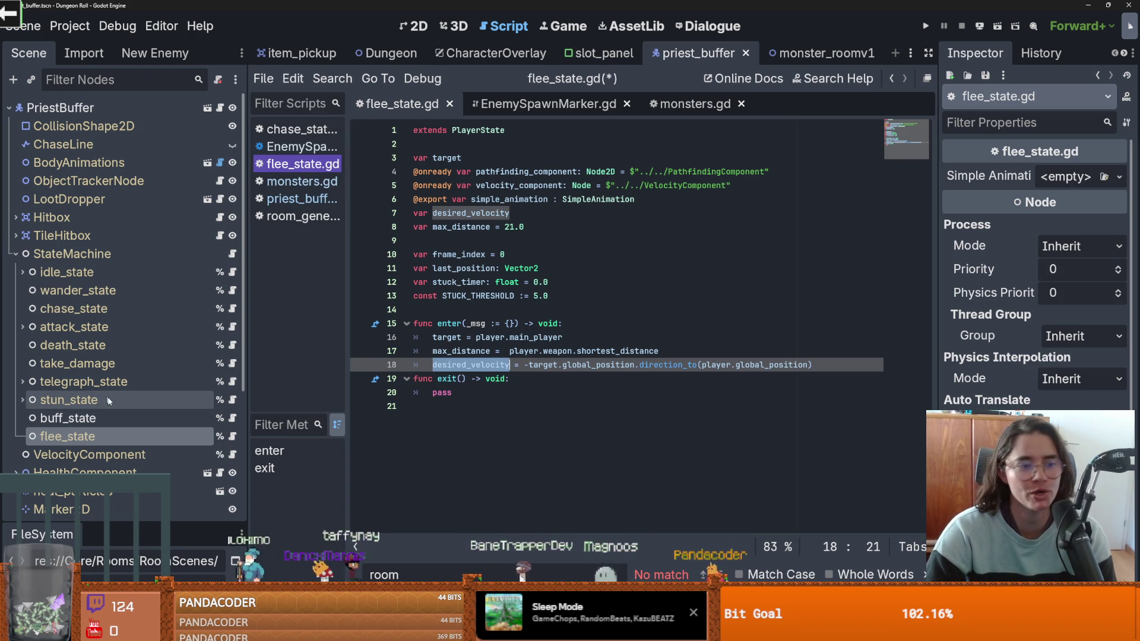
pyautogui.click(232, 308)
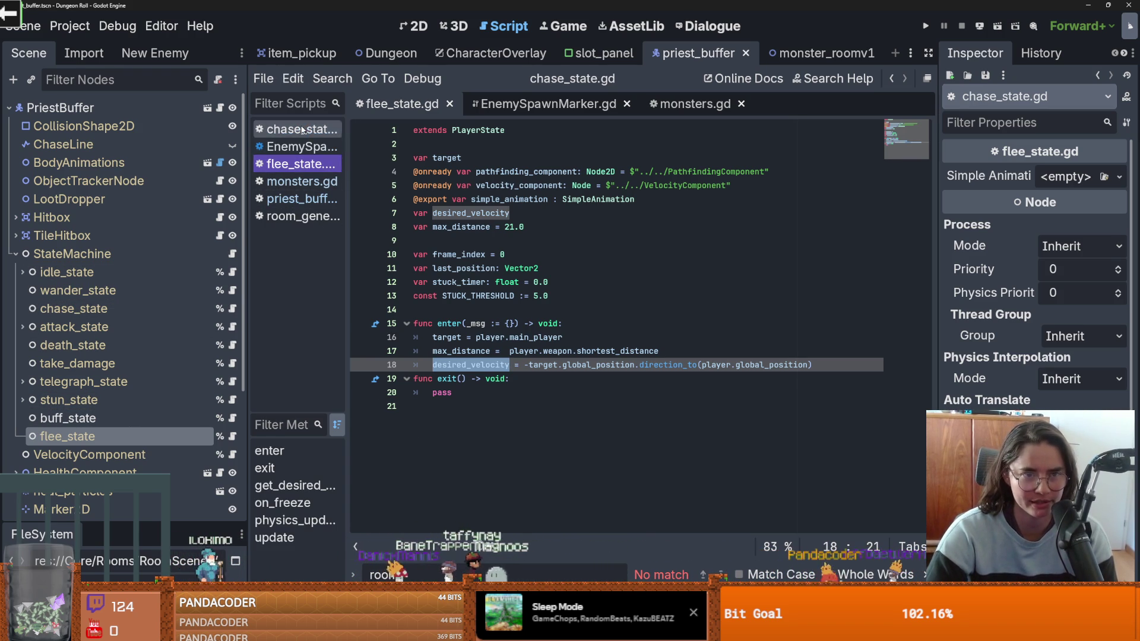
# Step: Save flee_state and browse the open scripts: EnemySpawnMarker.gd, chase_state and monsters.gd
pyautogui.hotkey('ctrl', 's')
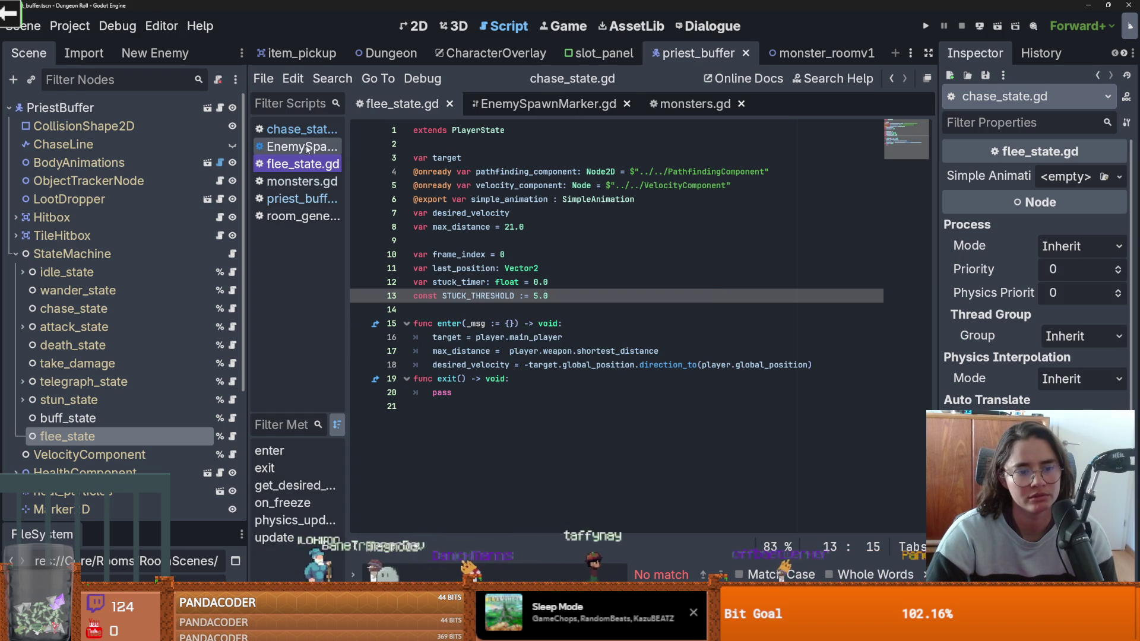
pyautogui.moveTo(345, 157); pyautogui.dragTo(437, 157)
pyautogui.click(344, 146)
pyautogui.press('Down')
pyautogui.press('Down')
pyautogui.press('Up')
pyautogui.press('Up')
pyautogui.click(333, 130)
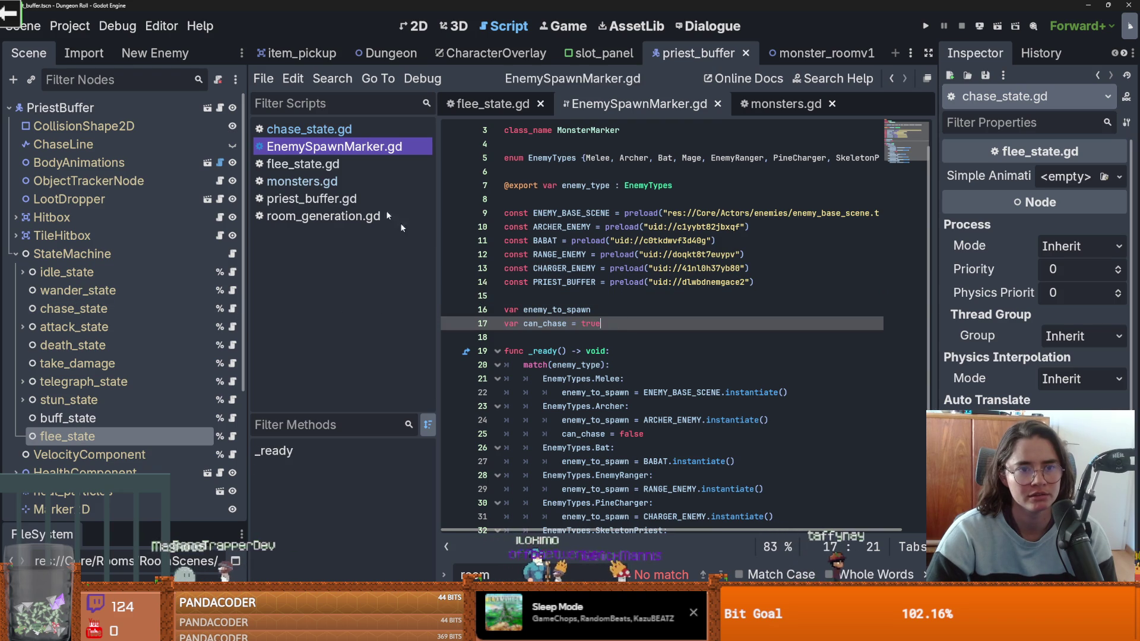
pyautogui.click(300, 178)
pyautogui.hotkey('ctrl', 's')
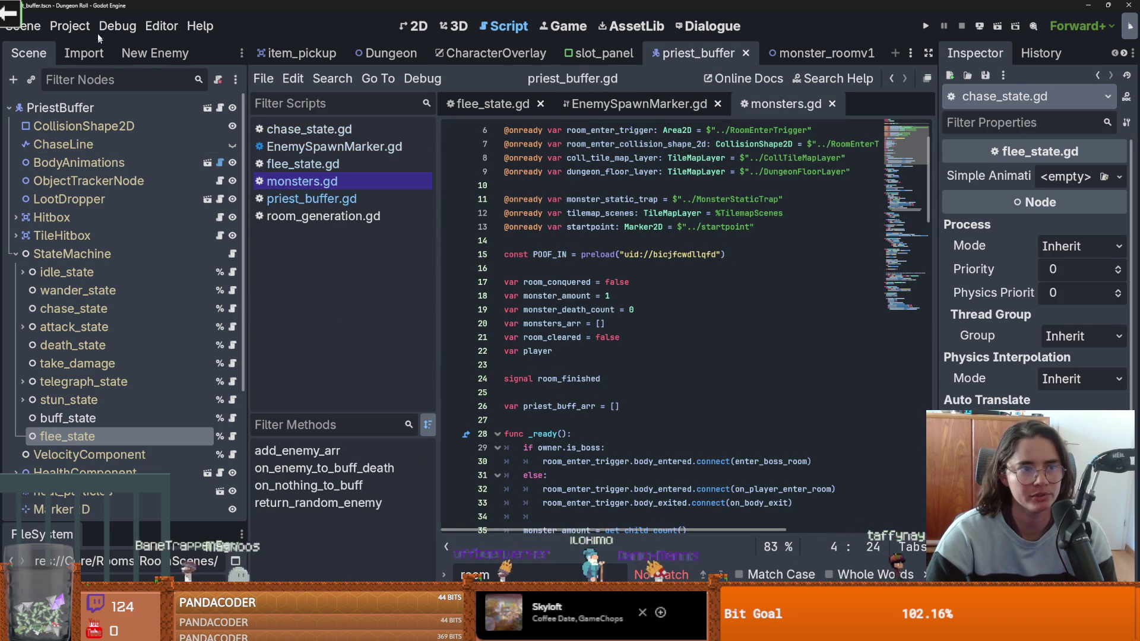
# Step: Disable the Script Spliter plugin in Project Settings, then return to chase_state.gd
pyautogui.click(69, 25)
pyautogui.click(92, 51)
pyautogui.click(445, 31)
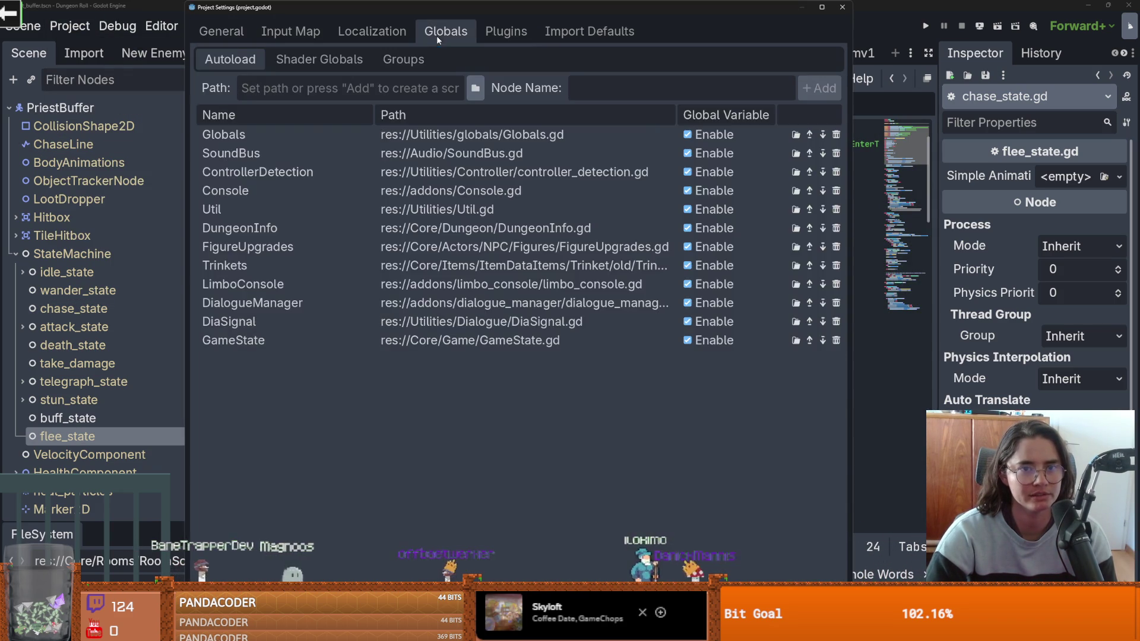
pyautogui.click(506, 30)
pyautogui.click(210, 208)
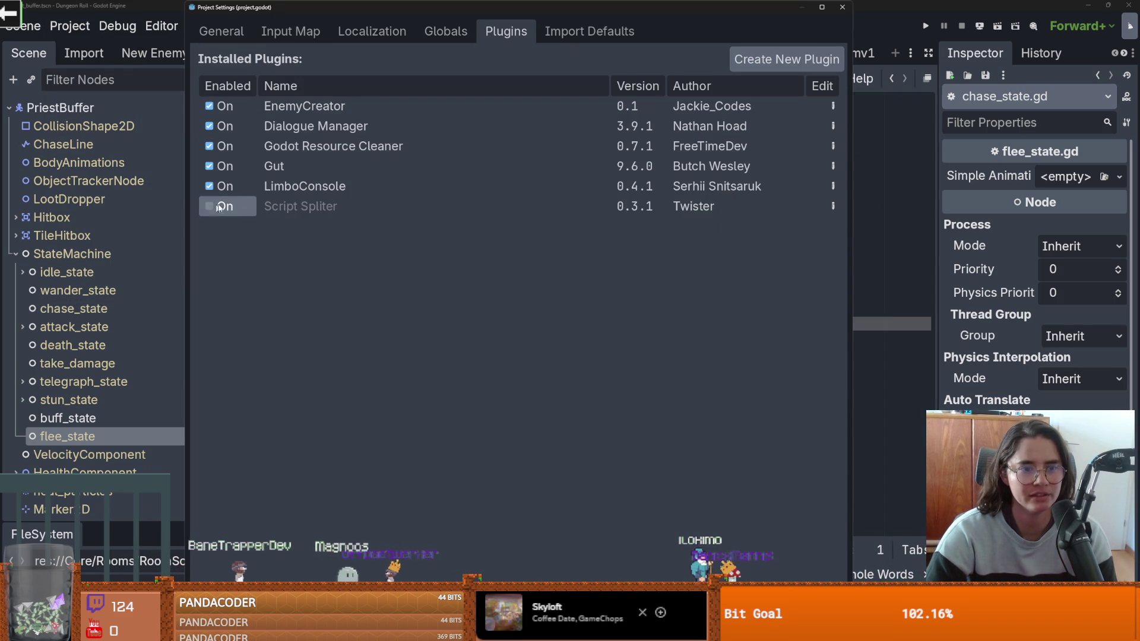
pyautogui.click(842, 7)
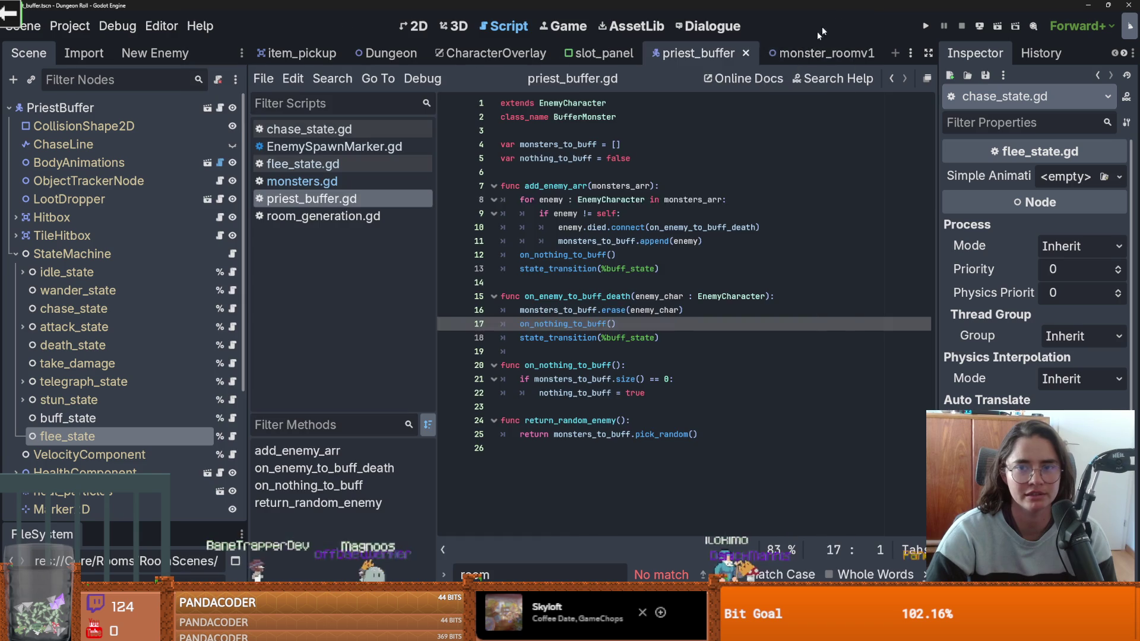
pyautogui.click(350, 131)
pyautogui.moveTo(649, 533); pyautogui.dragTo(415, 499)
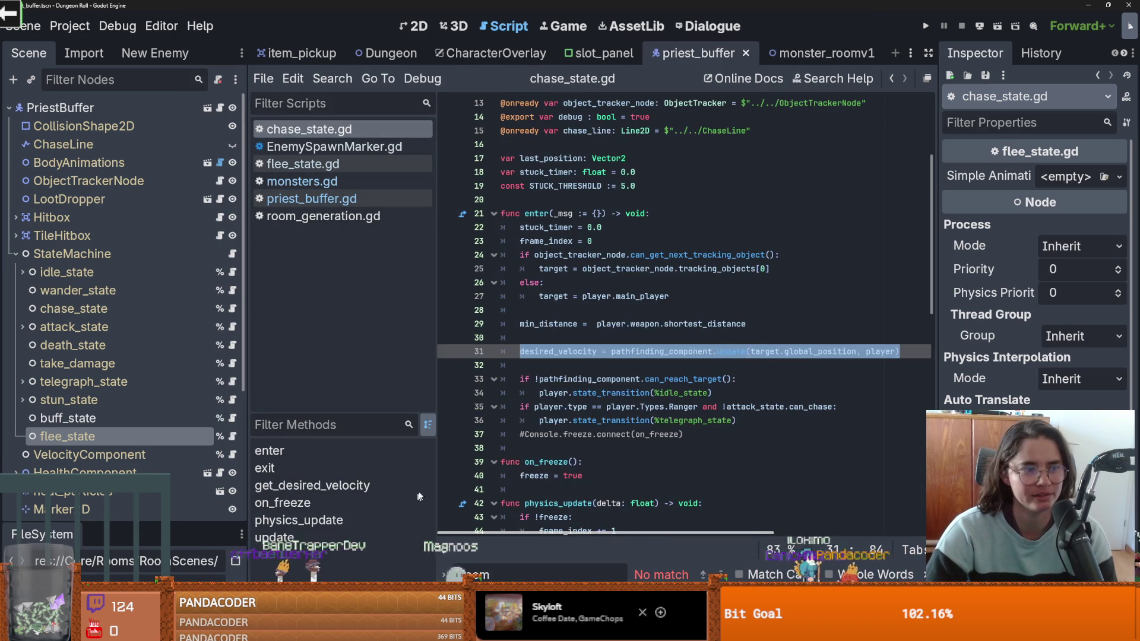
# Step: Save and review chase_state's min_distance, desired_velocity update and can_reach_target check
pyautogui.moveTo(645, 330)
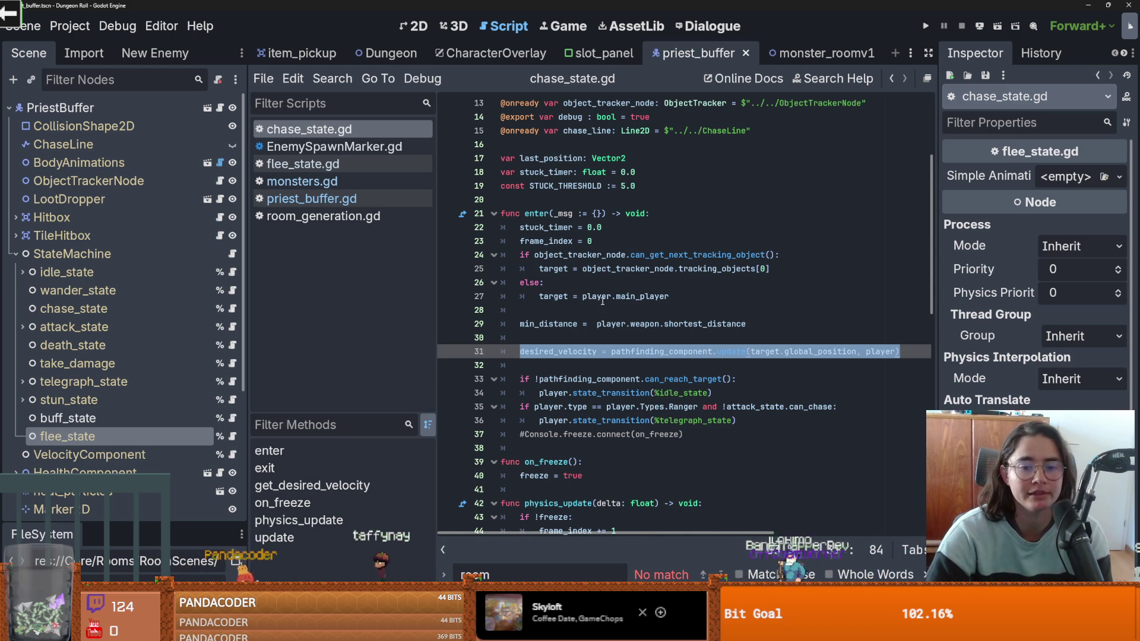
pyautogui.press('Down')
pyautogui.press('Down')
pyautogui.hotkey('ctrl', 's')
pyautogui.click(558, 323)
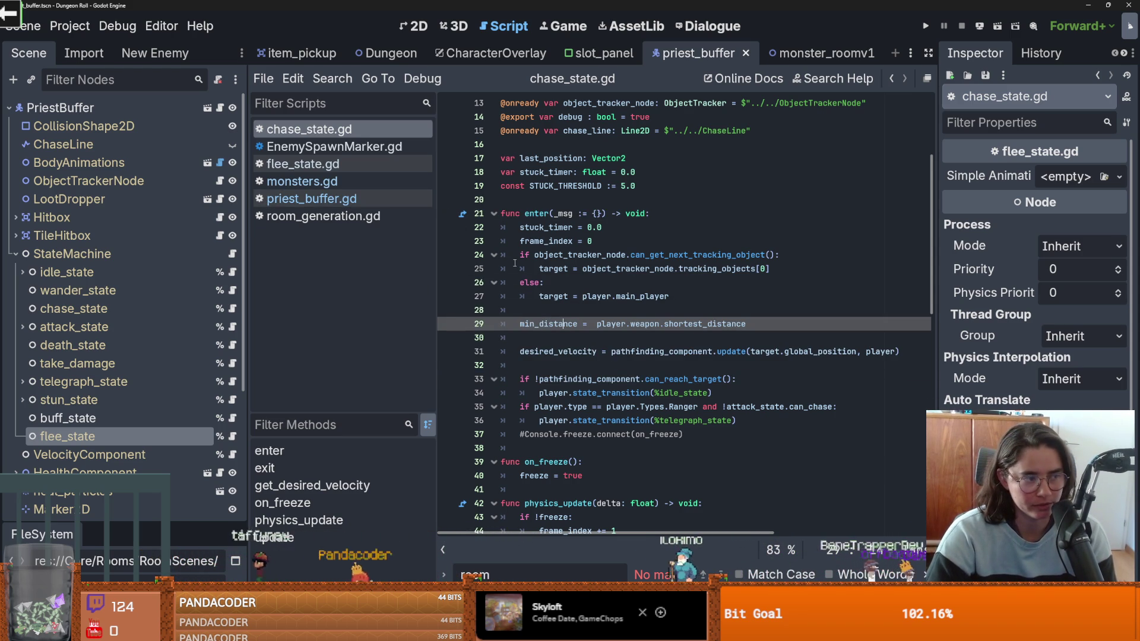
pyautogui.click(737, 385)
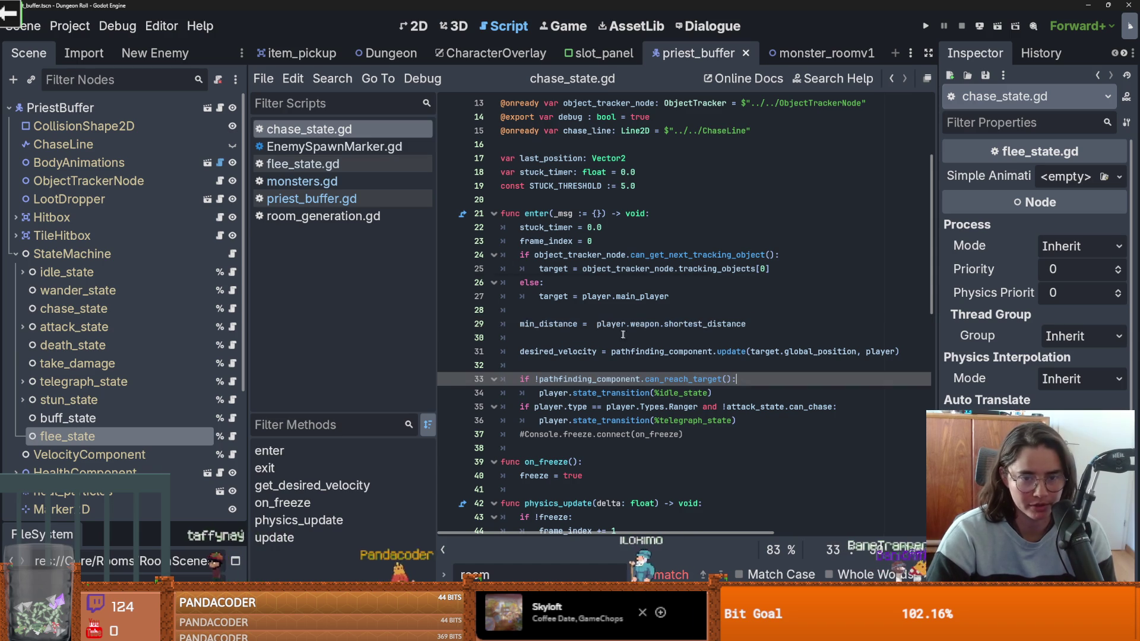
pyautogui.doubleClick(548, 323)
pyautogui.scroll(-1, 571, 314)
pyautogui.click(571, 314)
pyautogui.scroll(-1, 571, 314)
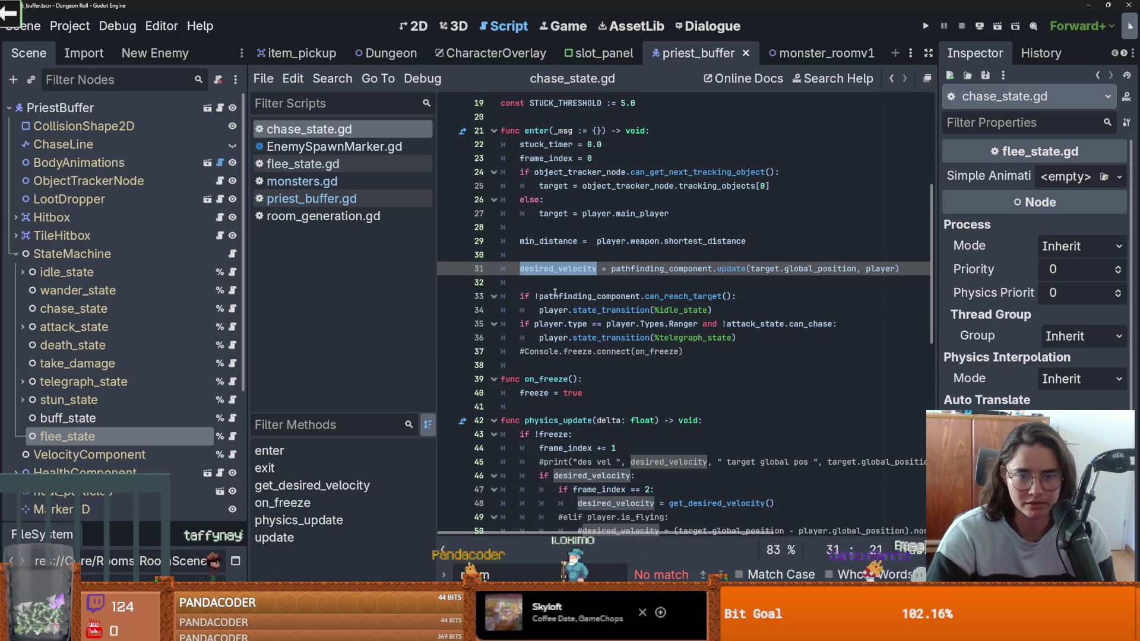
pyautogui.click(639, 301)
pyautogui.doubleClick(658, 297)
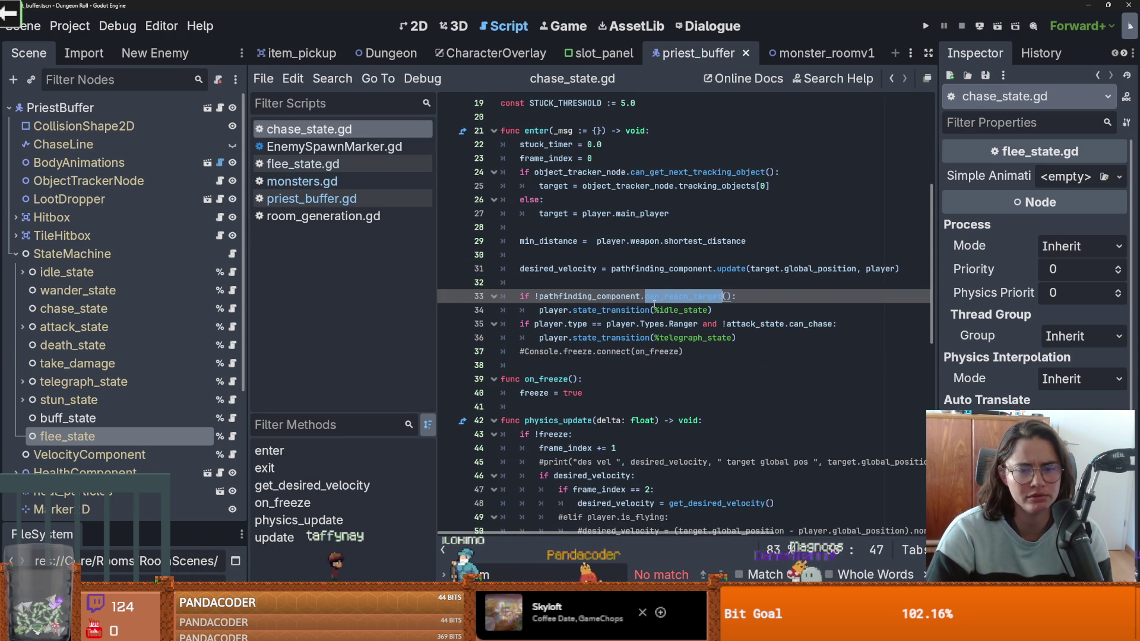
pyautogui.scroll(-5, 142, 455)
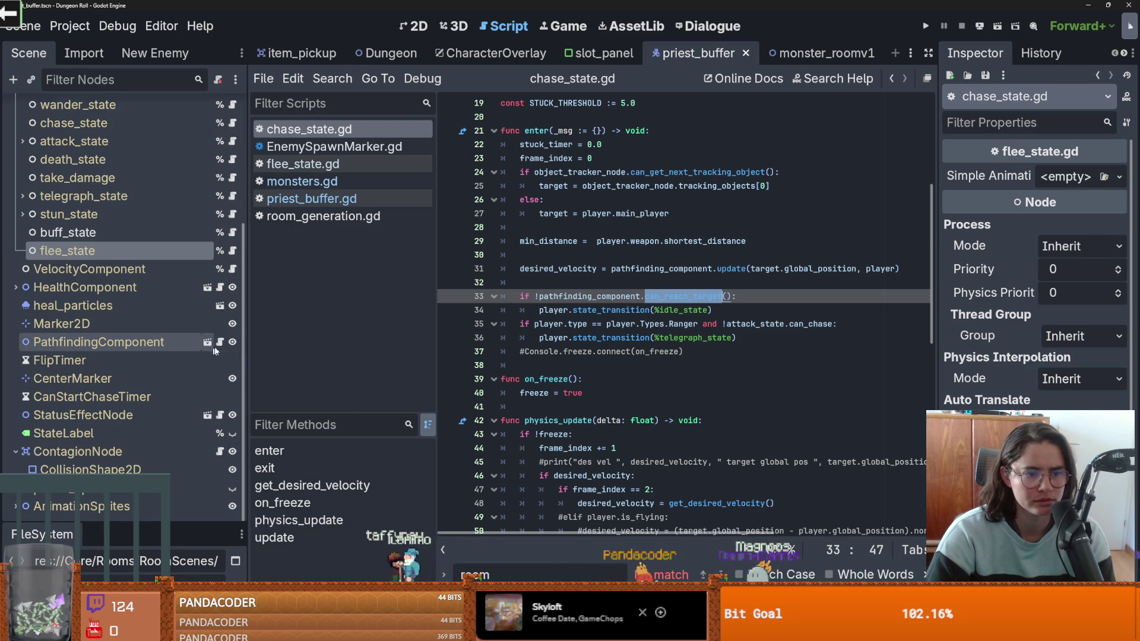
# Step: Scroll through the functions in pathfinding_component.gd
pyautogui.click(220, 342)
pyautogui.scroll(-12, 552, 392)
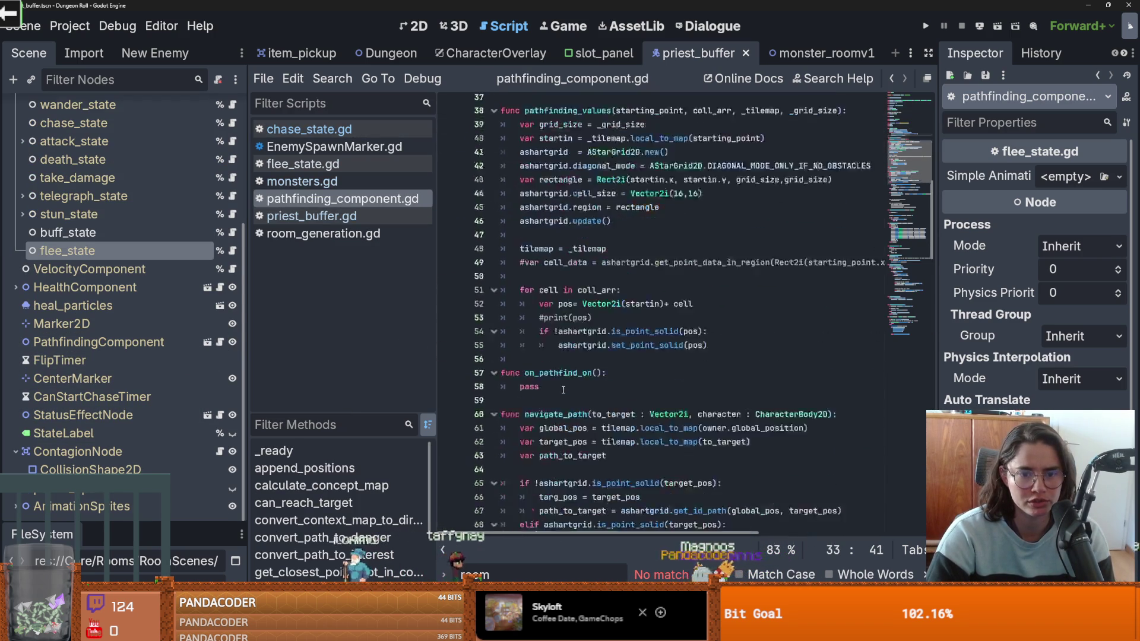
pyautogui.scroll(-8, 566, 389)
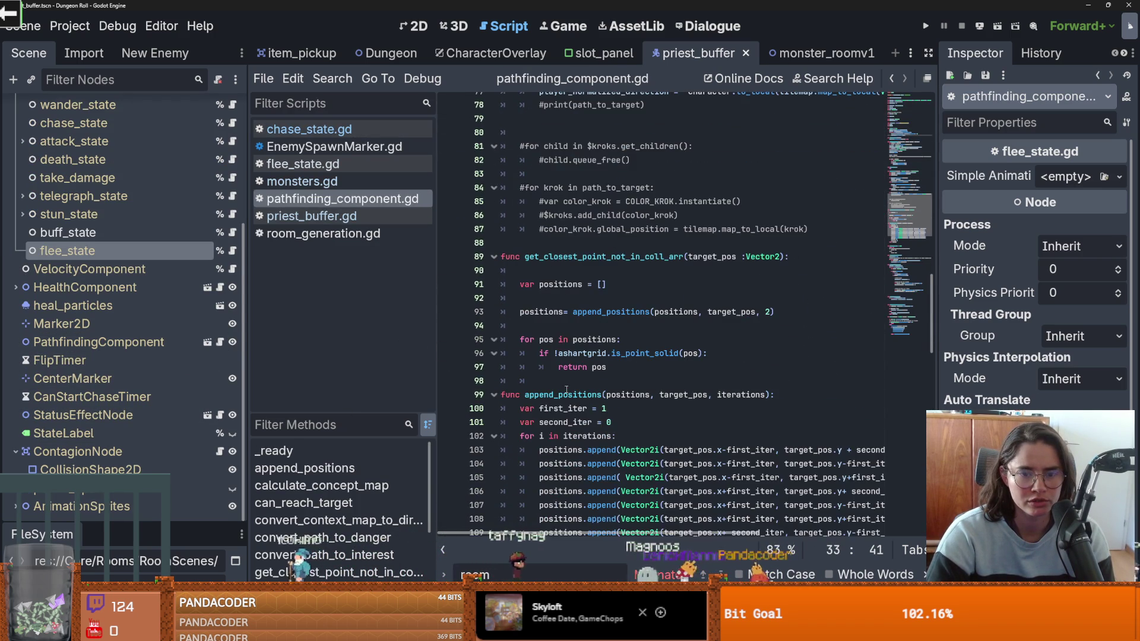
pyautogui.scroll(-10, 568, 388)
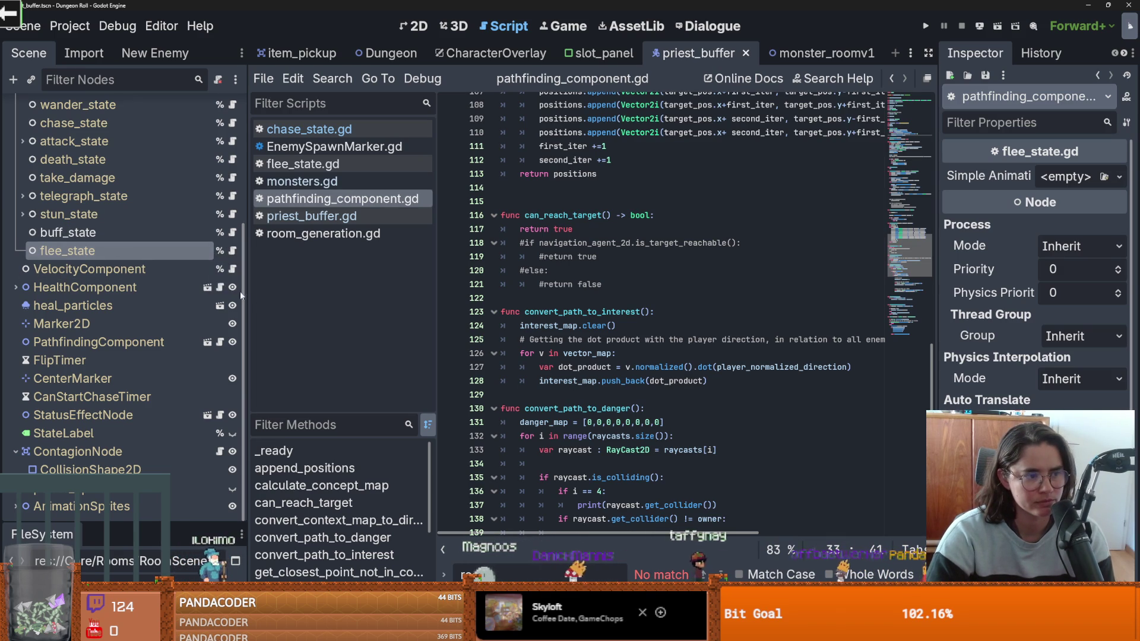
pyautogui.scroll(5, 220, 294)
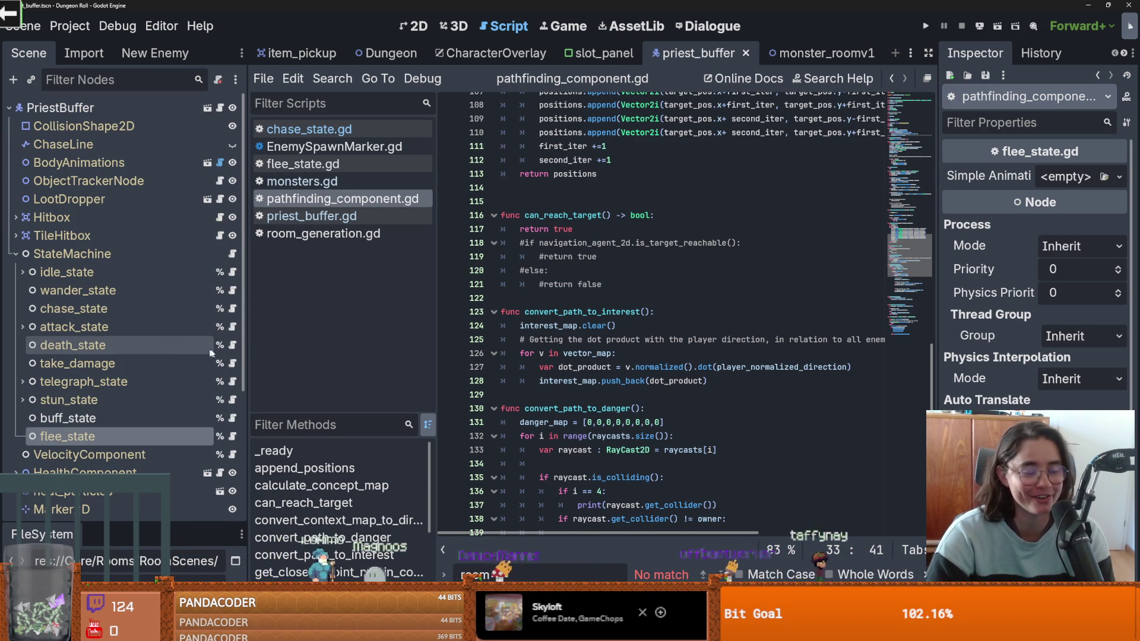
pyautogui.scroll(-2, 236, 355)
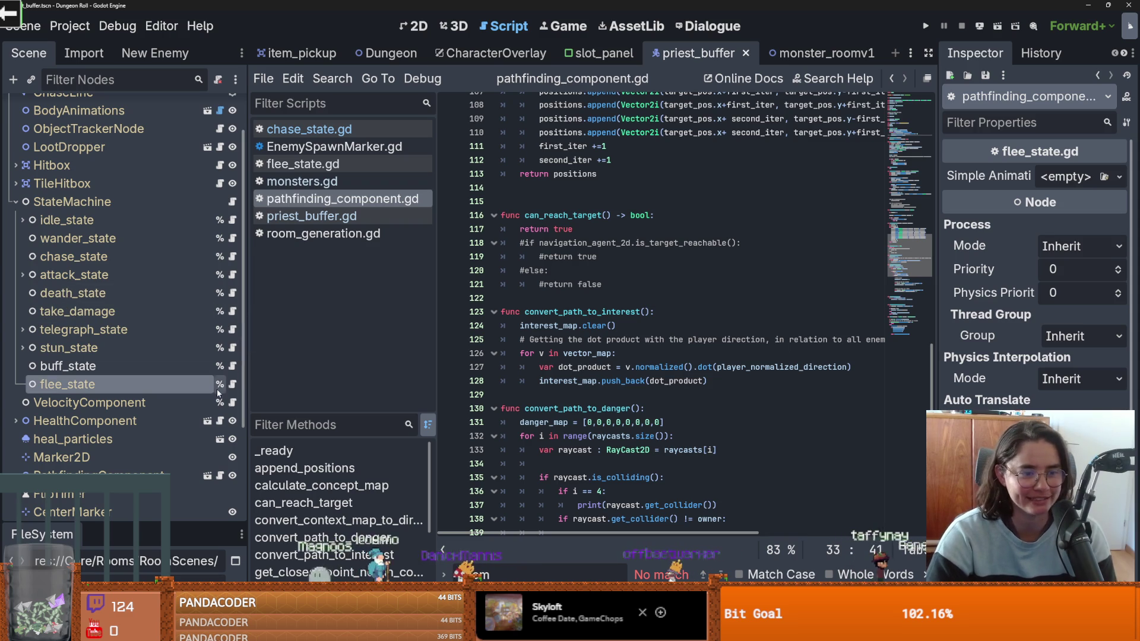
pyautogui.click(233, 366)
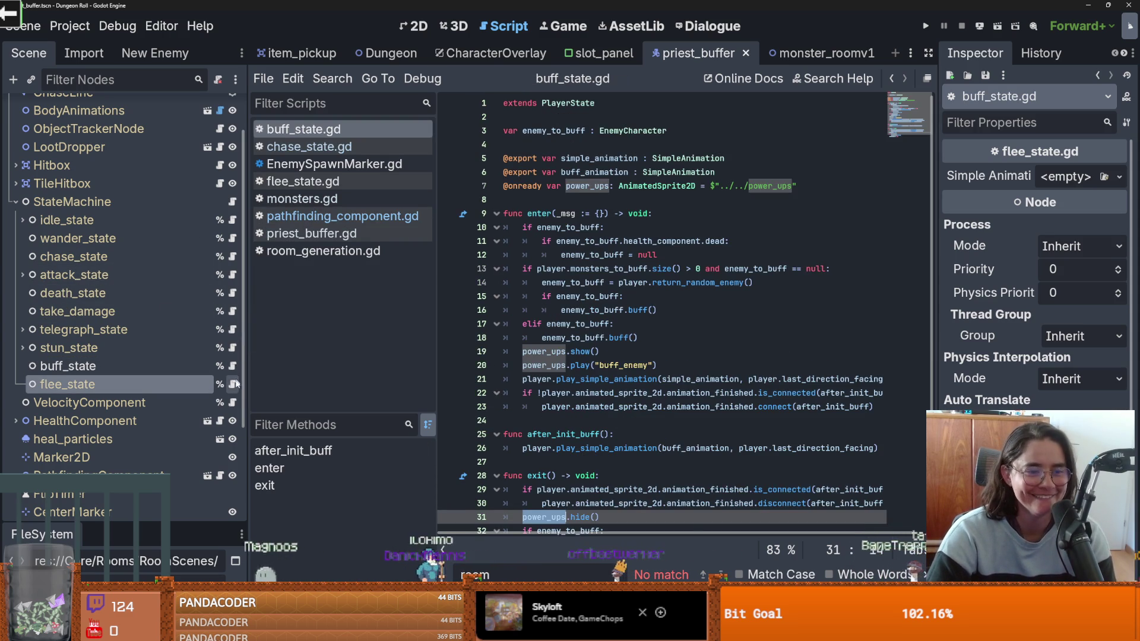
# Step: Add space after the enter function in flee_state.gd for the movement code
pyautogui.hotkey('ctrl', 's')
pyautogui.click(522, 365)
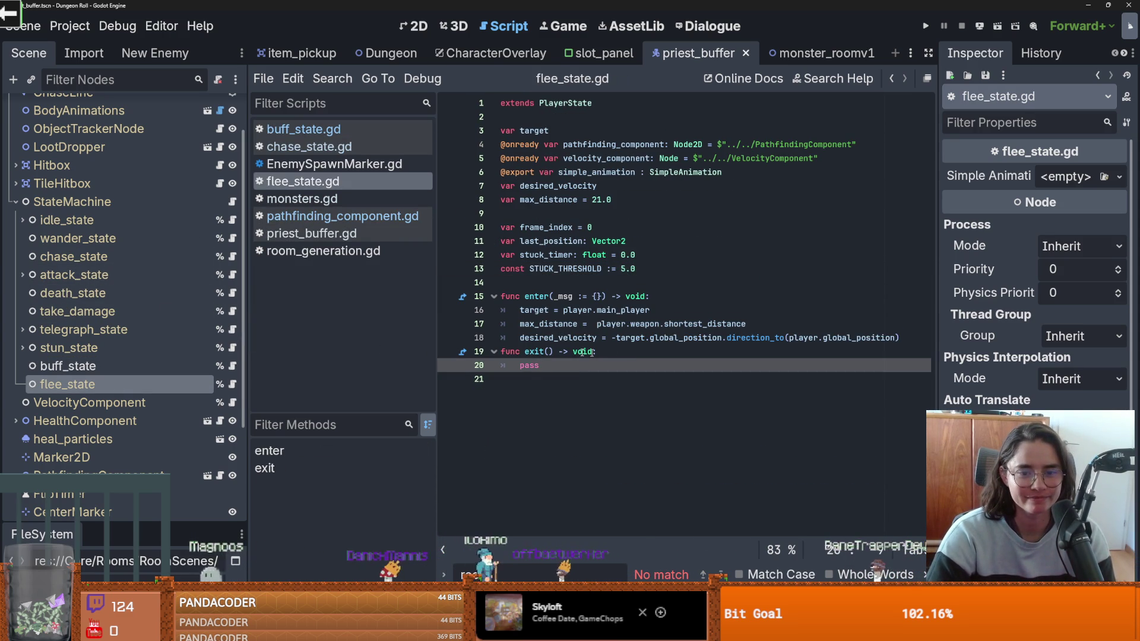
pyautogui.click(503, 351)
pyautogui.press('Return')
pyautogui.press('Return')
pyautogui.click(505, 352)
pyautogui.press('Tab')
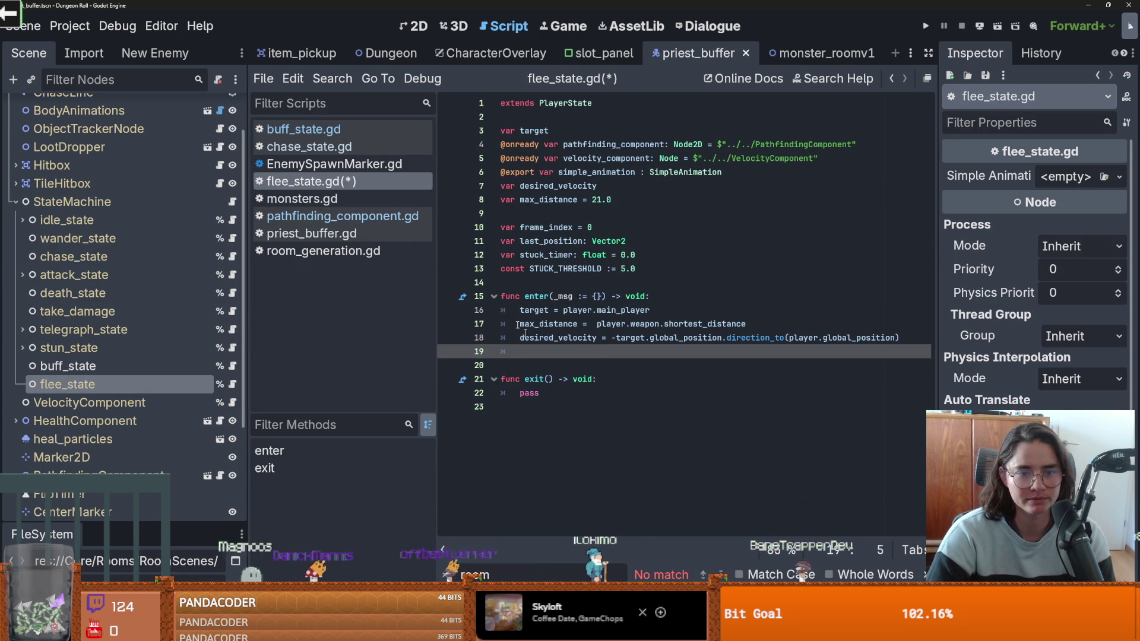
pyautogui.hotkey('ctrl', 's')
# Step: Delete the empty line after line 70 in chase_state's get_desired_velocity
pyautogui.click(309, 147)
pyautogui.scroll(-1, 582, 282)
pyautogui.click(587, 407)
pyautogui.scroll(-10, 604, 345)
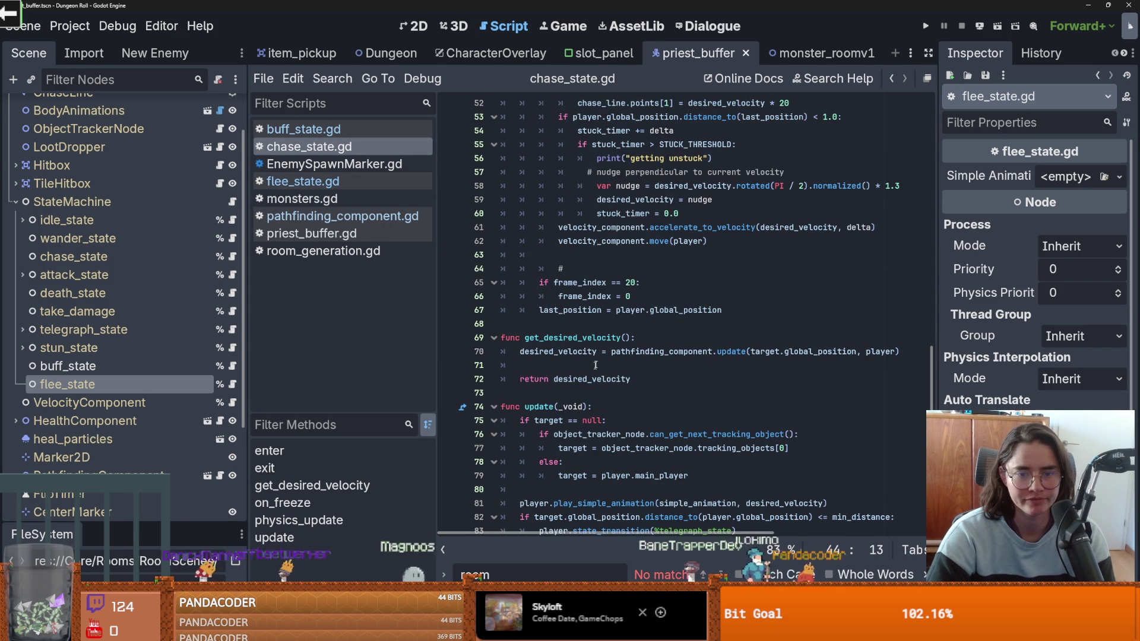
pyautogui.click(604, 366)
pyautogui.press('BackSpace')
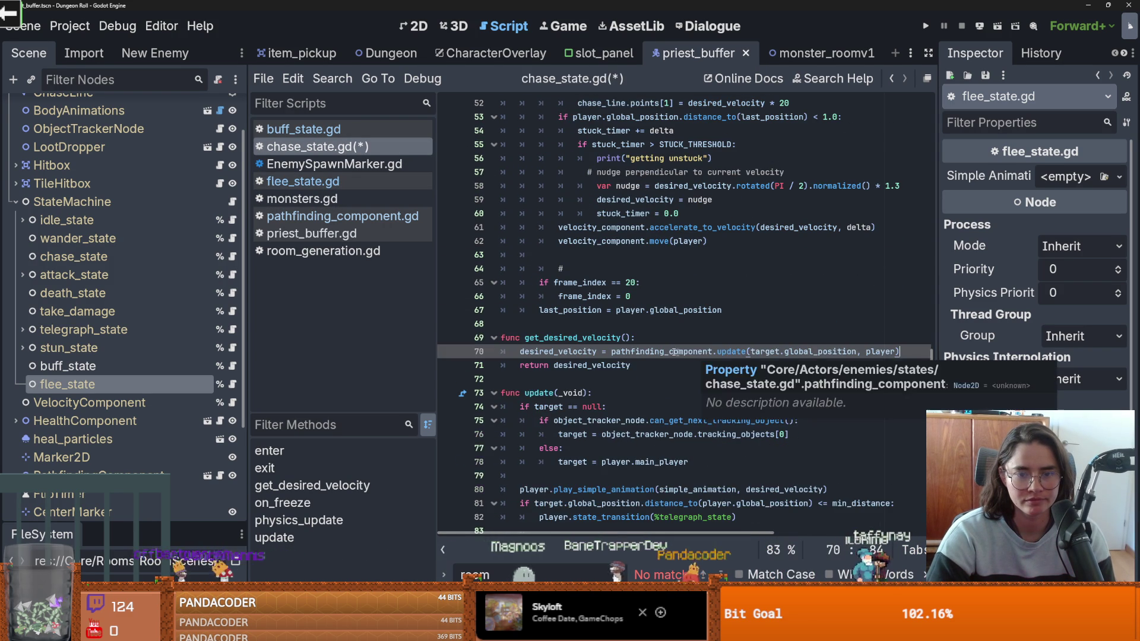
# Step: Copy chase_state's velocity lines 61–62 into flee_state, and copy the physics_update header
pyautogui.scroll(1, 662, 357)
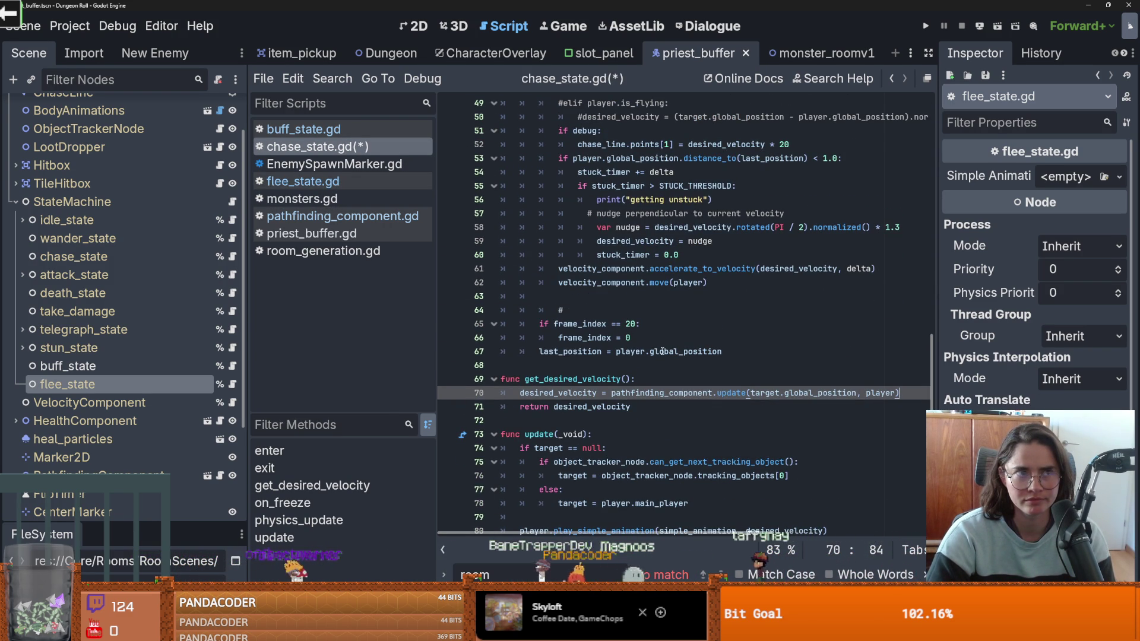
pyautogui.scroll(1, 662, 351)
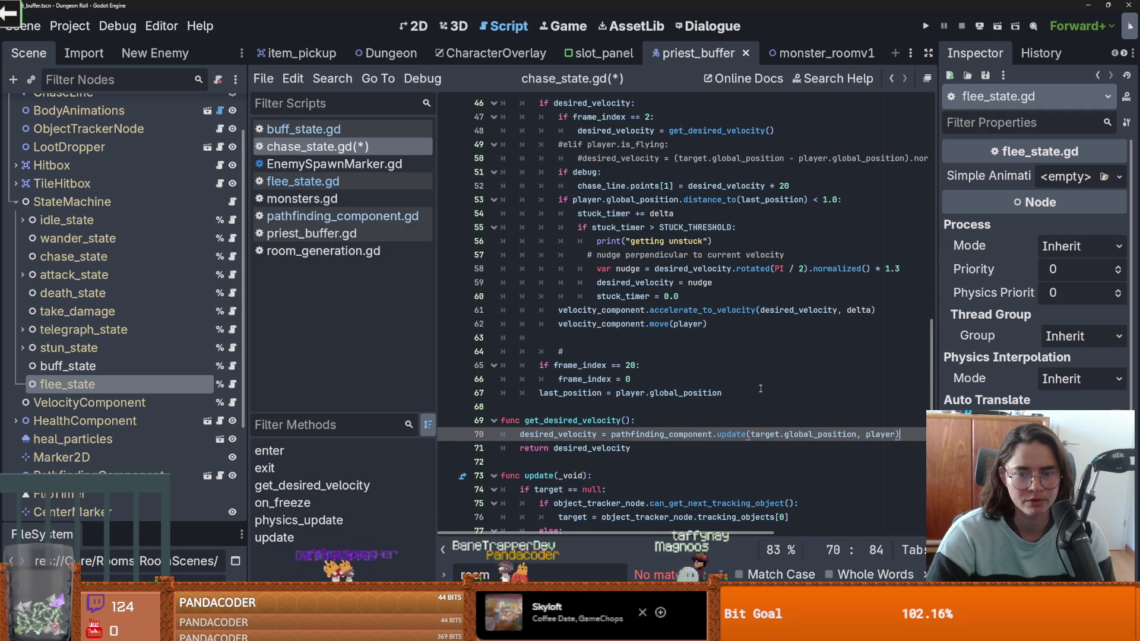
pyautogui.scroll(1, 678, 375)
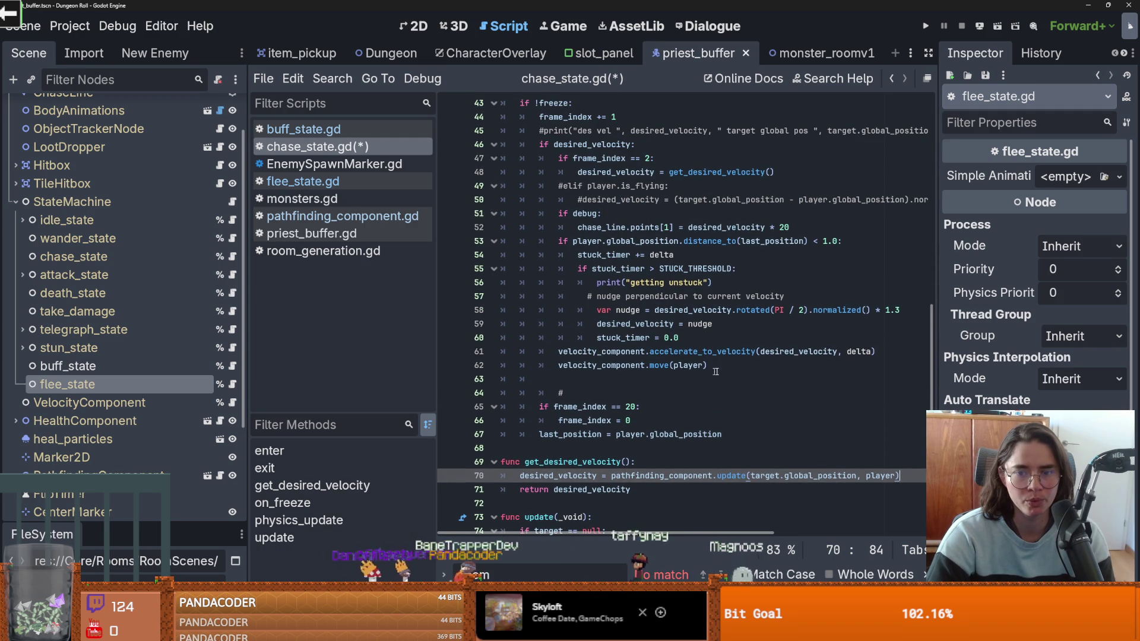
pyautogui.moveTo(710, 365); pyautogui.dragTo(560, 351)
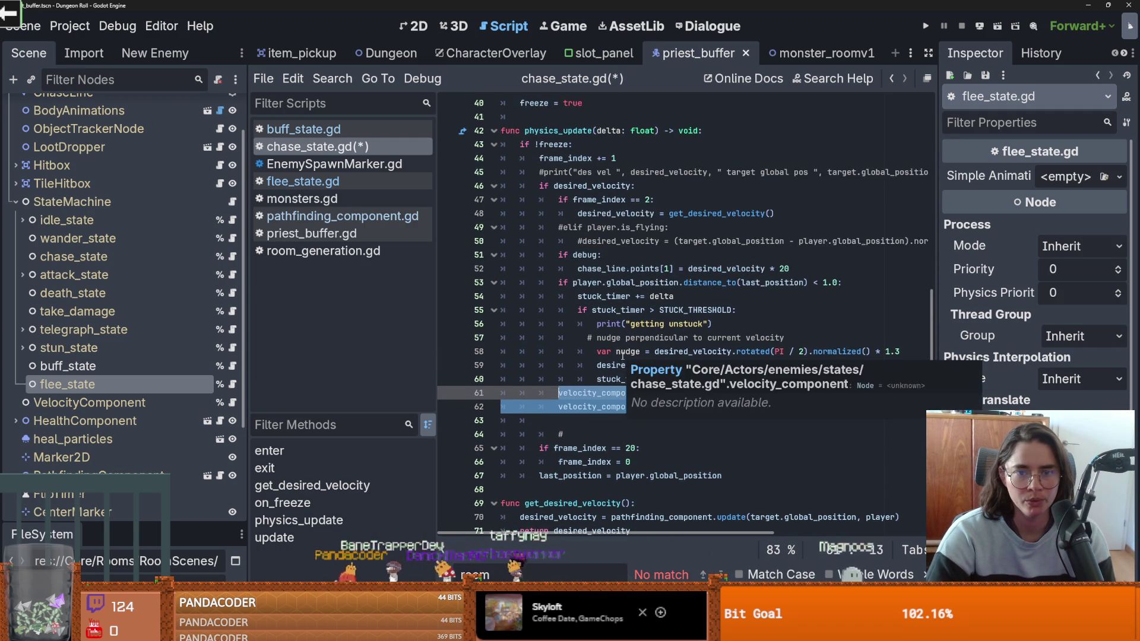
pyautogui.scroll(2, 622, 356)
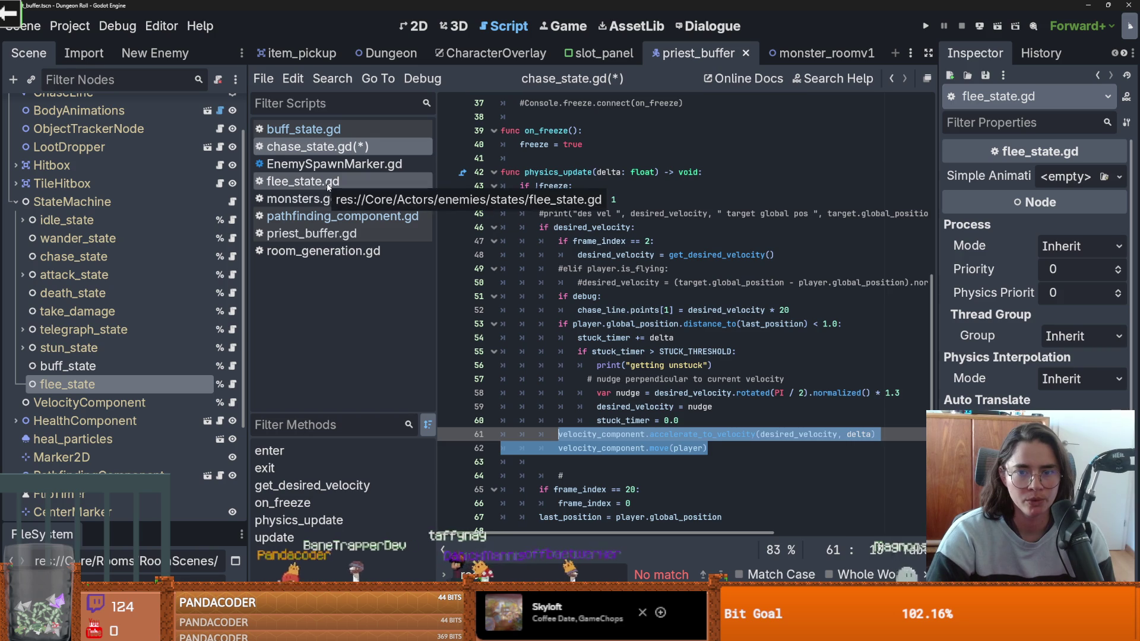
pyautogui.click(327, 184)
pyautogui.write('velocity_component.accelerate_to_velocity(desired_velocity, delta) \t\t\tvelocity_component.move(player)')
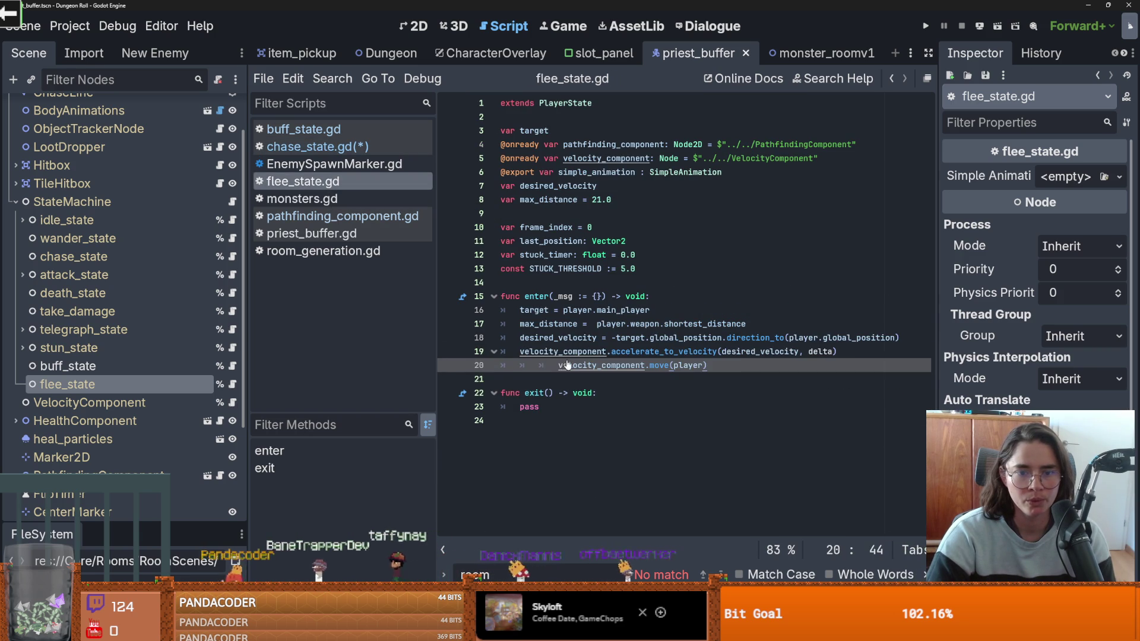
pyautogui.click(358, 146)
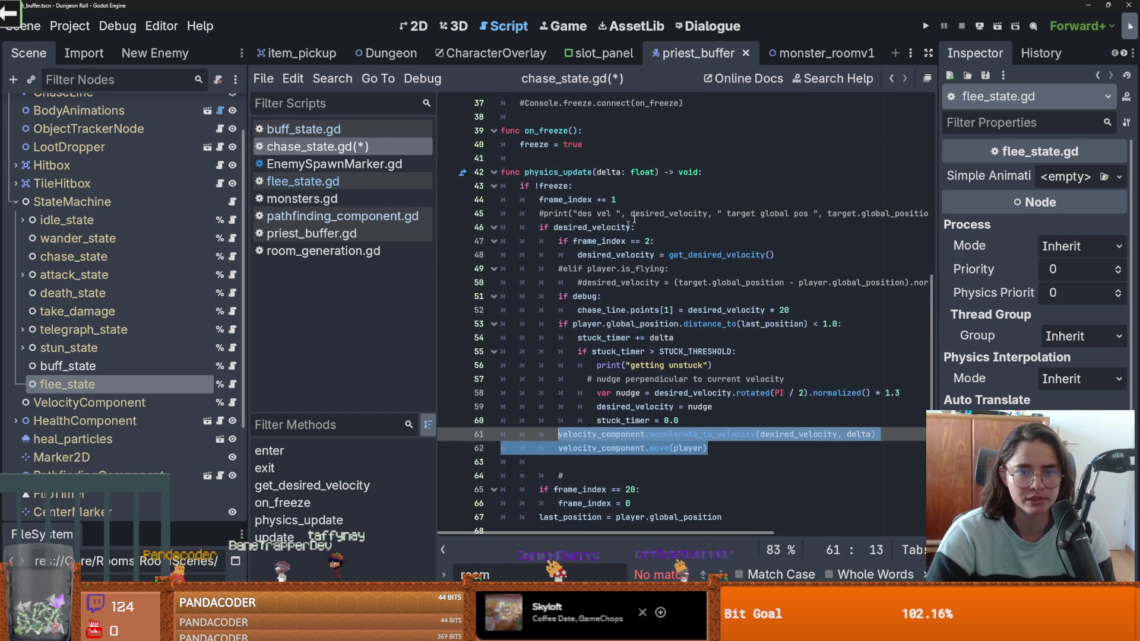
pyautogui.tripleClick(726, 178)
pyautogui.hotkey('ctrl', 'c')
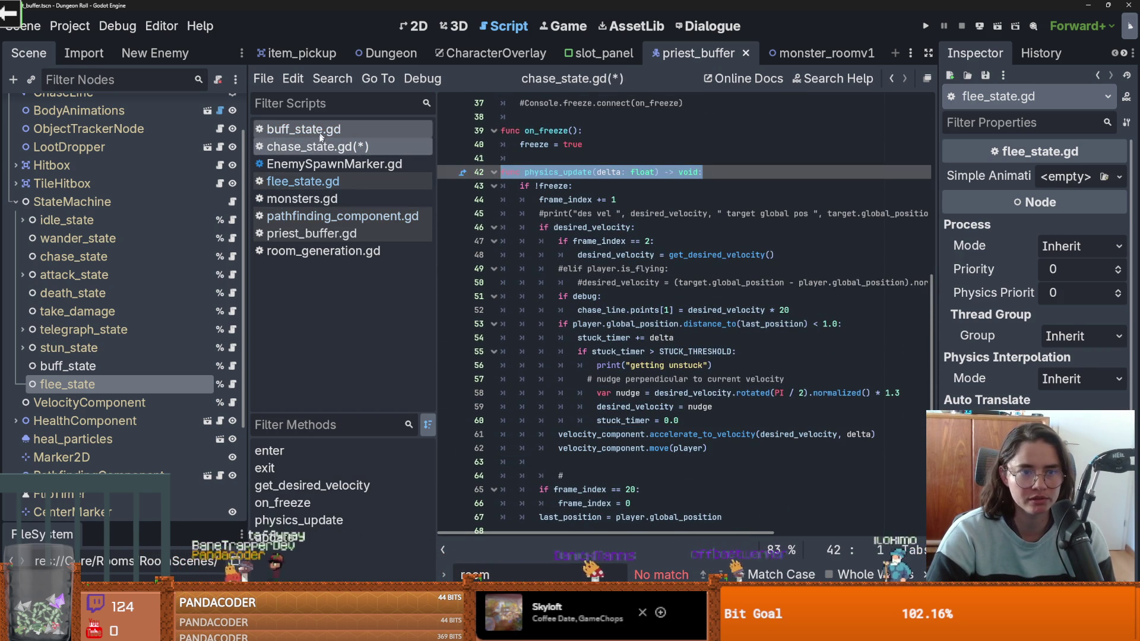
pyautogui.click(302, 182)
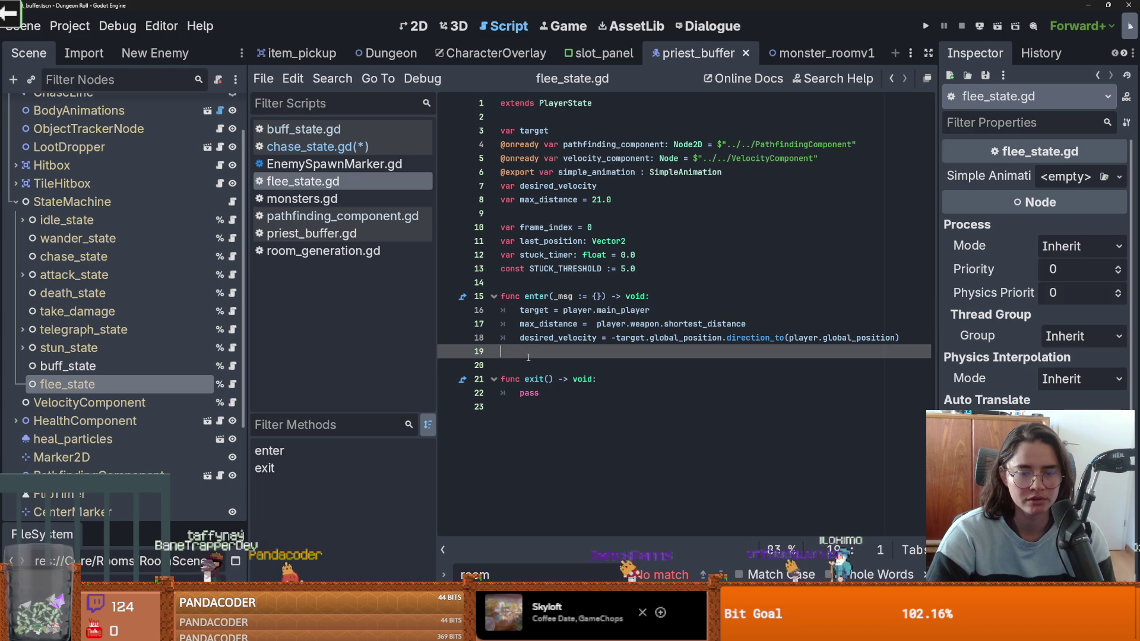
# Step: Add a physics_update function below enter in flee_state.gd and save
pyautogui.press('Return')
pyautogui.hotkey('ctrl', 'v')
pyautogui.press('Return')
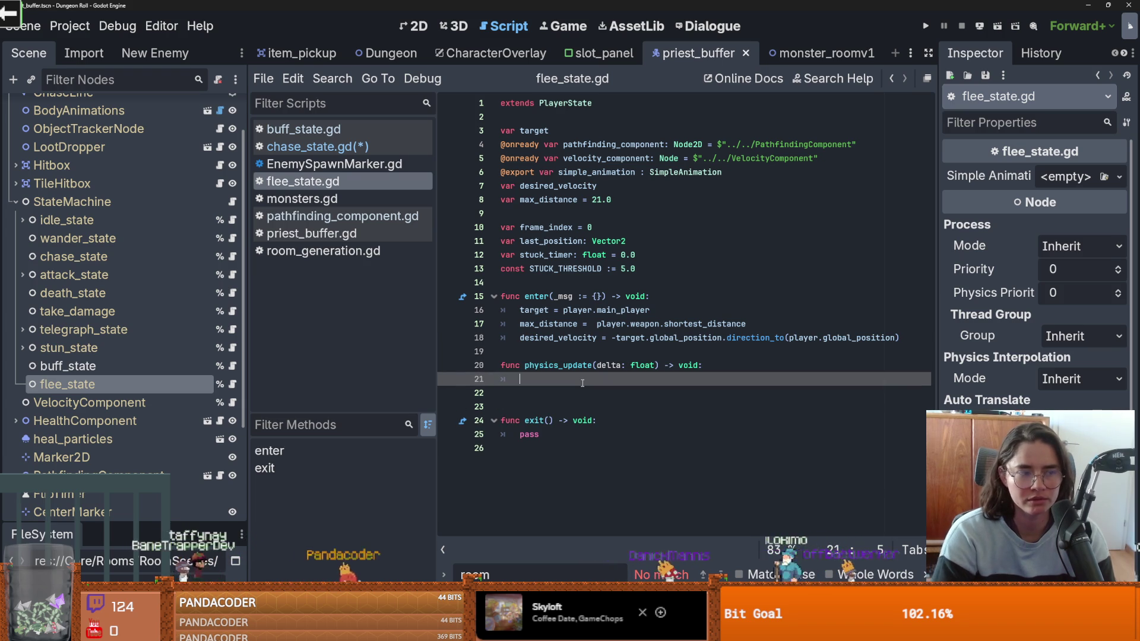
pyautogui.write('pass')
pyautogui.hotkey('ctrl', 's')
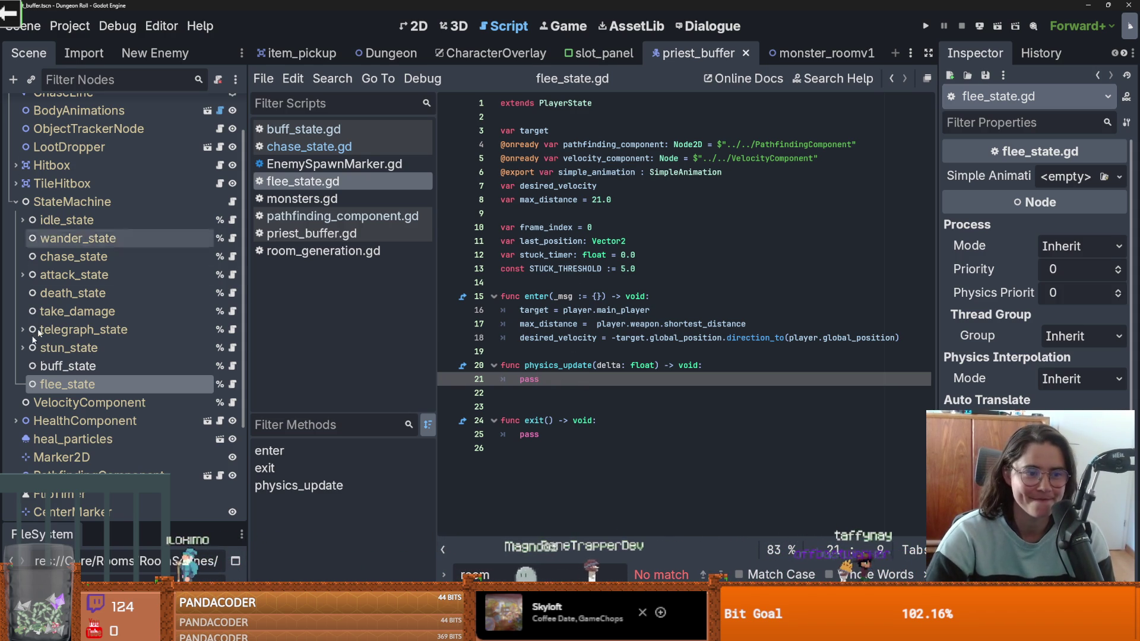
# Step: Review desired_velocity uses in chase_state and copy its velocity movement lines
pyautogui.click(232, 256)
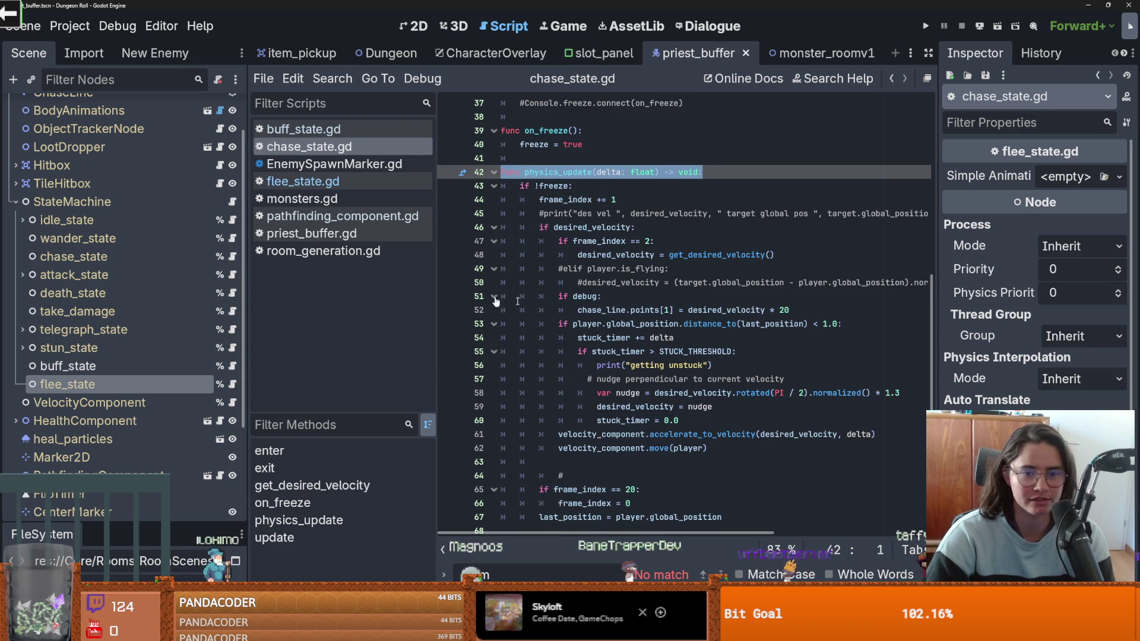
pyautogui.doubleClick(645, 255)
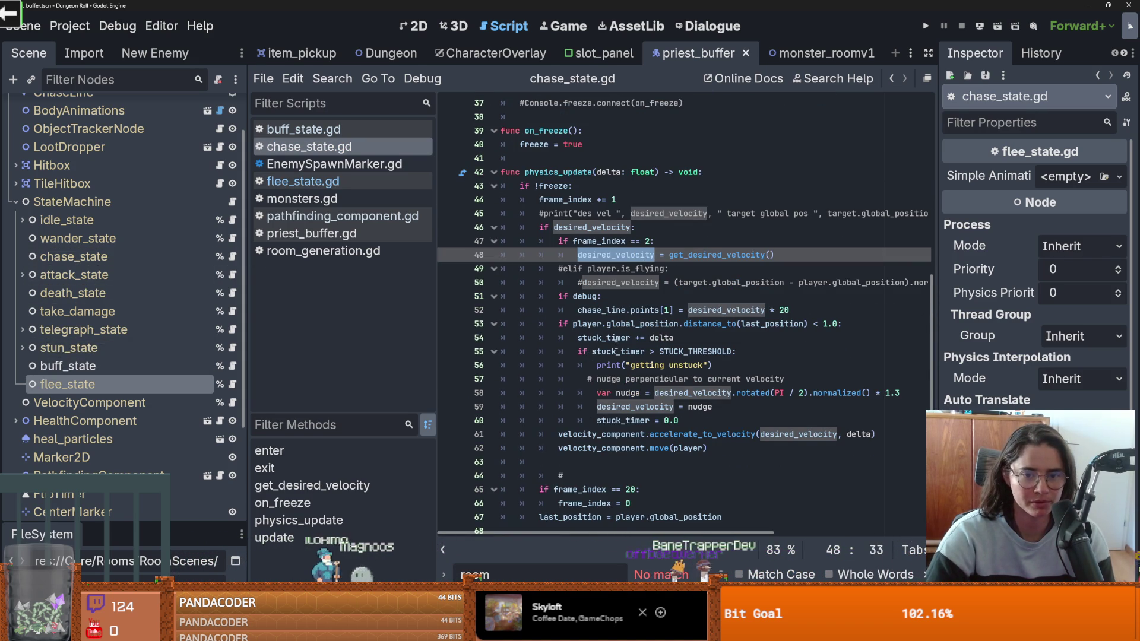
pyautogui.click(628, 366)
pyautogui.moveTo(721, 448); pyautogui.dragTo(558, 435)
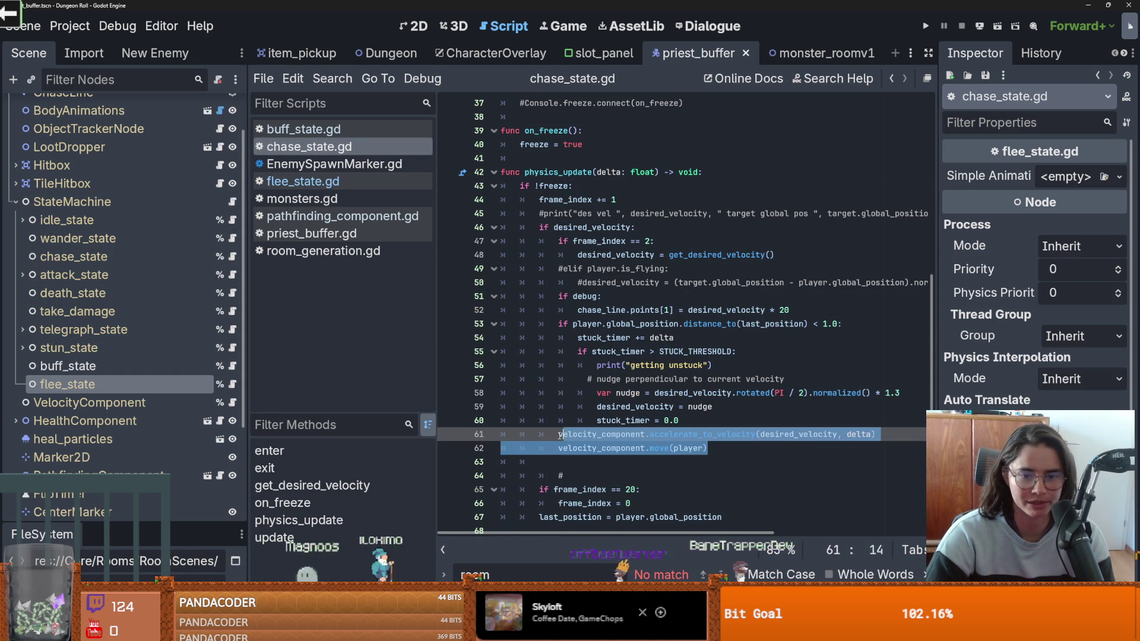
pyautogui.scroll(-2, 683, 357)
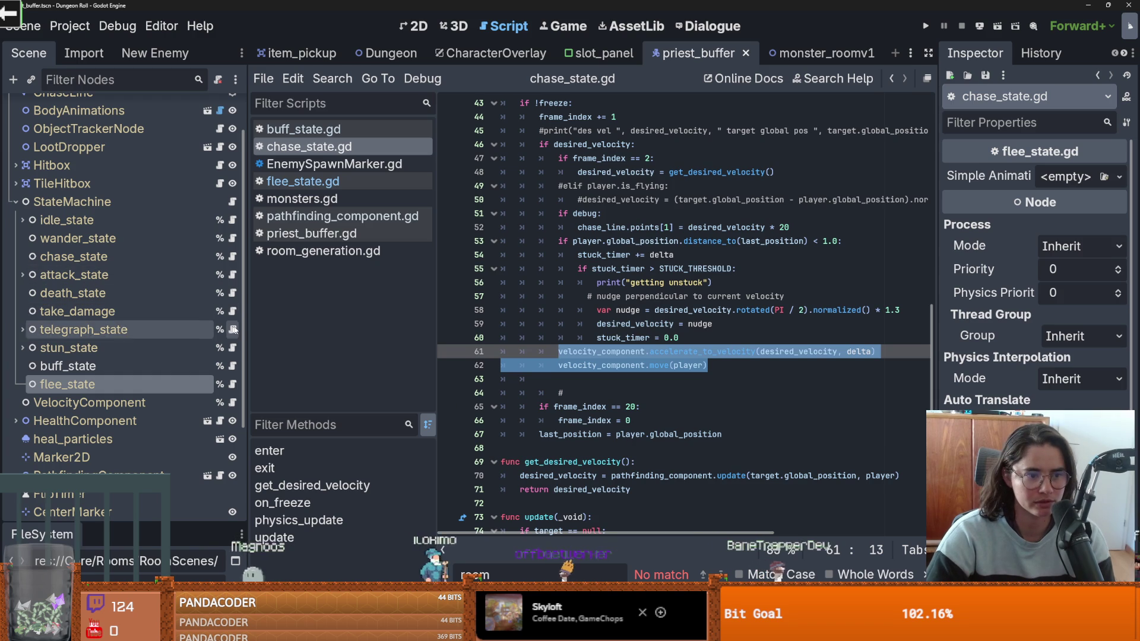
# Step: Replace pass in flee_state's physics_update with accelerate_to_velocity and move(player) lines
pyautogui.click(233, 384)
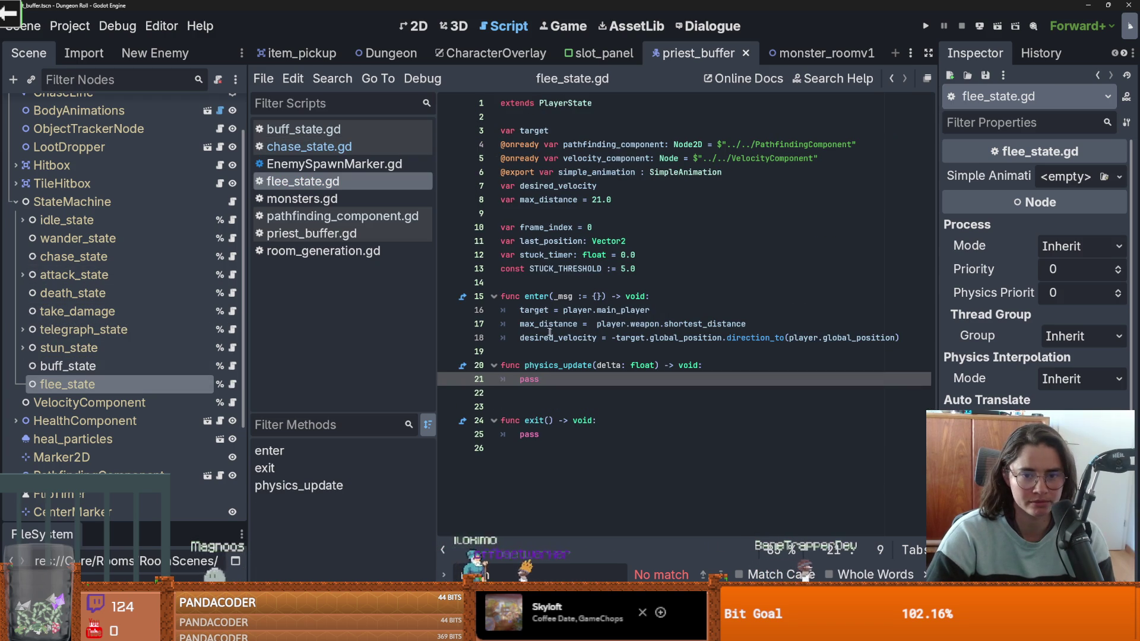
pyautogui.doubleClick(530, 380)
pyautogui.write('velocity_component.accelerate_to_velocity(desired_velocity, delta) \t\t\tvelocity_component.move(player)')
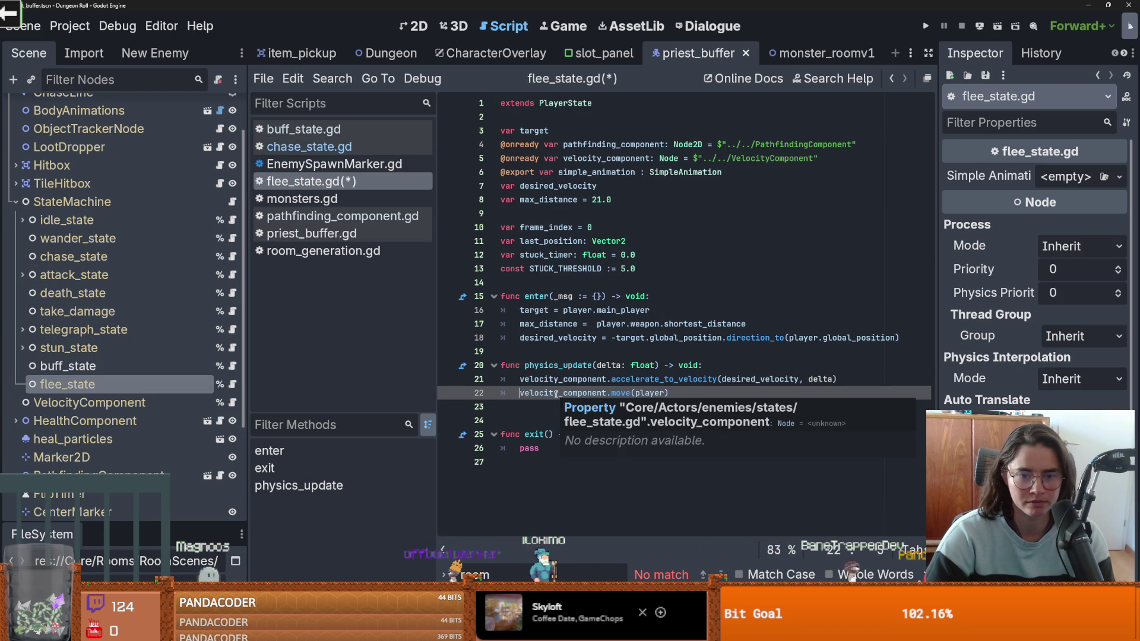
pyautogui.press('BackSpace')
pyautogui.click(559, 393)
# Step: Select and copy chase_state's entire update function
pyautogui.hotkey('alt', 'Left')
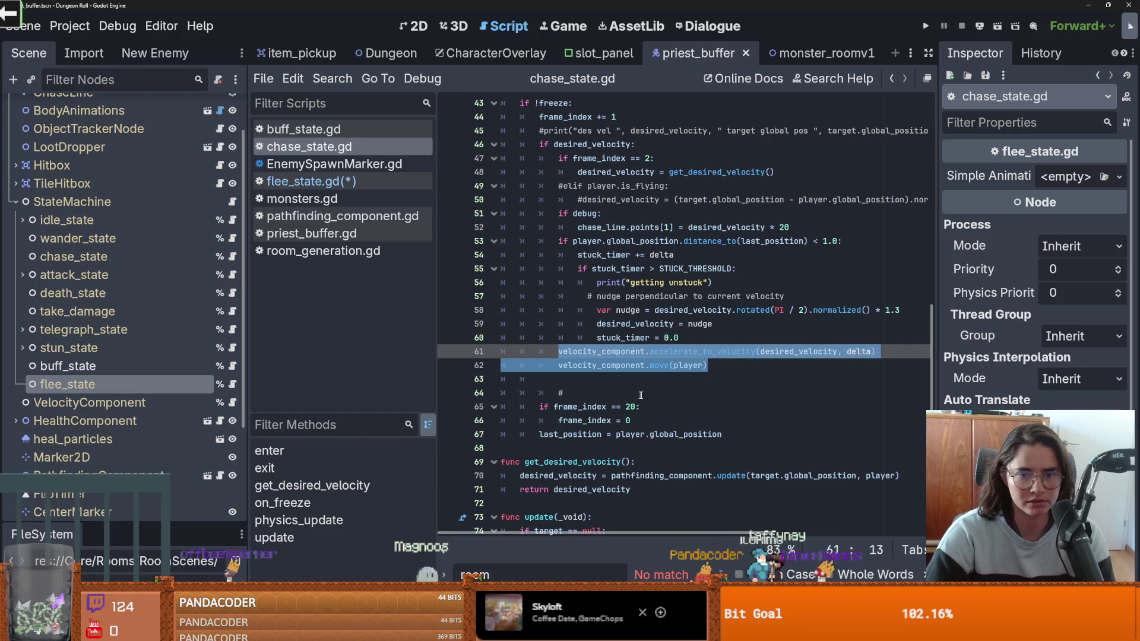
pyautogui.scroll(-5, 655, 368)
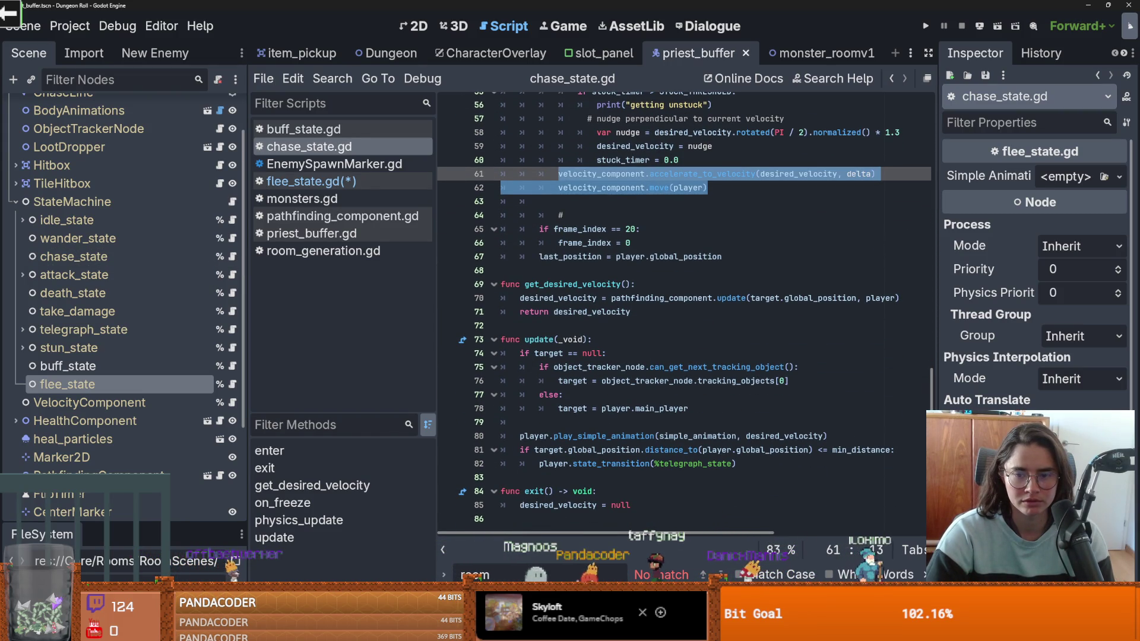
pyautogui.click(606, 353)
pyautogui.click(451, 344)
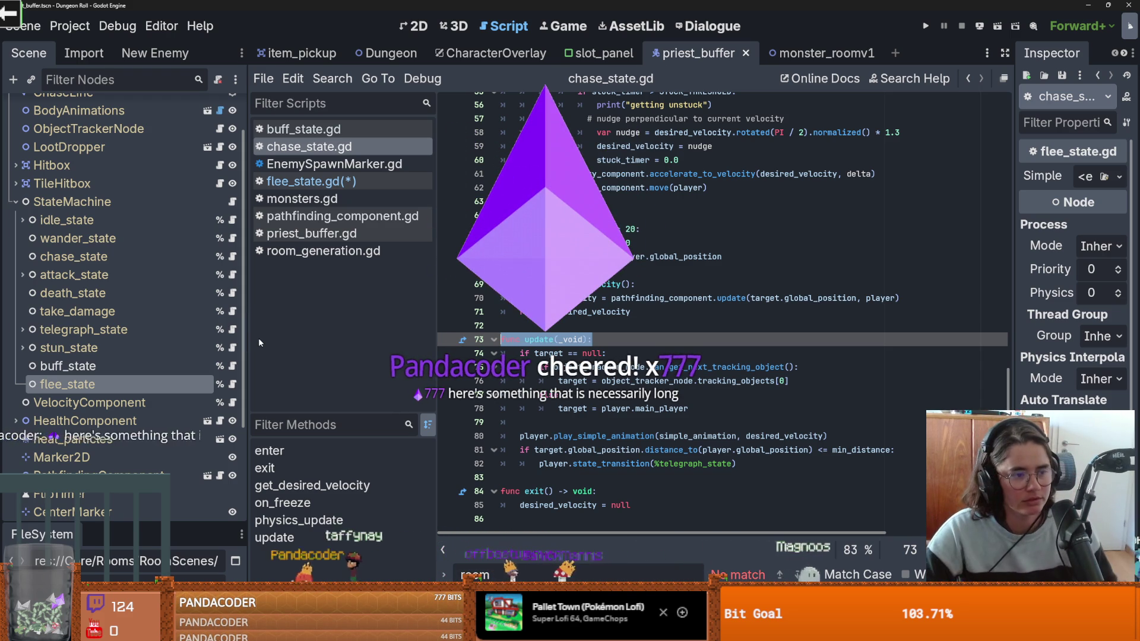
pyautogui.click(586, 346)
pyautogui.hotkey('ctrl', 's')
pyautogui.moveTo(739, 465)
pyautogui.mouseDown()
pyautogui.moveTo(502, 423)
pyautogui.moveTo(474, 343)
pyautogui.mouseUp()
pyautogui.hotkey('ctrl', 'c')
pyautogui.click(303, 181)
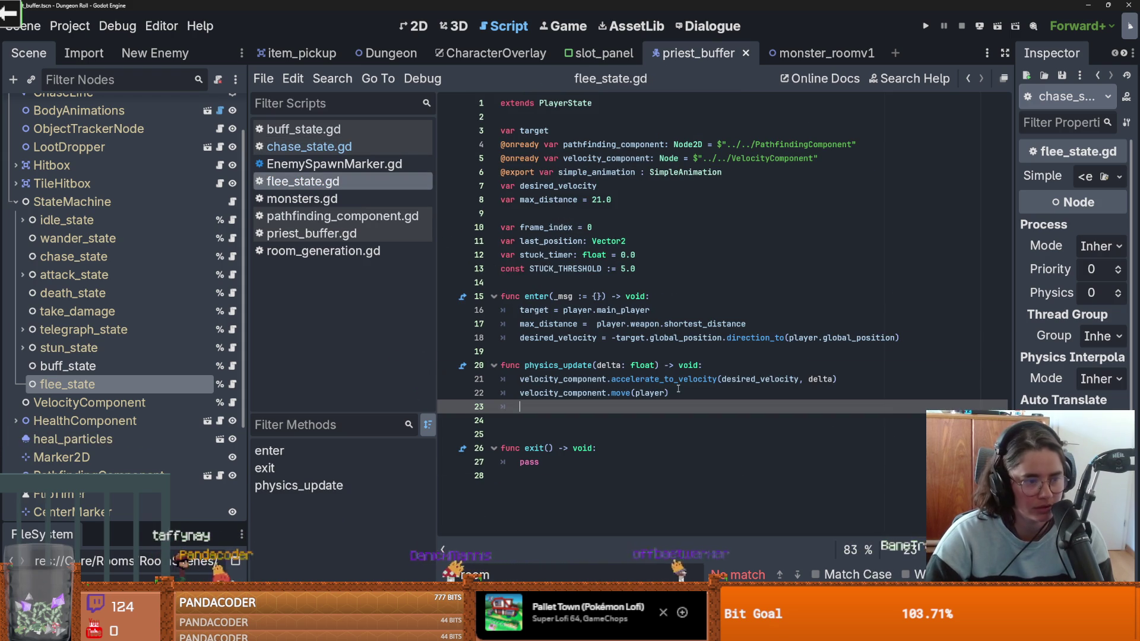
# Step: Paste chase_state's update function below physics_update in flee_state.gd, then check max_distance uses
pyautogui.click(591, 427)
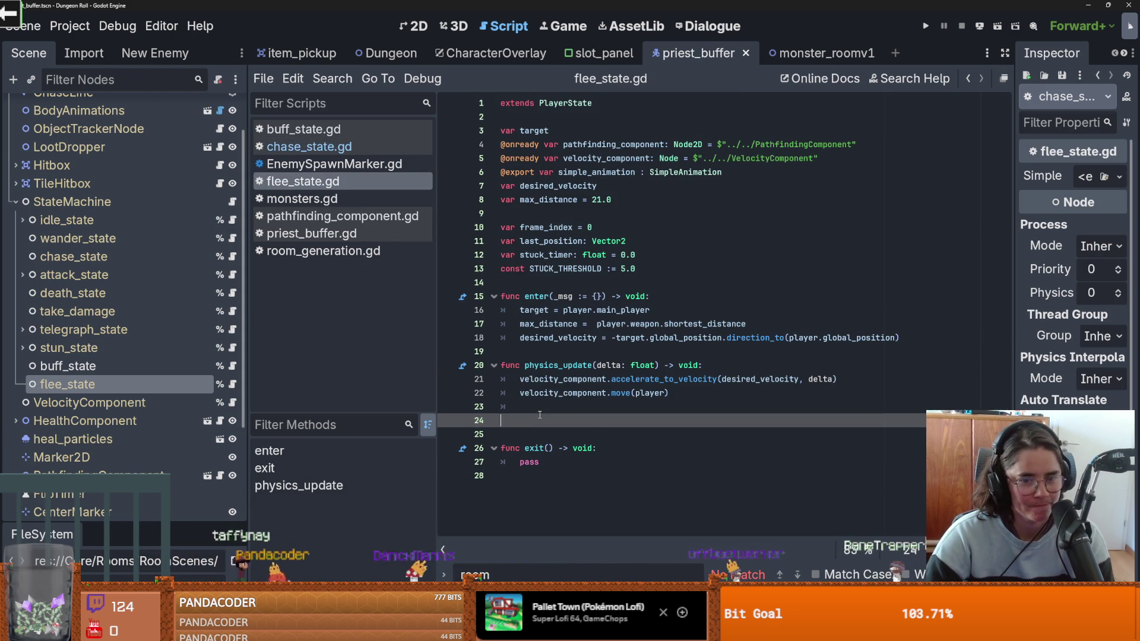
pyautogui.hotkey('ctrl', 'v')
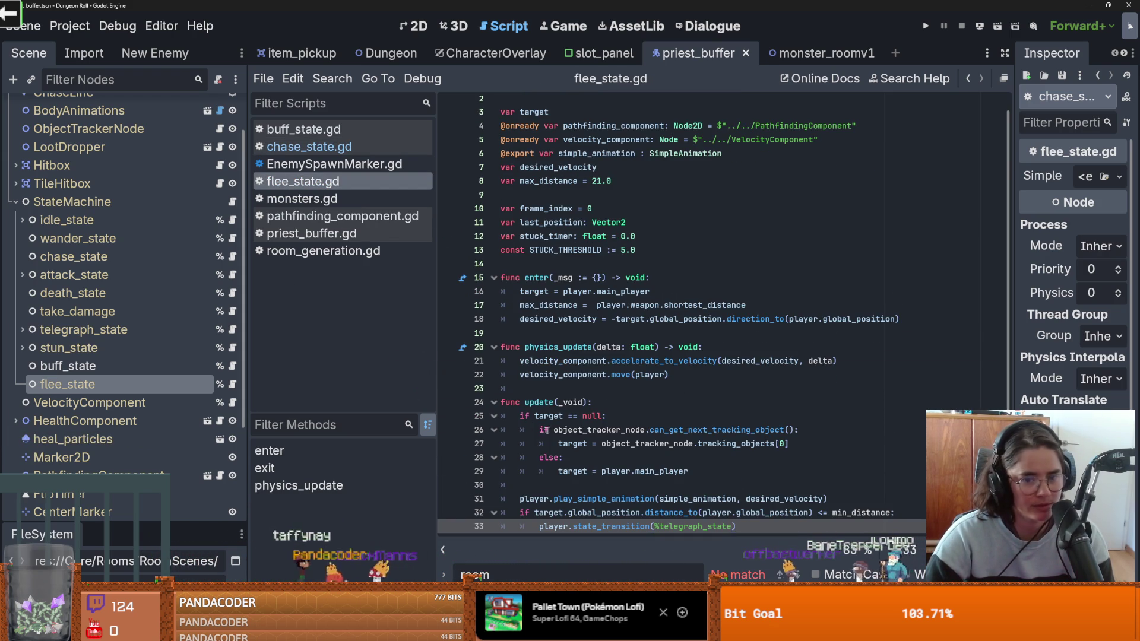
pyautogui.scroll(-2, 684, 434)
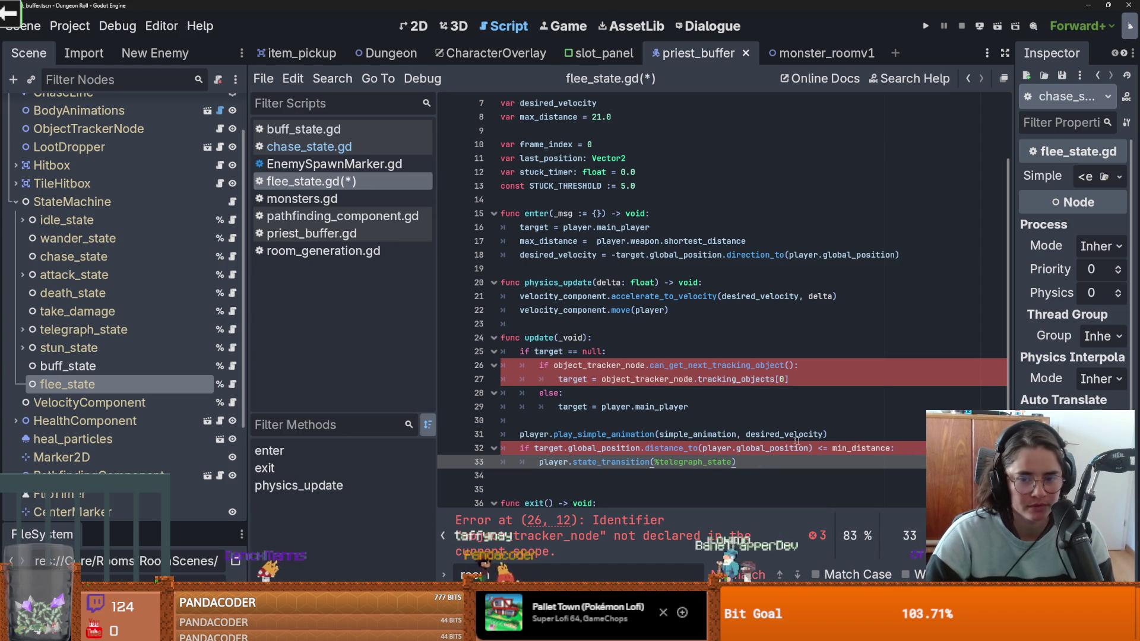
pyautogui.scroll(2, 553, 335)
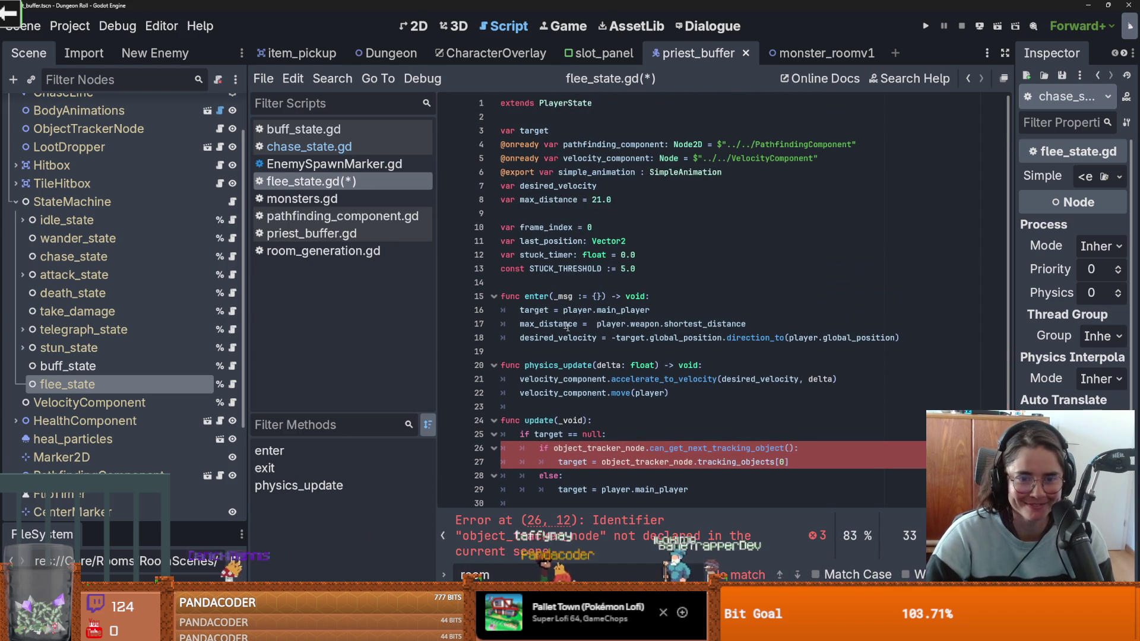
pyautogui.doubleClick(549, 323)
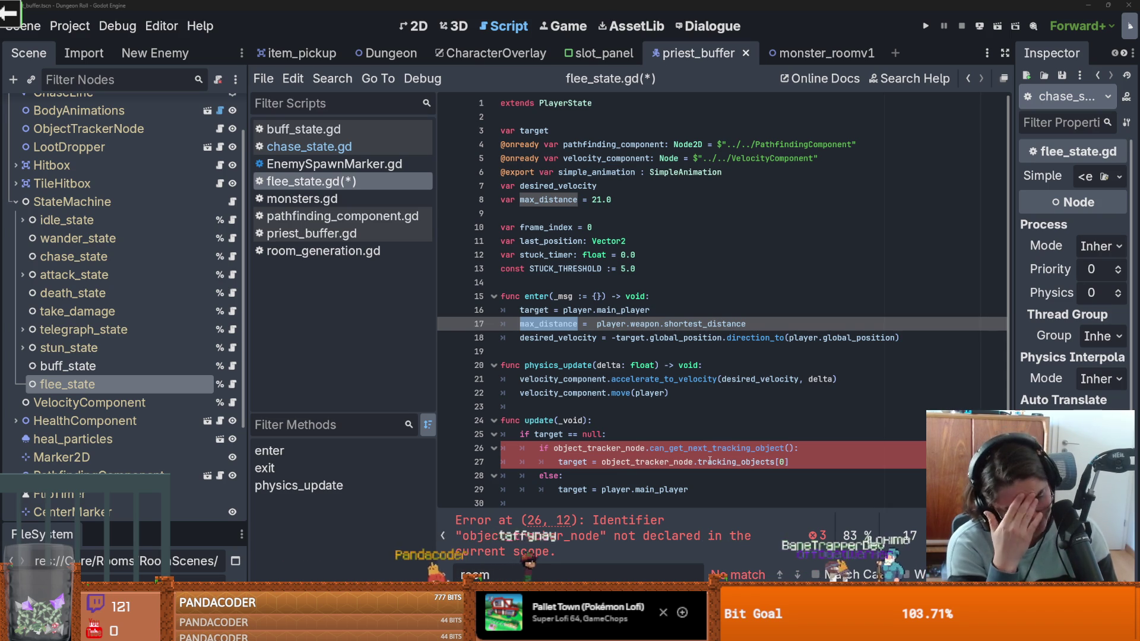
pyautogui.click(570, 420)
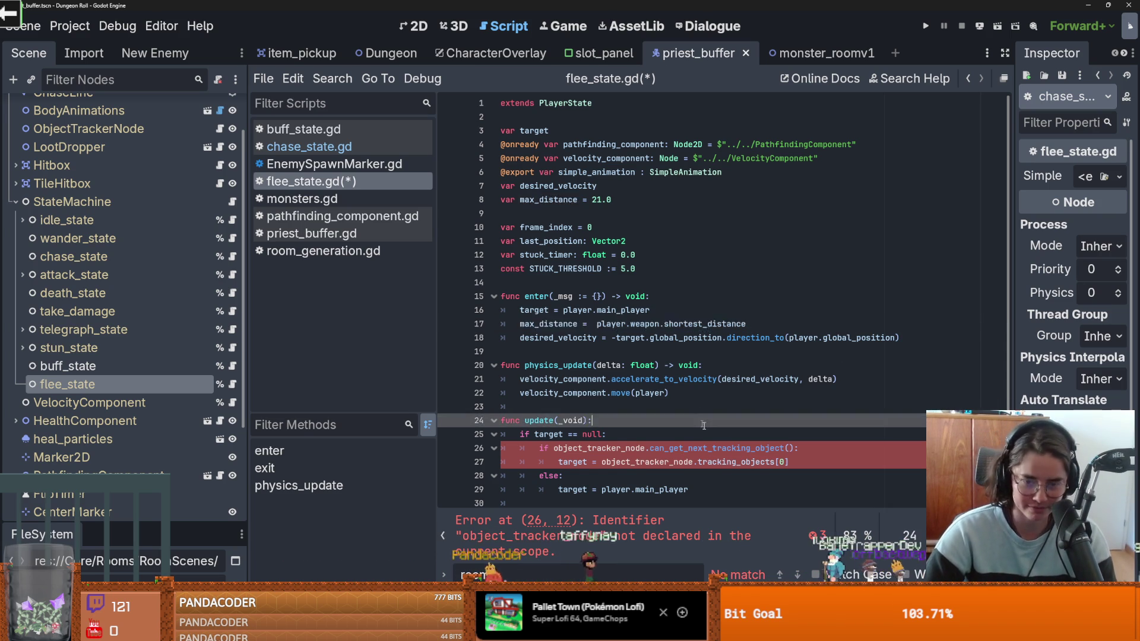
# Step: Delete the target lookup lines from flee_state's update function
pyautogui.scroll(-2, 547, 410)
pyautogui.moveTo(713, 408)
pyautogui.mouseDown()
pyautogui.moveTo(463, 366)
pyautogui.moveTo(455, 354)
pyautogui.mouseUp()
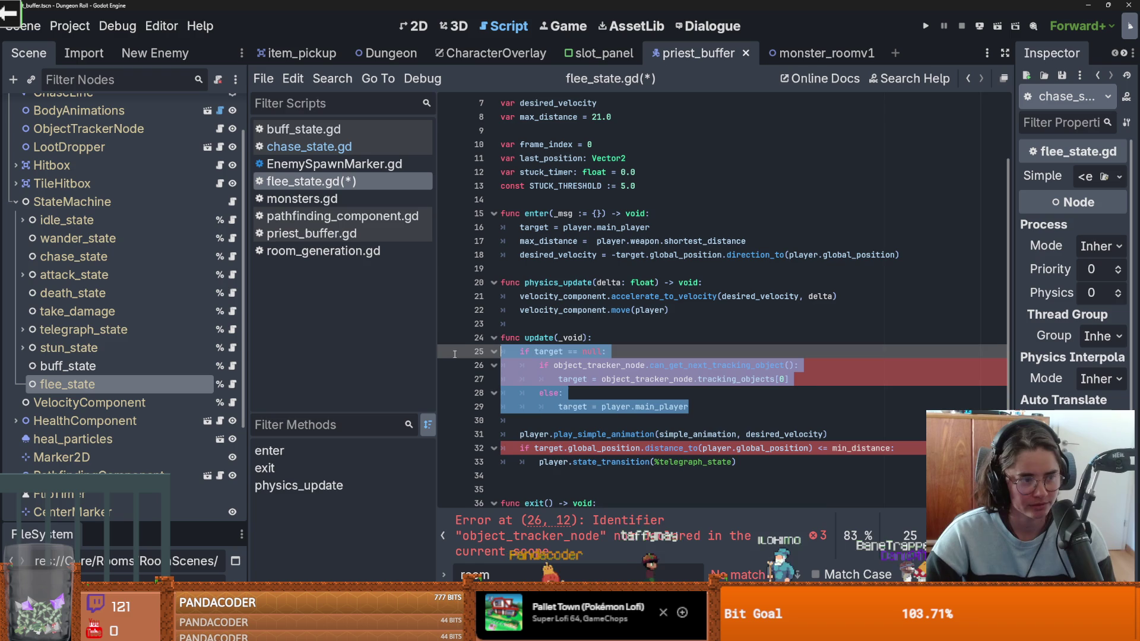
pyautogui.press('BackSpace')
pyautogui.click(557, 404)
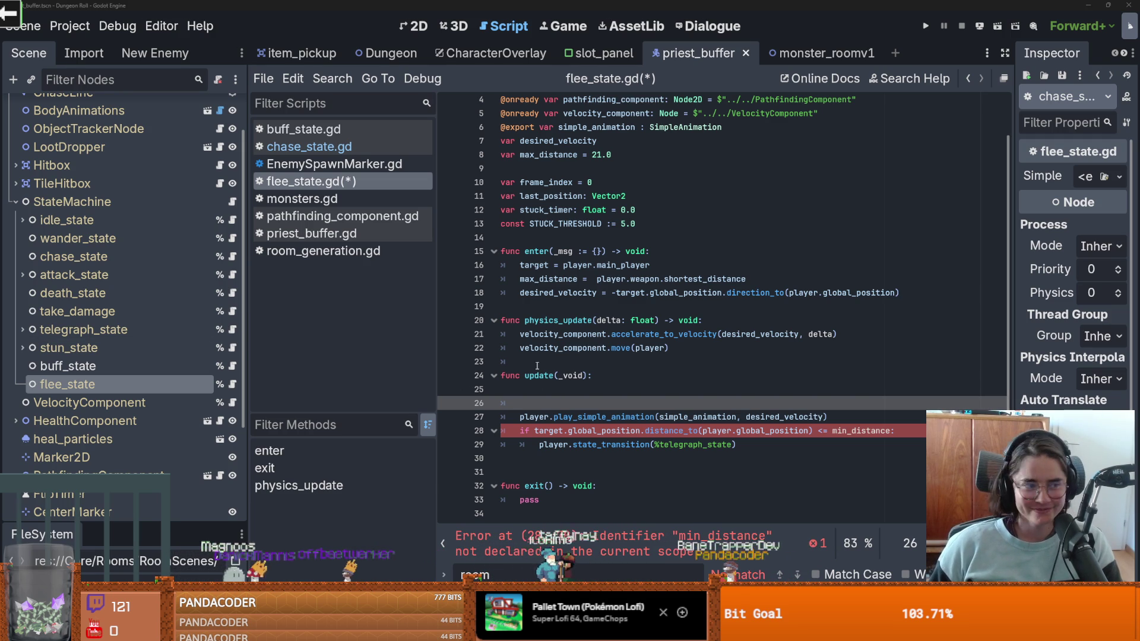
# Step: Change the distance check to compare against max_distance instead of min_distance
pyautogui.scroll(1, 650, 342)
pyautogui.moveTo(655, 343)
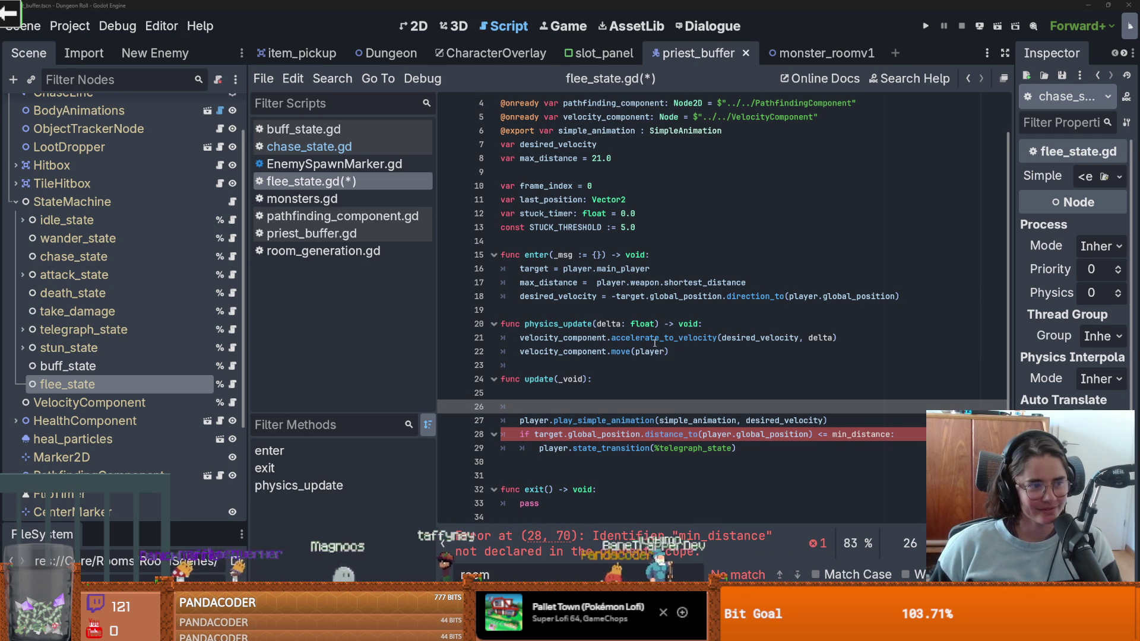
pyautogui.moveTo(594, 346)
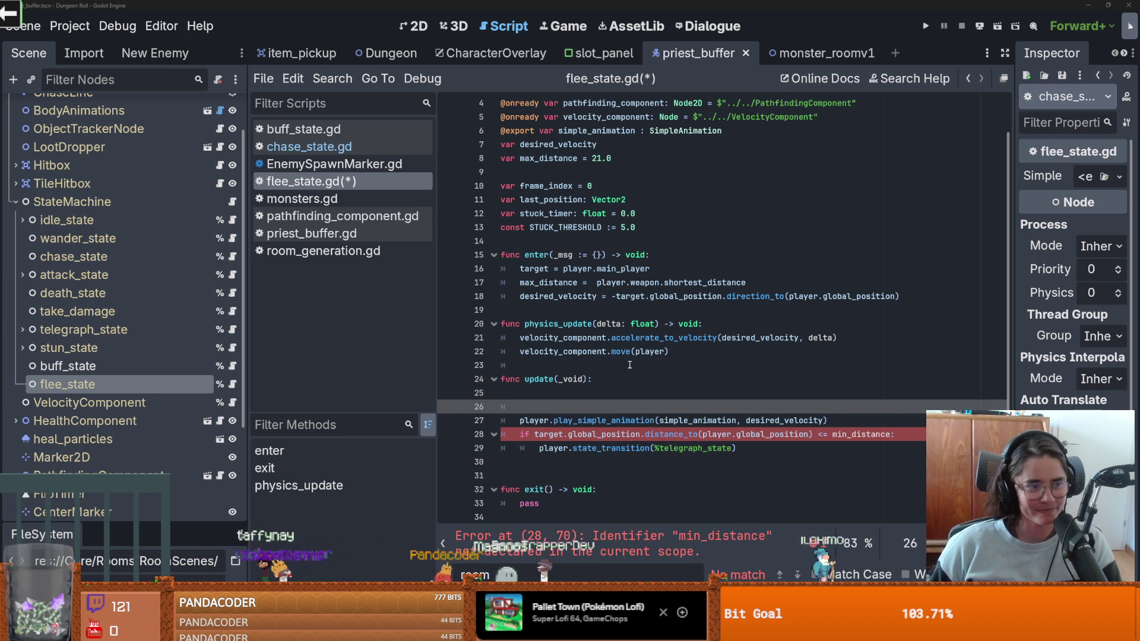
pyautogui.press('Up')
pyautogui.press('Up')
pyautogui.press('Down')
pyautogui.press('Down')
pyautogui.press('Down')
pyautogui.scroll(1, 592, 350)
pyautogui.scroll(1, 592, 350)
pyautogui.doubleClick(547, 324)
pyautogui.doubleClick(862, 475)
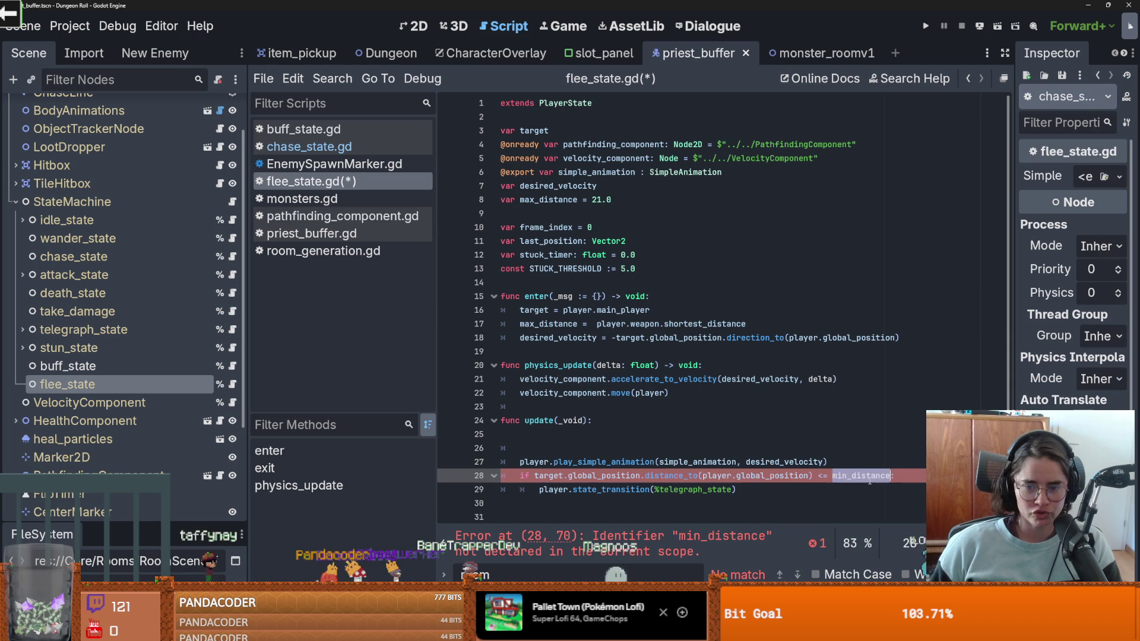
# Step: Remove leftover blank lines in update and near max_distance, adding a new line below simple_animation
pyautogui.click(535, 437)
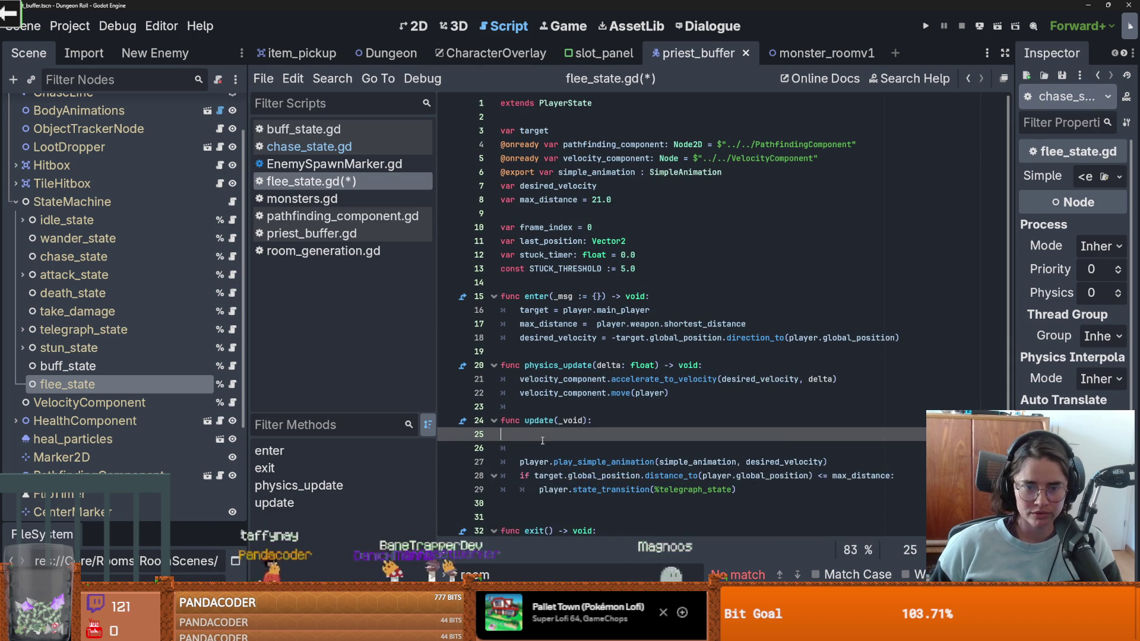
pyautogui.press('BackSpace')
pyautogui.click(535, 439)
pyautogui.press('BackSpace')
pyautogui.click(629, 200)
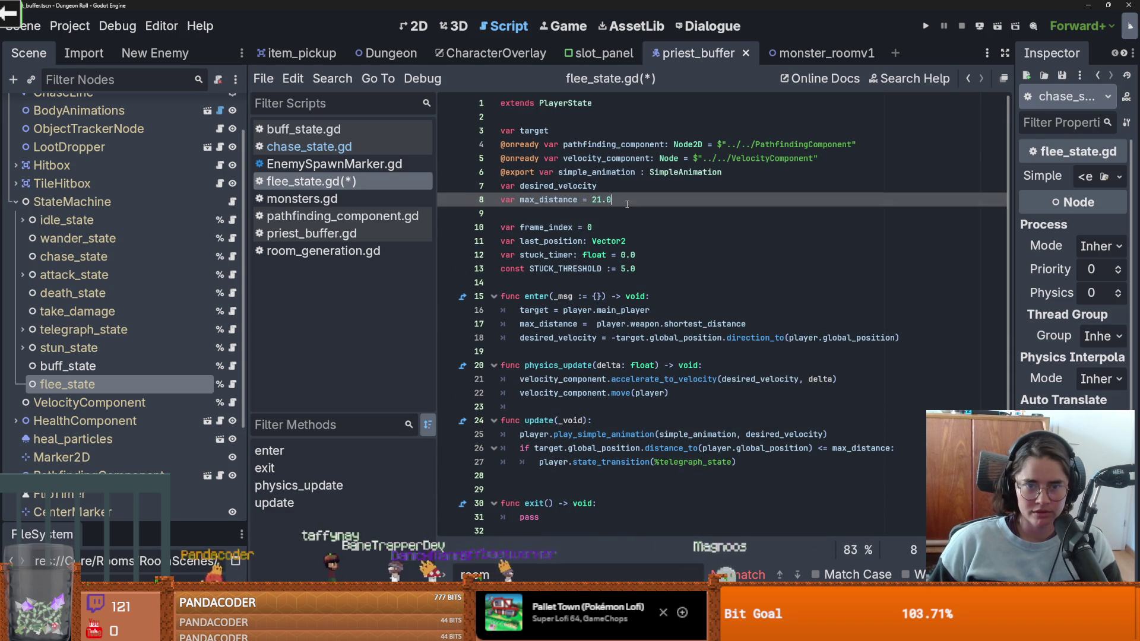
pyautogui.click(614, 213)
pyautogui.press('Return')
pyautogui.press('Up')
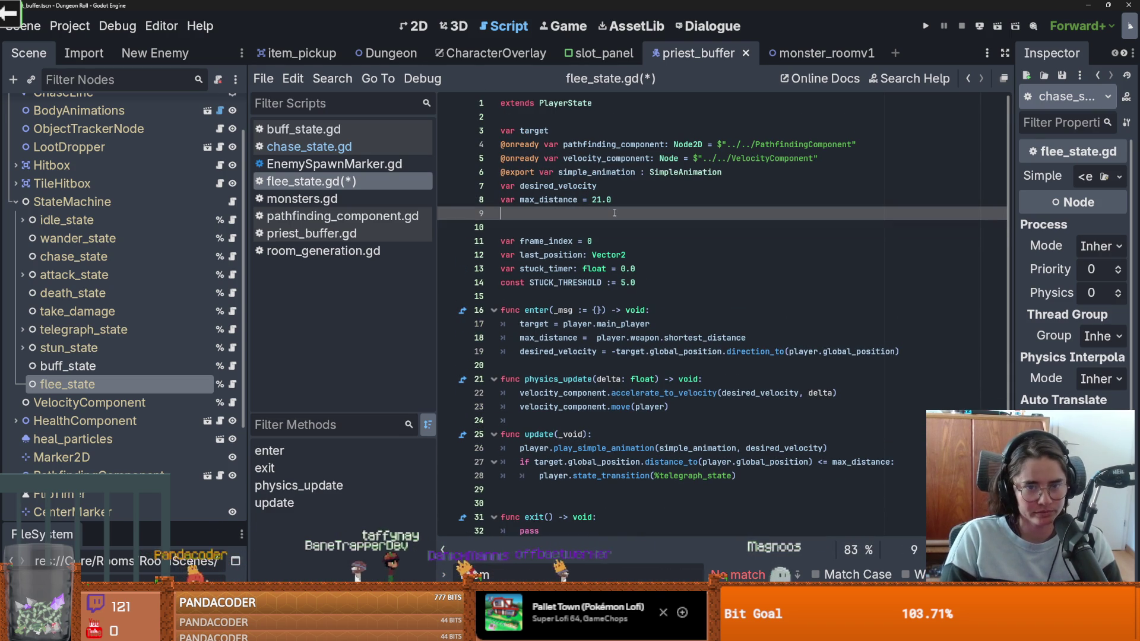
pyautogui.press('BackSpace')
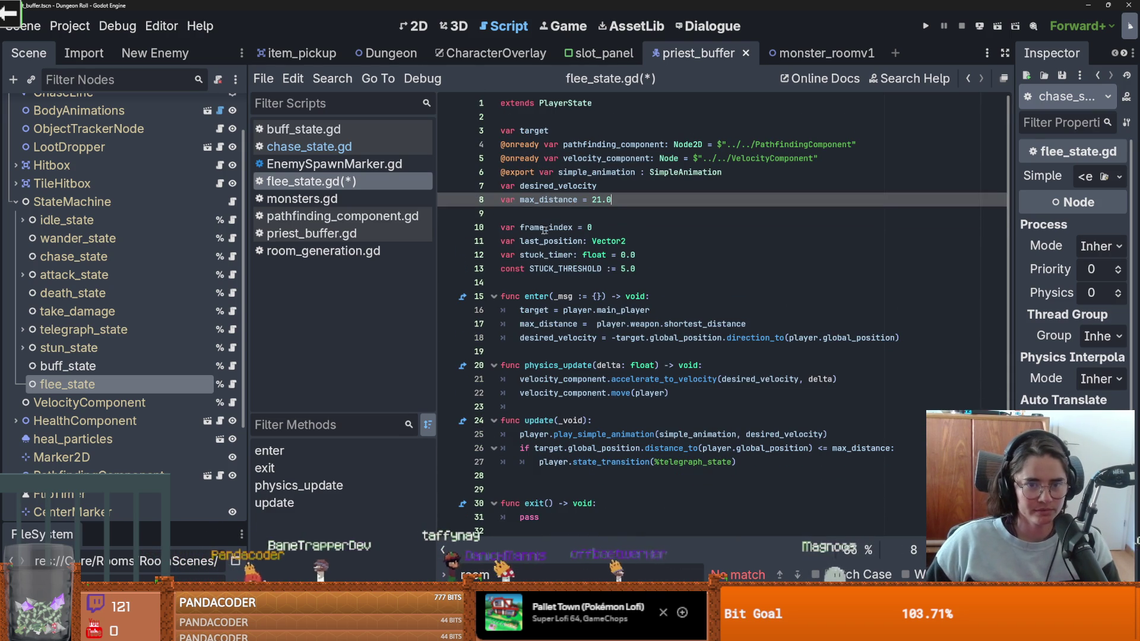
pyautogui.click(532, 215)
pyautogui.press('BackSpace')
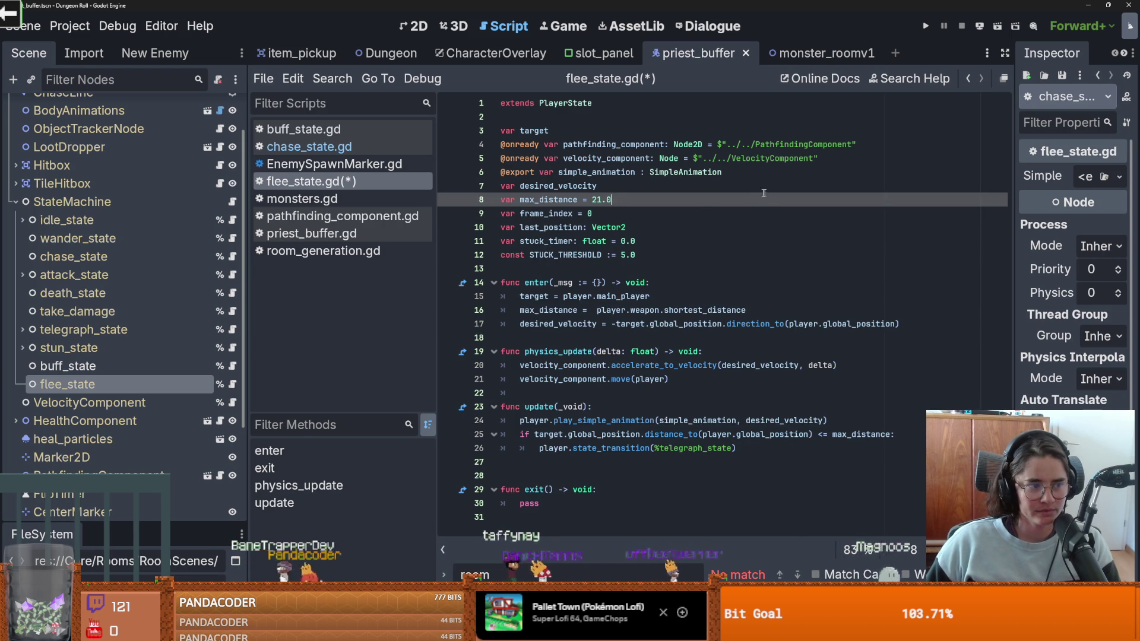
pyautogui.click(736, 174)
pyautogui.press('Return')
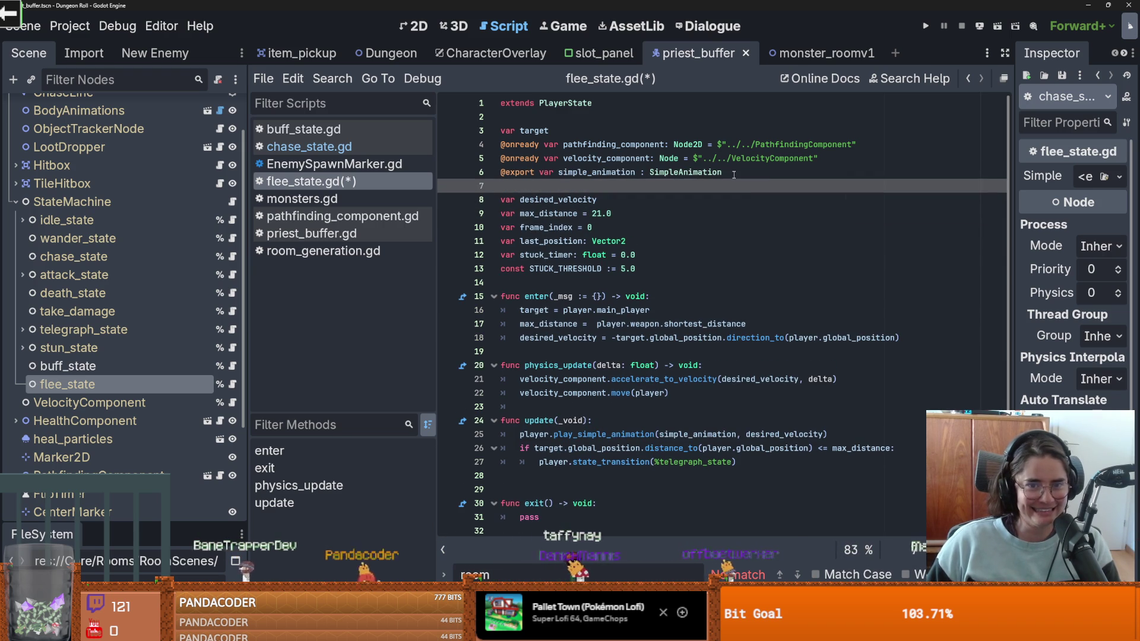
pyautogui.write('@exoirt')
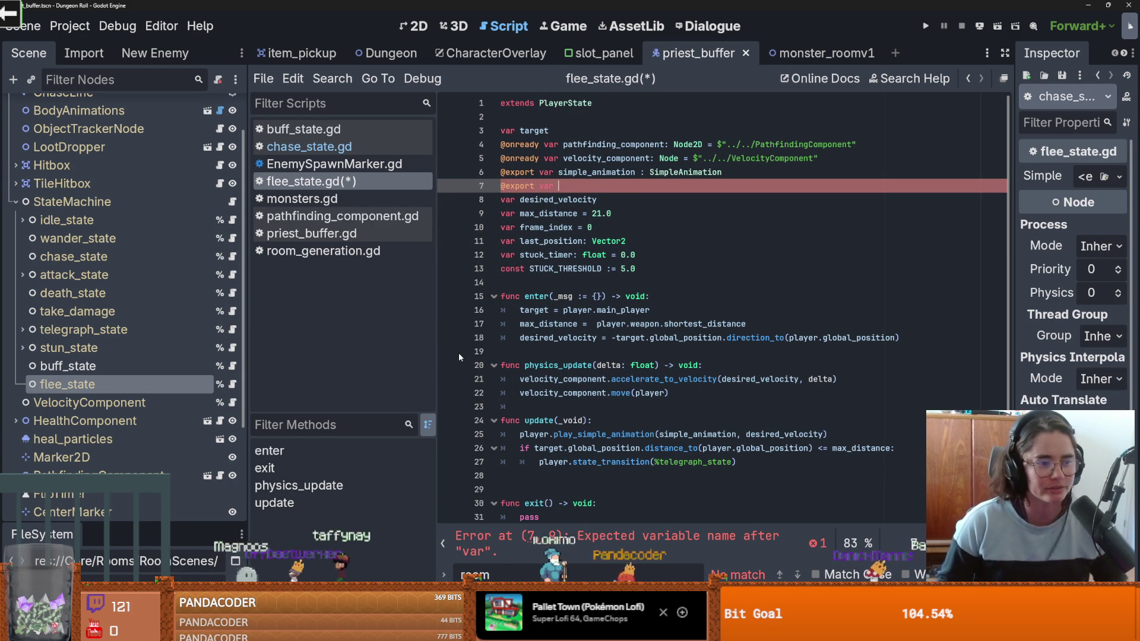
pyautogui.click(578, 186)
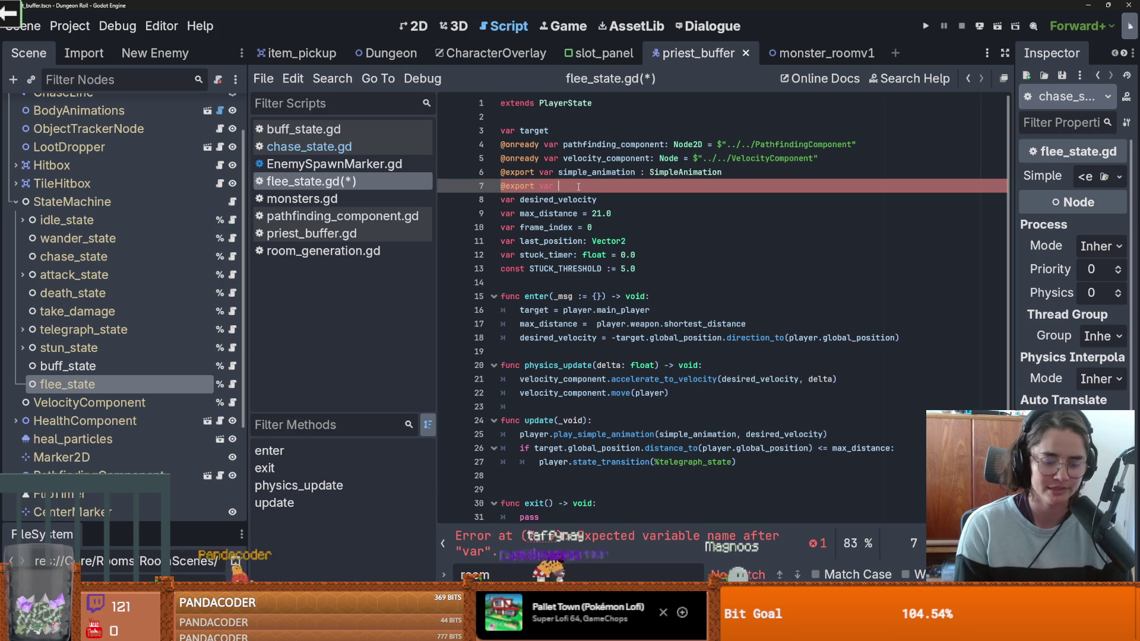
# Step: Complete the export as 'after_flee_state : PlayerState' and copy the variable name
pyautogui.write('nexafter_flee_state ')
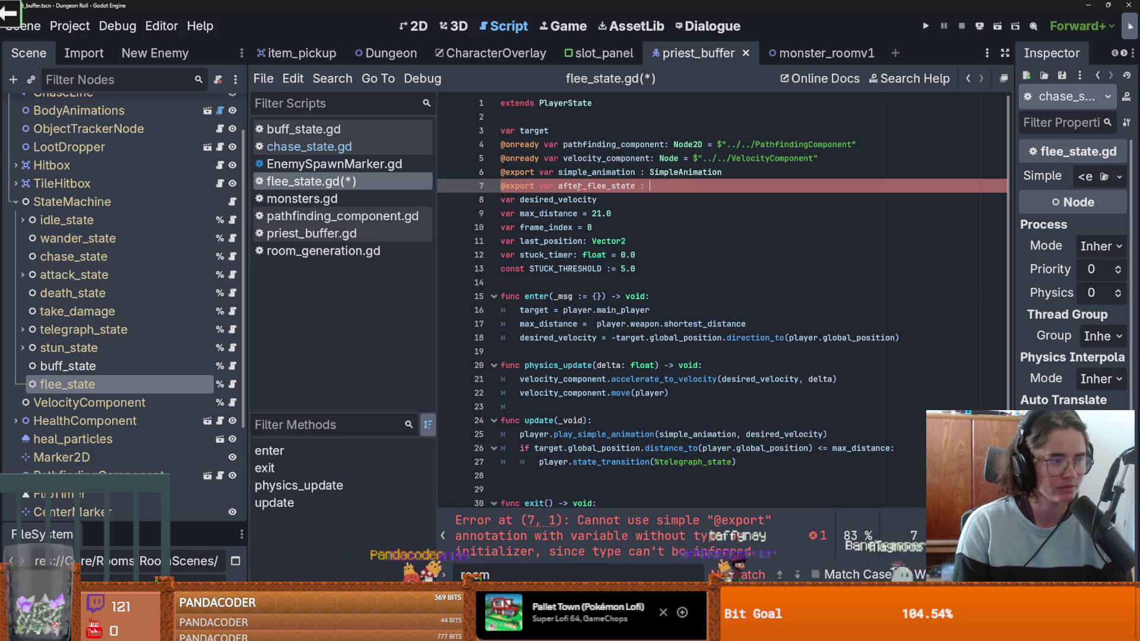
pyautogui.write(': Pla')
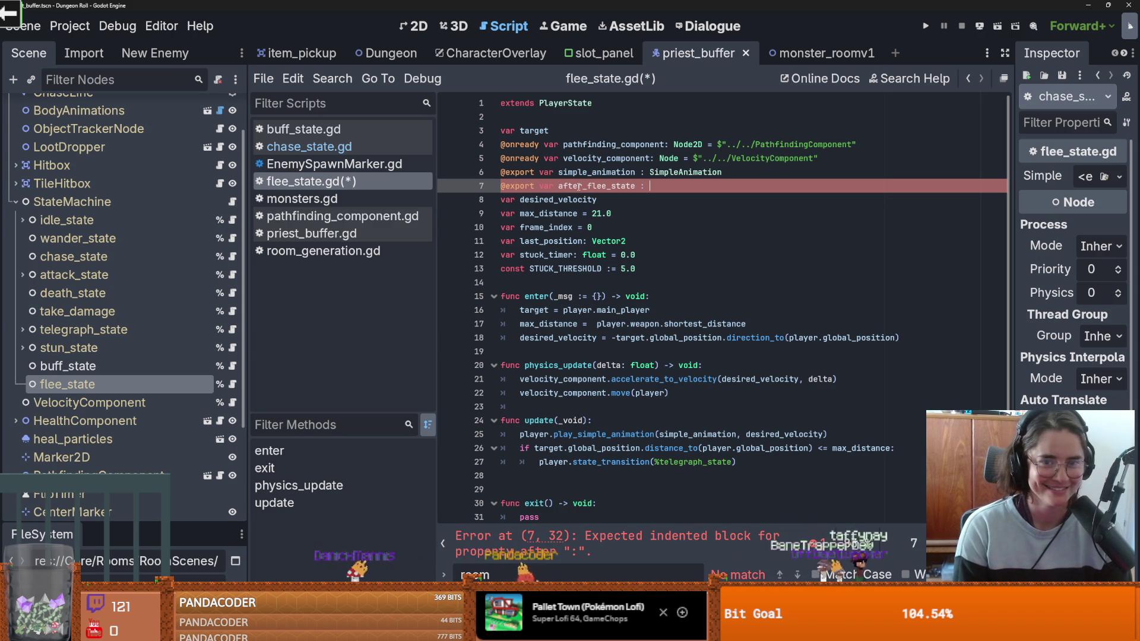
pyautogui.write('yerState')
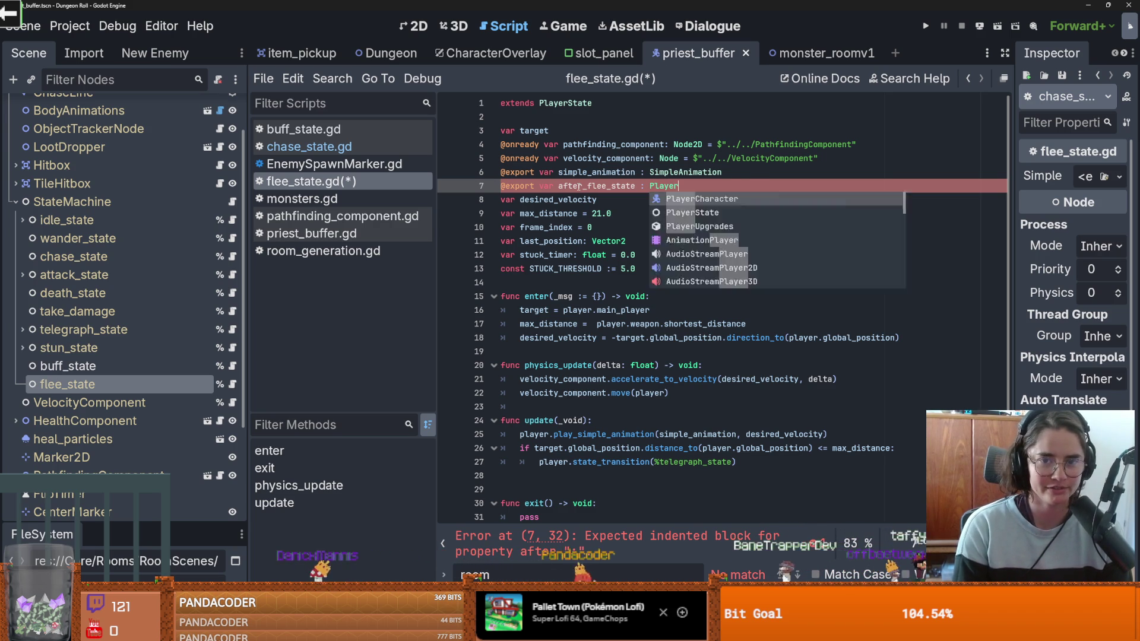
pyautogui.hotkey('ctrl', 's')
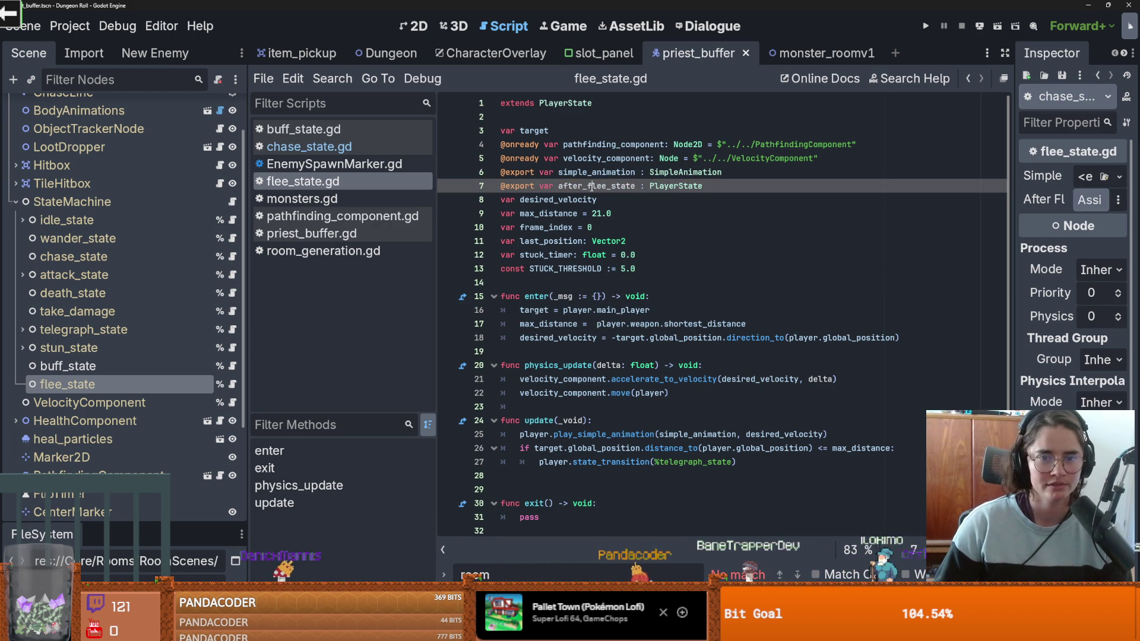
pyautogui.doubleClick(596, 186)
pyautogui.hotkey('ctrl', 'c')
pyautogui.hotkey('ctrl', 'Return')
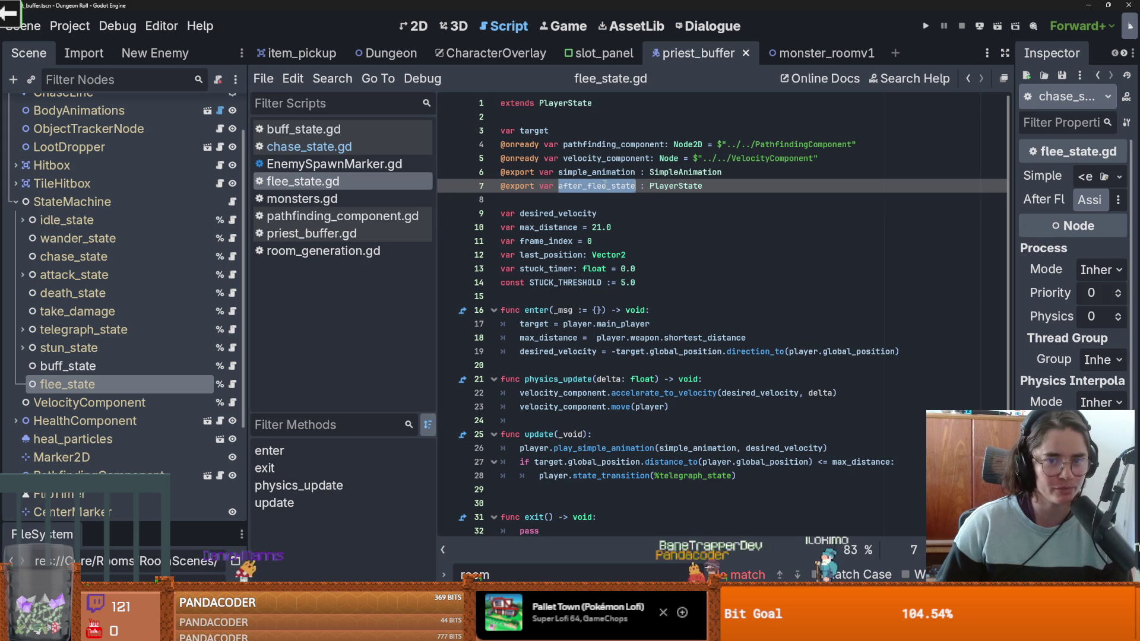
# Step: Replace %telegraph_state in the transition with after_flee_state and save the script
pyautogui.scroll(-1, 673, 282)
pyautogui.moveTo(735, 462); pyautogui.dragTo(651, 462)
pyautogui.hotkey('ctrl', 'v')
pyautogui.hotkey('ctrl', 's')
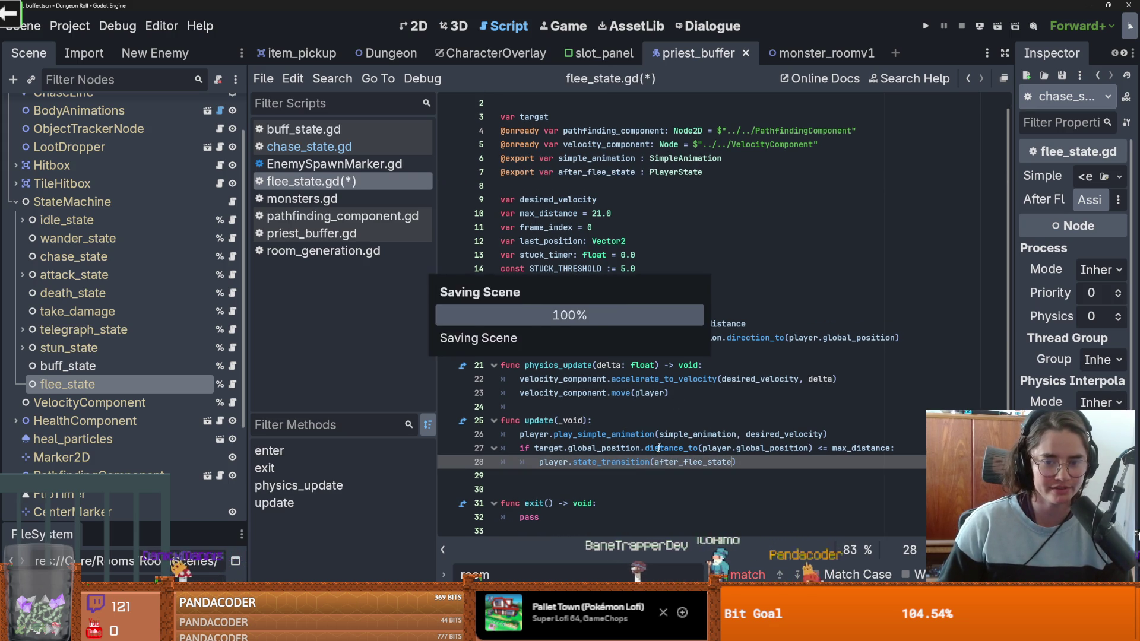
pyautogui.moveTo(1014, 297); pyautogui.dragTo(835, 297)
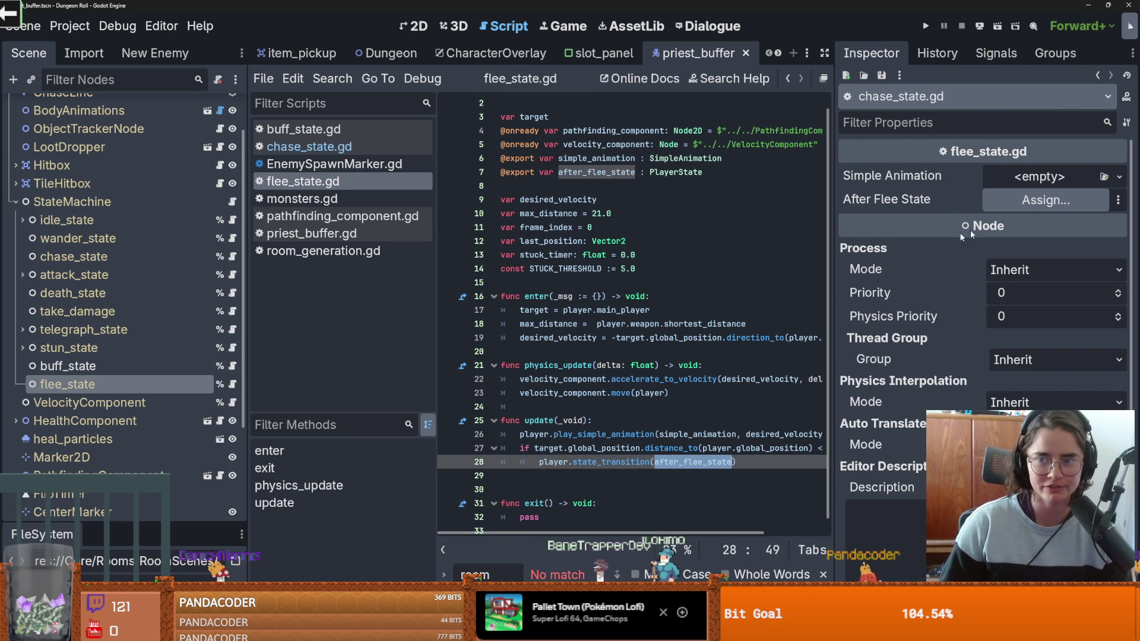
# Step: Assign buff_state as flee_state's After Flee State in the Inspector and save the scene
pyautogui.click(1046, 200)
pyautogui.click(538, 381)
pyautogui.click(527, 498)
pyautogui.hotkey('ctrl', 's')
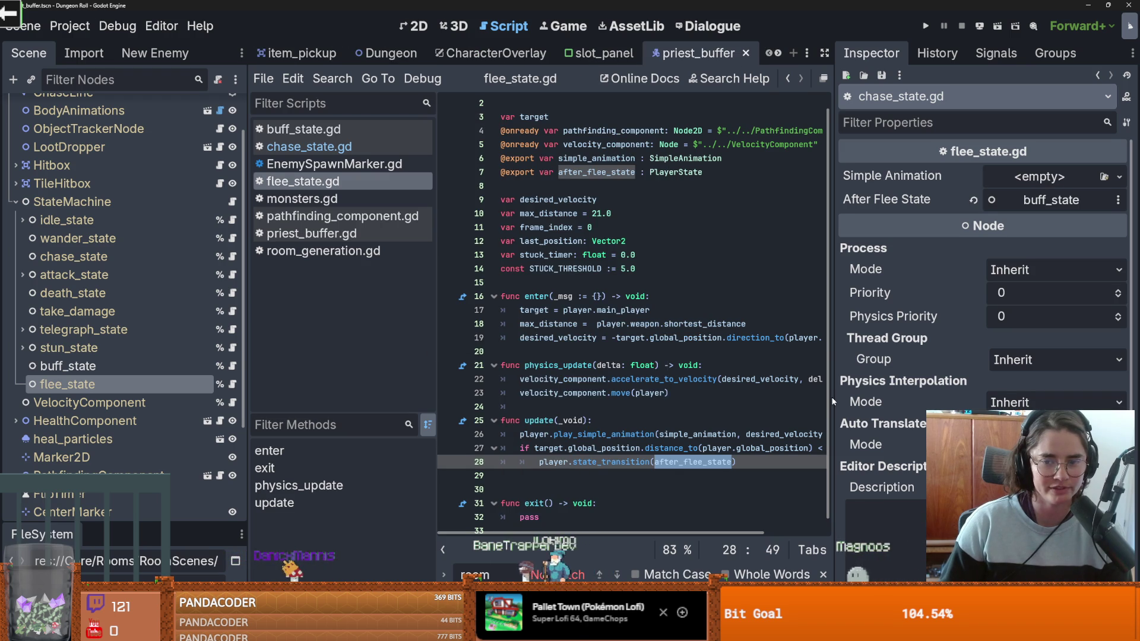
# Step: Change the line 27 distance check from <= to >= max_distance
pyautogui.moveTo(835, 397); pyautogui.dragTo(988, 396)
pyautogui.click(694, 449)
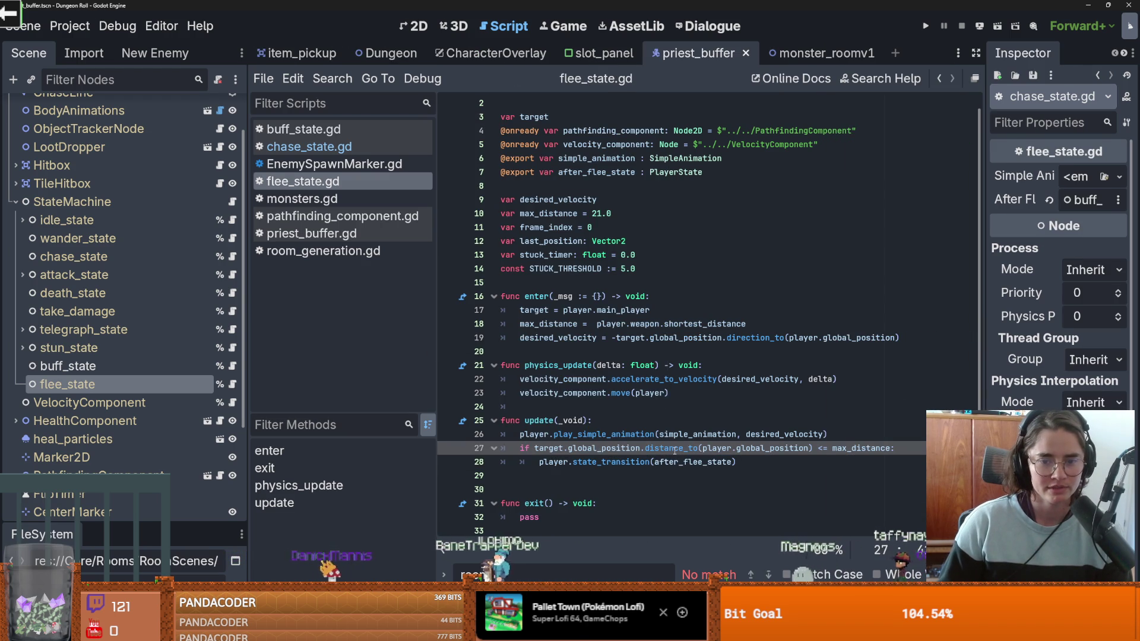
pyautogui.moveTo(537, 448)
pyautogui.mouseDown()
pyautogui.moveTo(790, 434)
pyautogui.moveTo(772, 449)
pyautogui.moveTo(810, 449)
pyautogui.mouseUp()
pyautogui.click(825, 449)
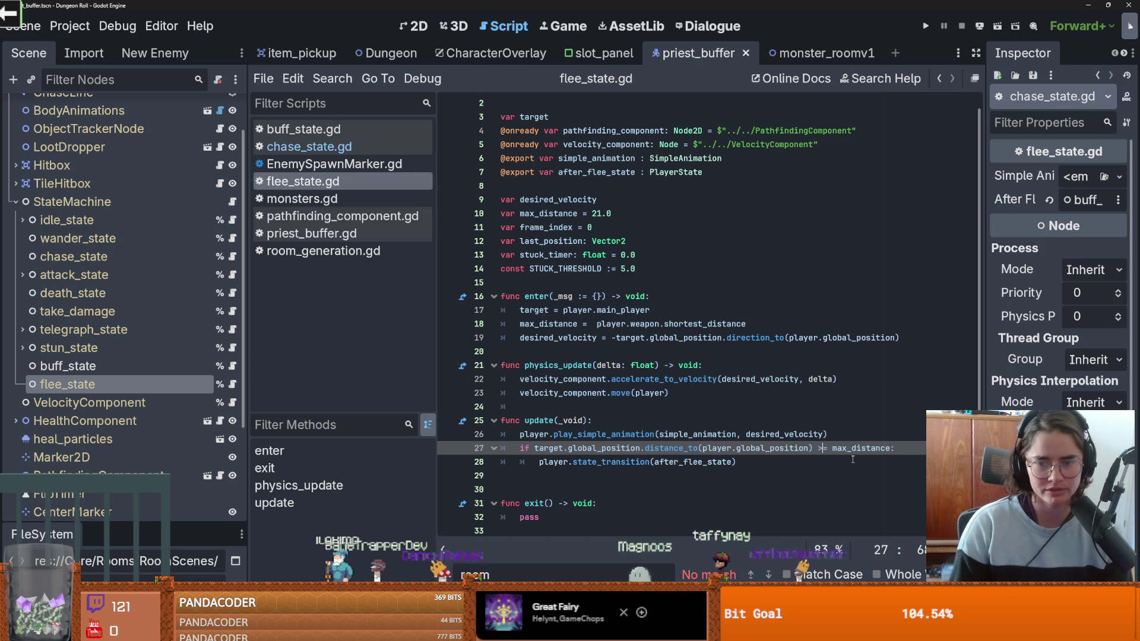
pyautogui.write('>')
pyautogui.click(607, 476)
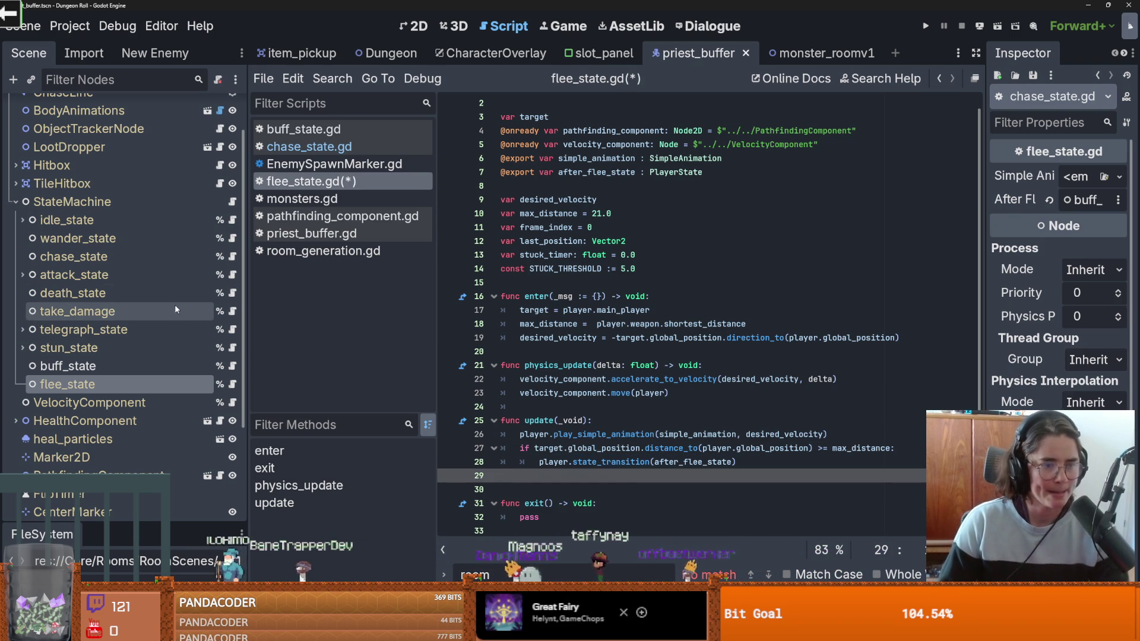
# Step: Open buff_state.gd and insert blank lines above after_init_buff
pyautogui.click(141, 362)
pyautogui.click(232, 366)
pyautogui.scroll(-2, 599, 363)
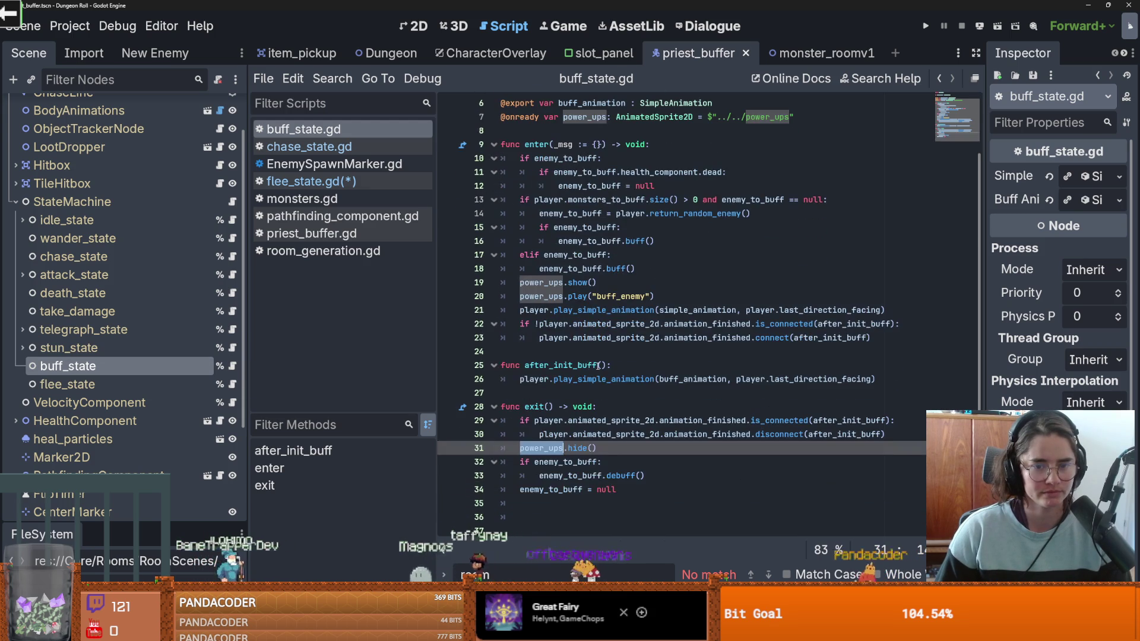
pyautogui.click(531, 352)
pyautogui.press('Return')
pyautogui.press('Return')
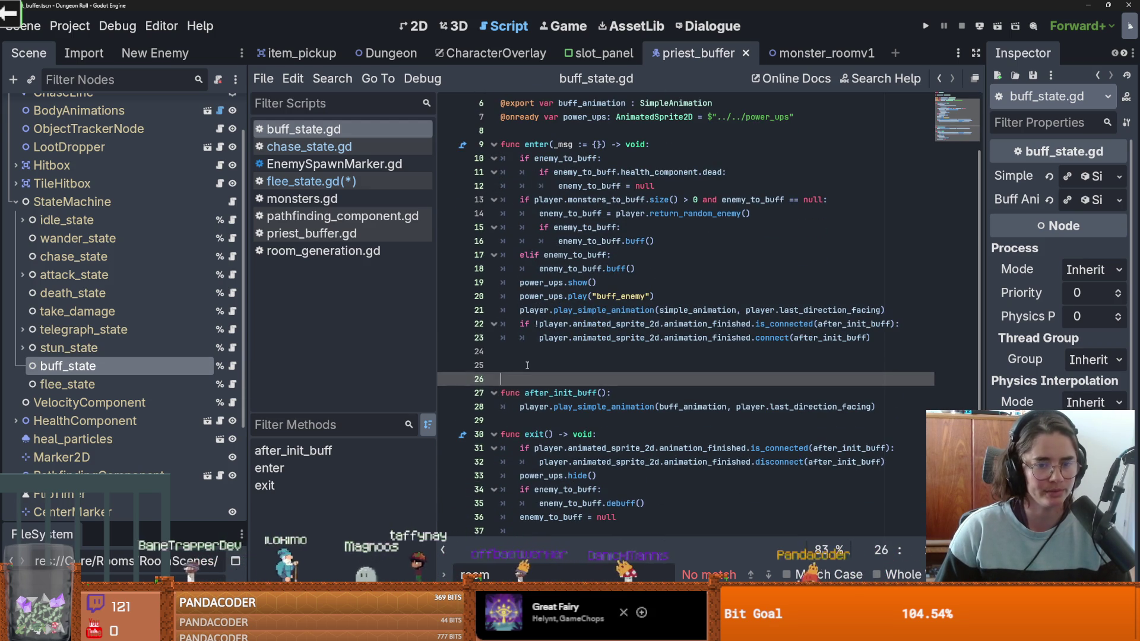
pyautogui.click(527, 365)
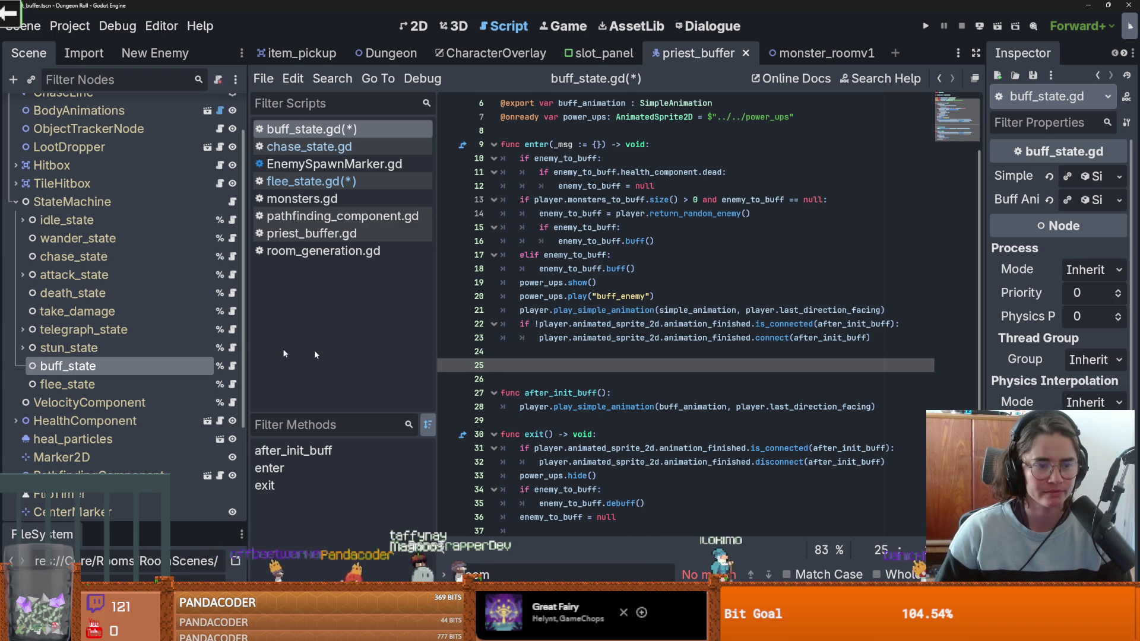
# Step: Check flee_state.gd's func update(_void): header for reference, then return to buff_state.gd
pyautogui.click(232, 384)
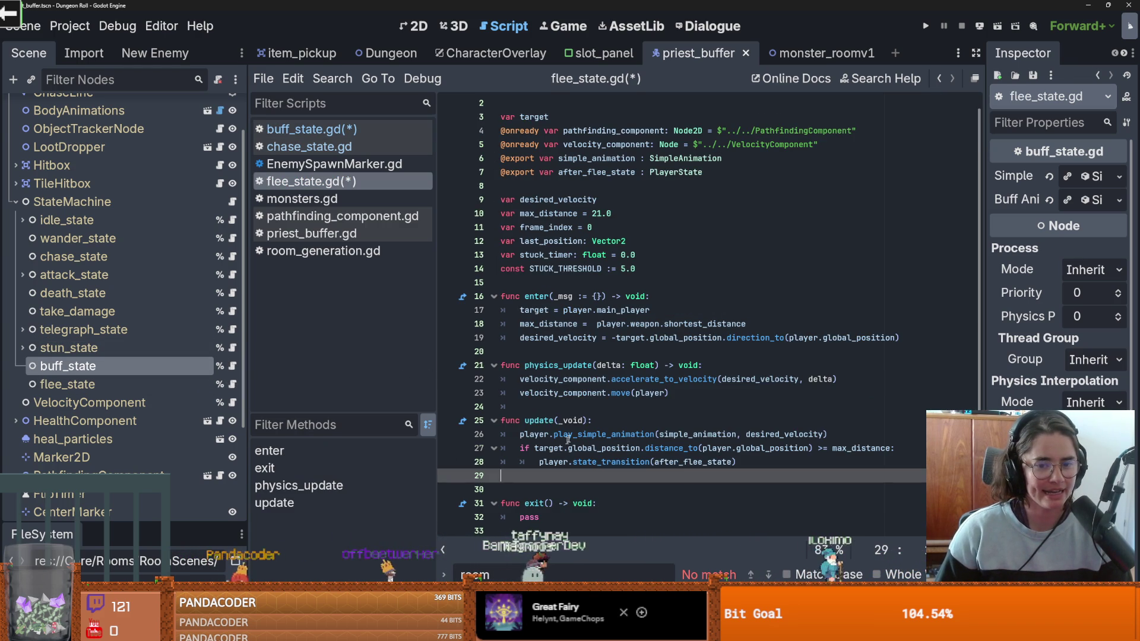
pyautogui.click(592, 421)
pyautogui.moveTo(592, 420); pyautogui.dragTo(481, 417)
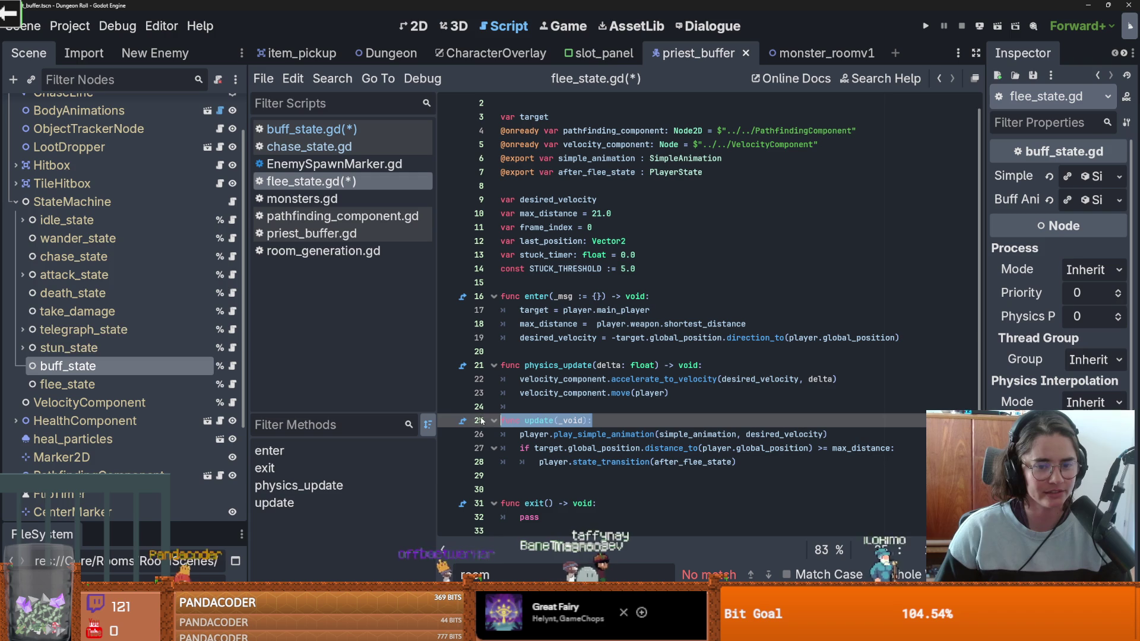
pyautogui.click(233, 366)
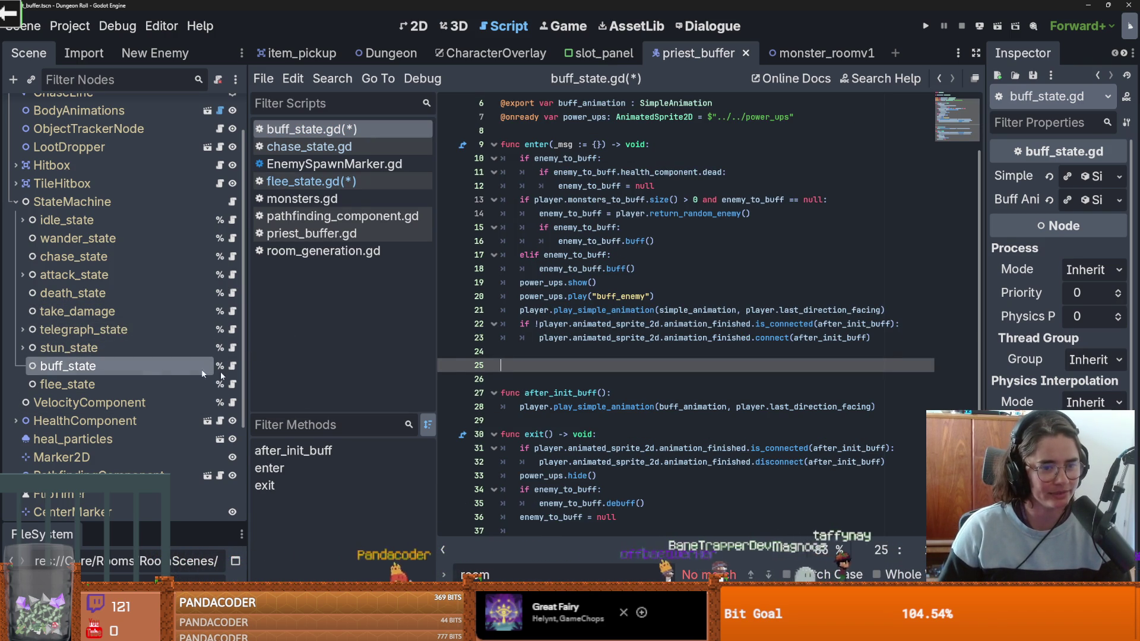
# Step: Write a func update(_void): stub with pass in buff_state.gd and save
pyautogui.write('func update(_void):')
pyautogui.press('Return')
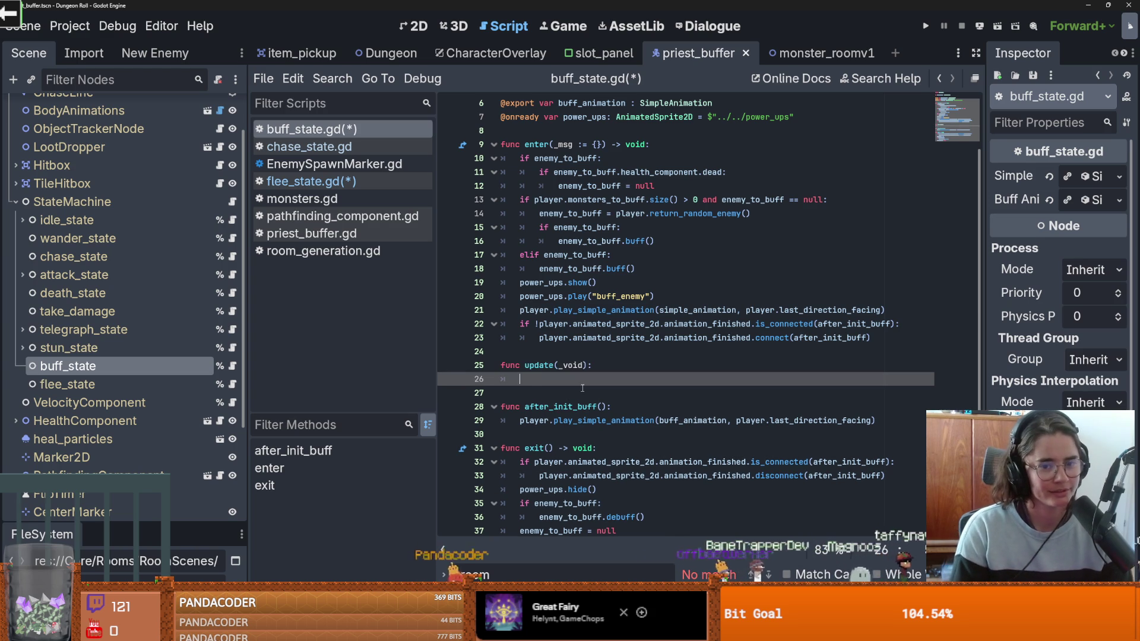
pyautogui.write('lass')
pyautogui.press('BackSpace')
pyautogui.press('BackSpace')
pyautogui.press('BackSpace')
pyautogui.write('p')
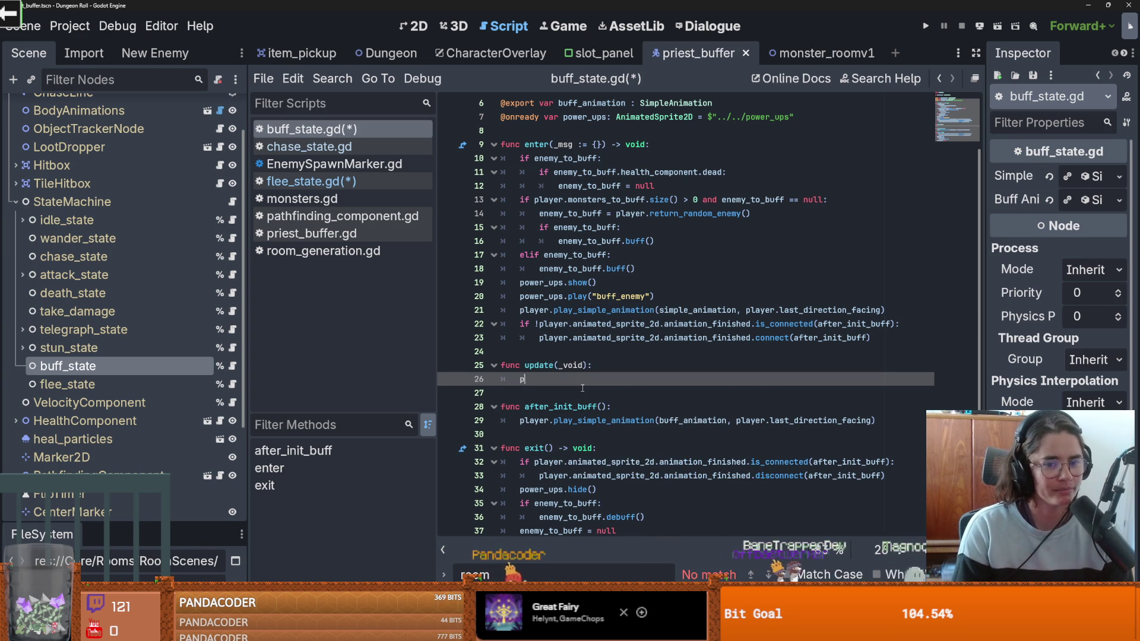
pyautogui.hotkey('ctrl', 's')
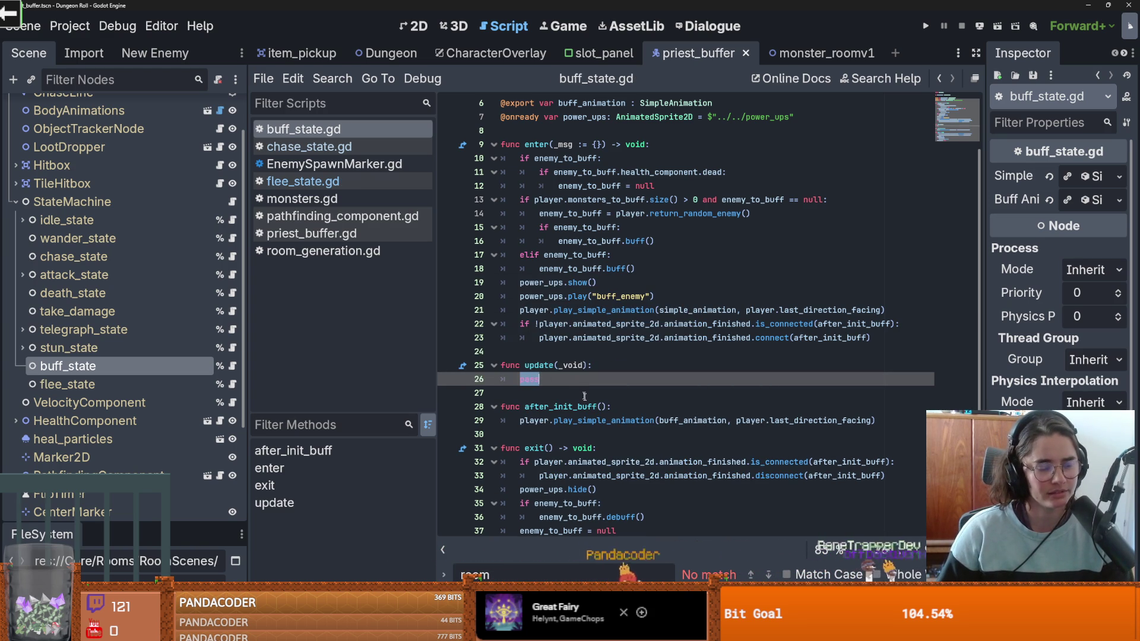
pyautogui.scroll(1, 580, 393)
pyautogui.hotkey('ctrl', 's')
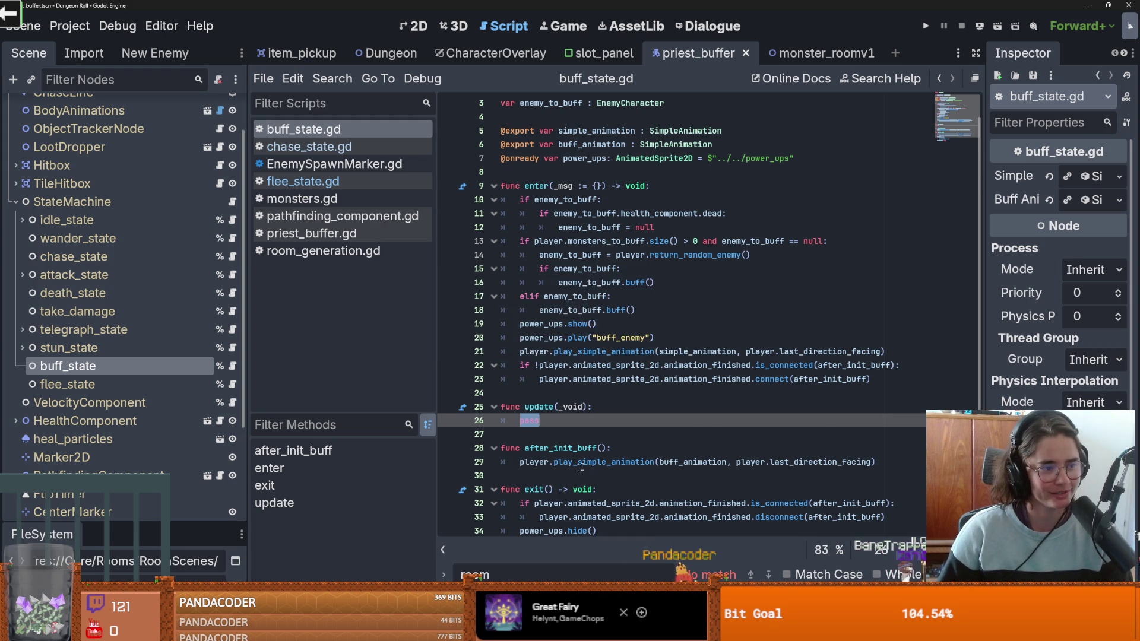
# Step: Review the update stub's pass line between enter and after_init_buff
pyautogui.scroll(-2, 570, 469)
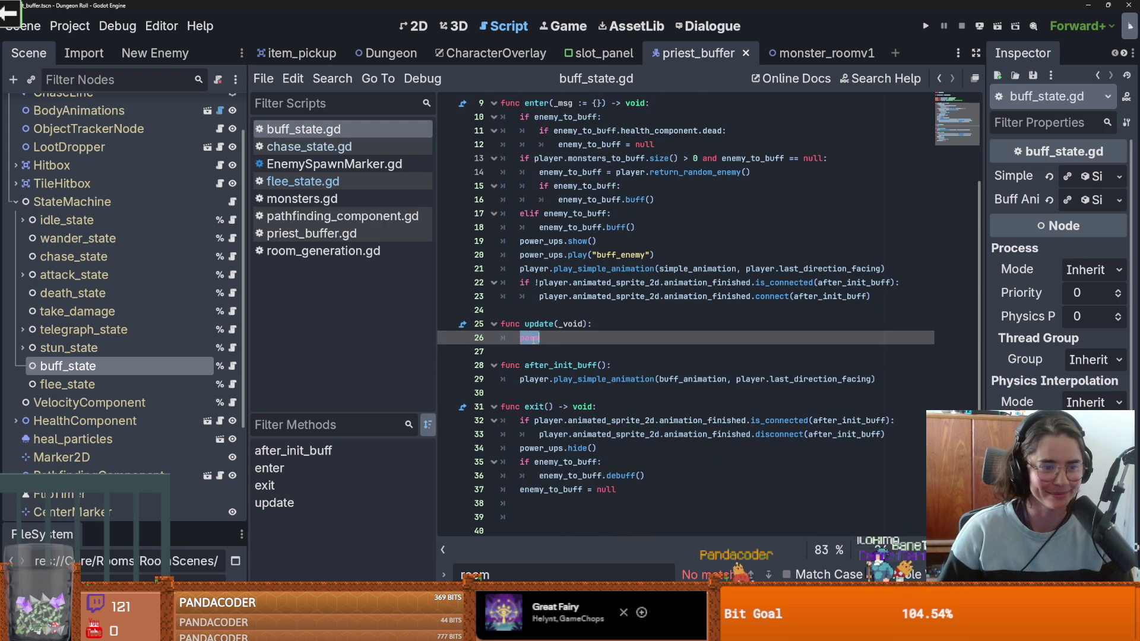
pyautogui.doubleClick(534, 338)
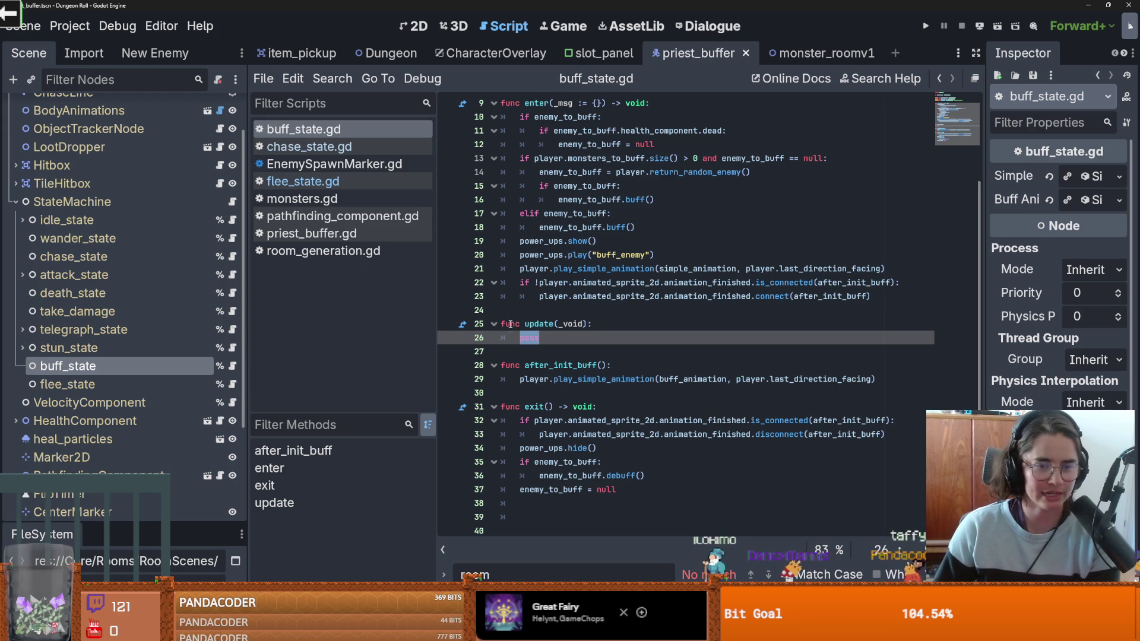
pyautogui.click(531, 311)
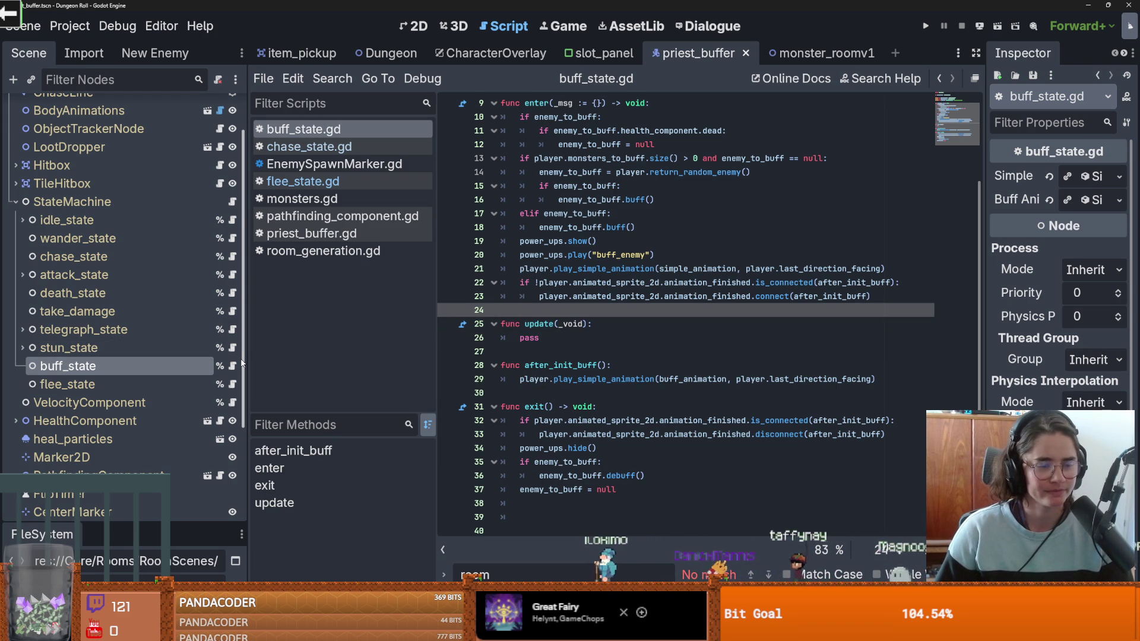
pyautogui.click(553, 349)
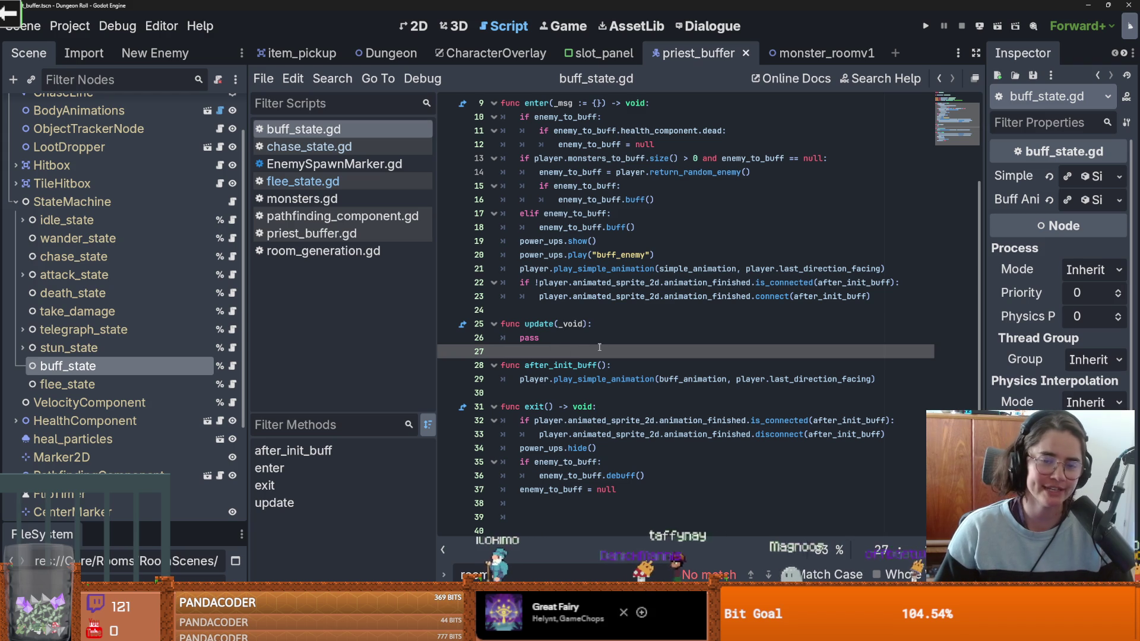
pyautogui.moveTo(583, 296)
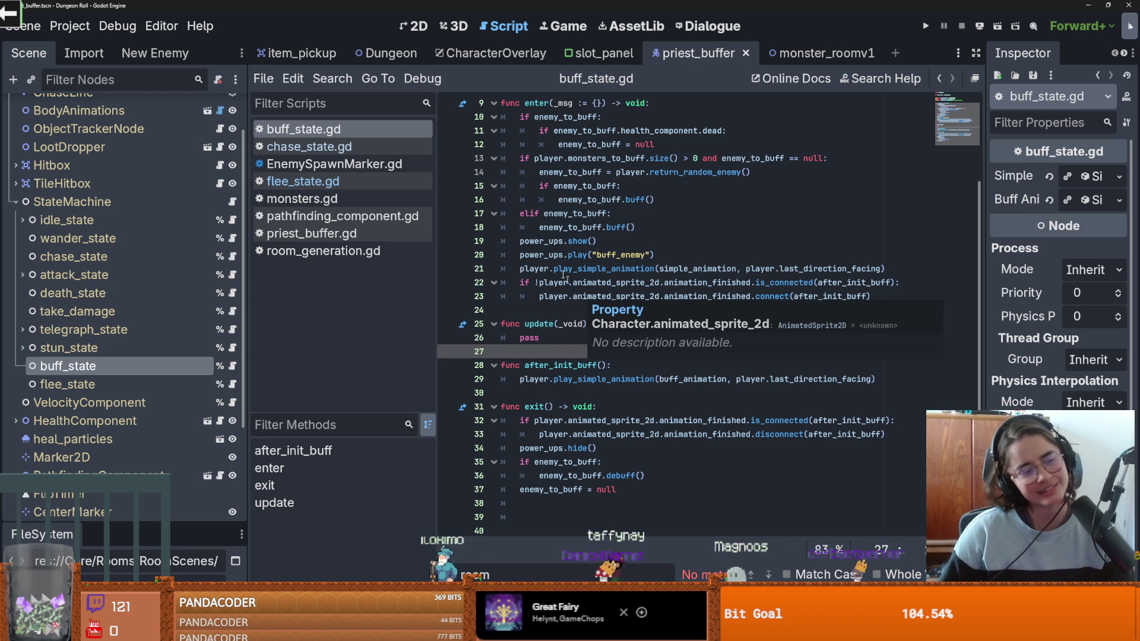
pyautogui.click(534, 306)
pyautogui.click(567, 347)
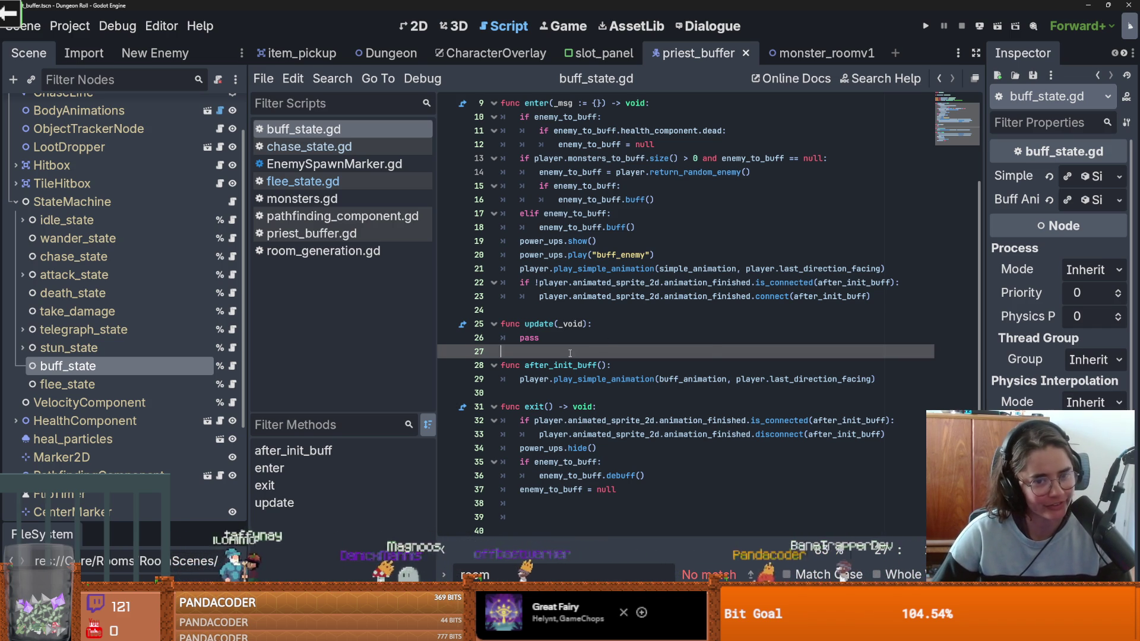
pyautogui.click(547, 336)
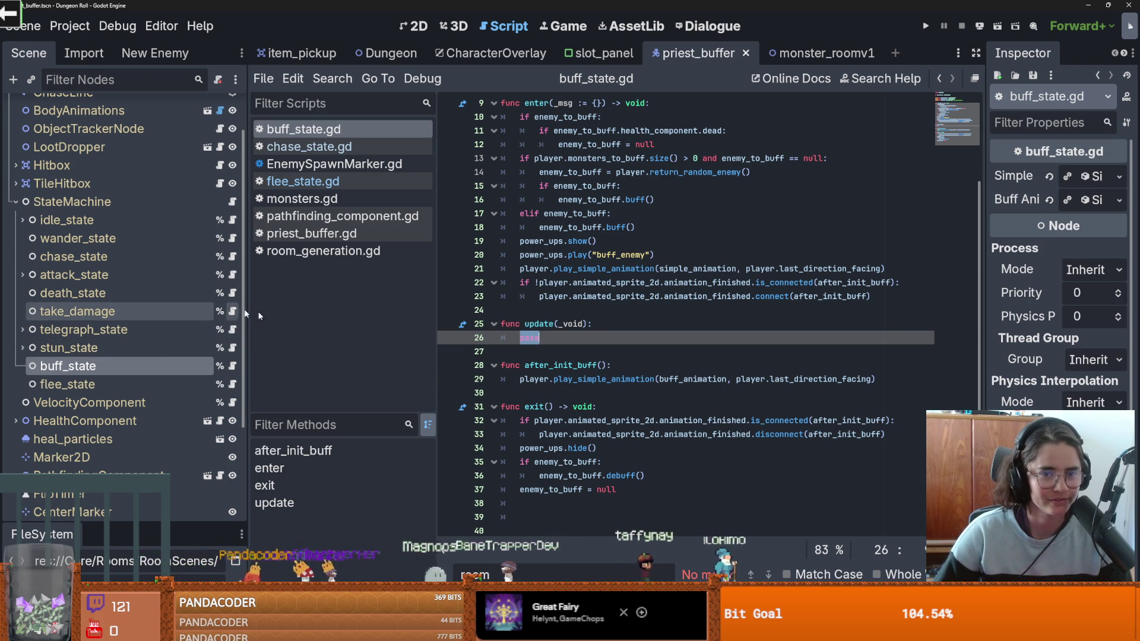
# Step: Copy the min_distance assignment from line 29 of chase_state.gd
pyautogui.click(232, 256)
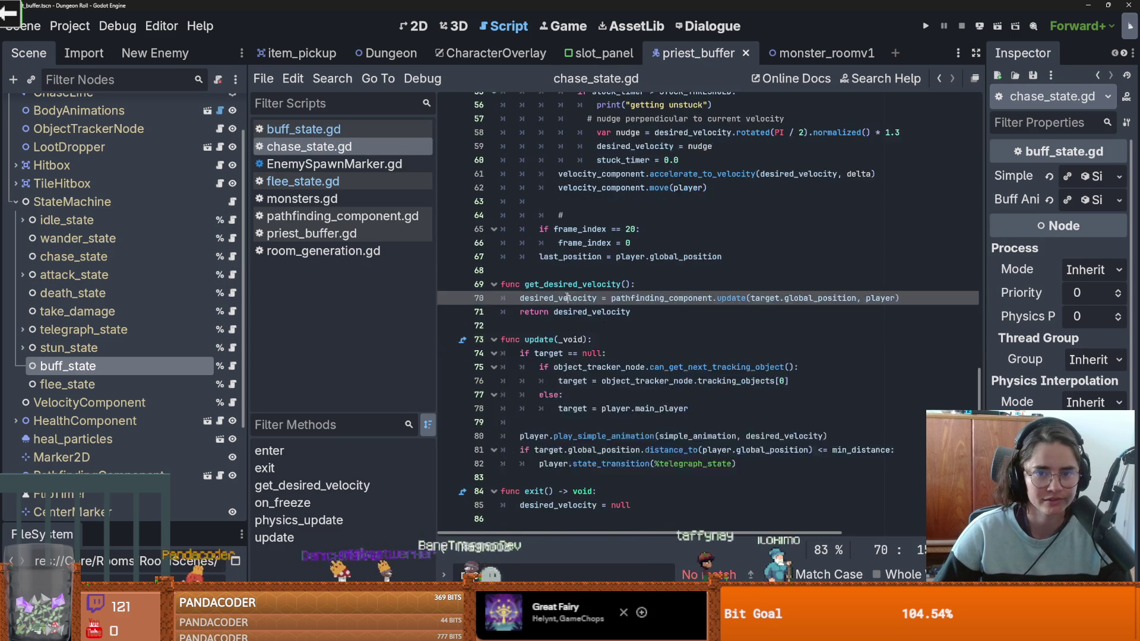
pyautogui.scroll(10, 584, 315)
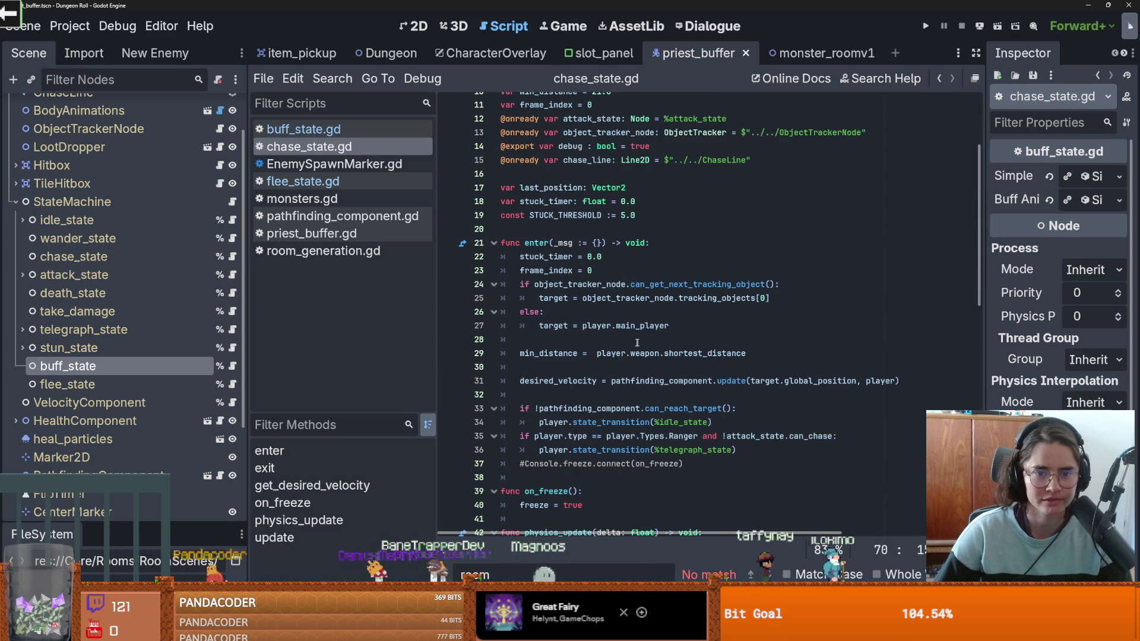
pyautogui.click(737, 353)
pyautogui.moveTo(737, 353); pyautogui.dragTo(702, 354)
pyautogui.moveTo(612, 353); pyautogui.dragTo(520, 353)
pyautogui.hotkey('ctrl', 'c')
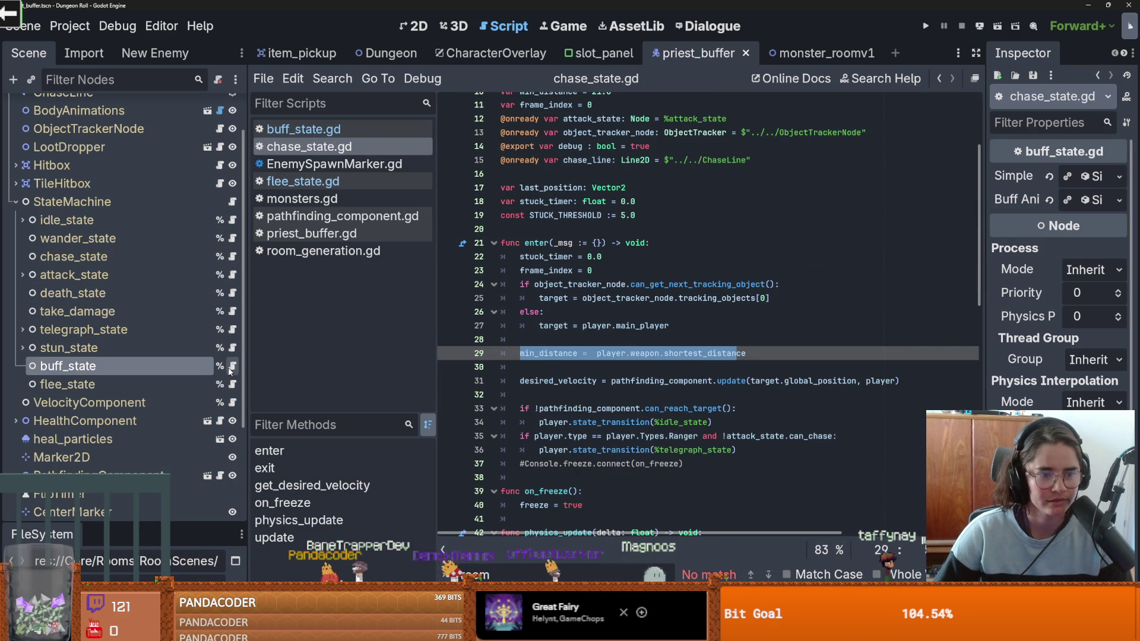
# Step: Paste the min_distance assignment into buff_state's enter function with value 25
pyautogui.click(232, 367)
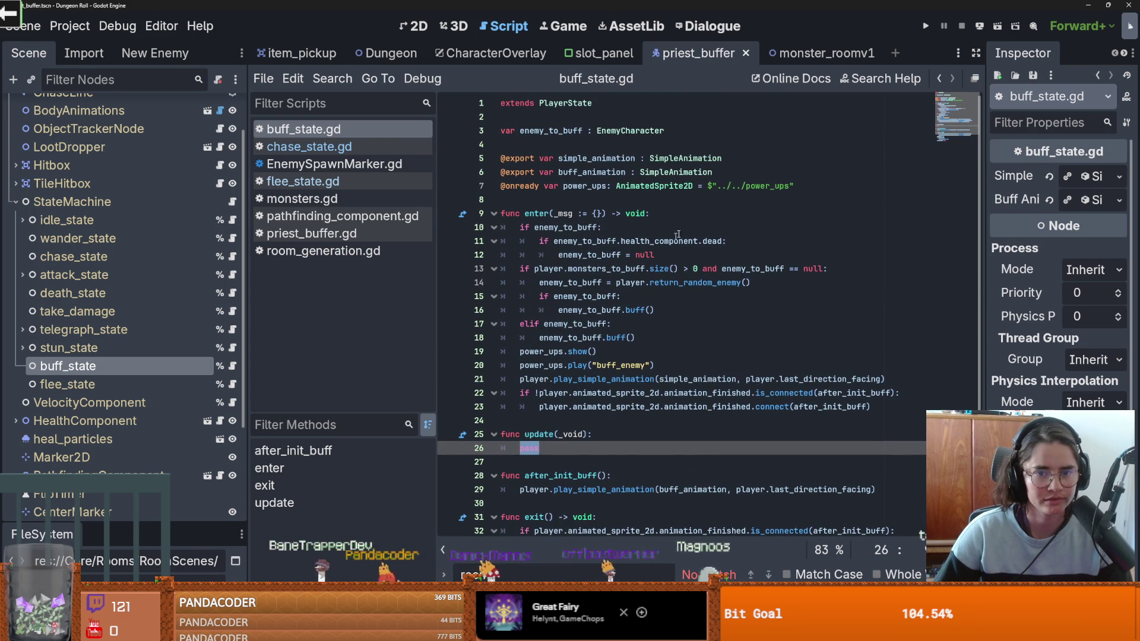
pyautogui.click(660, 214)
pyautogui.press('Return')
pyautogui.hotkey('ctrl', 'v')
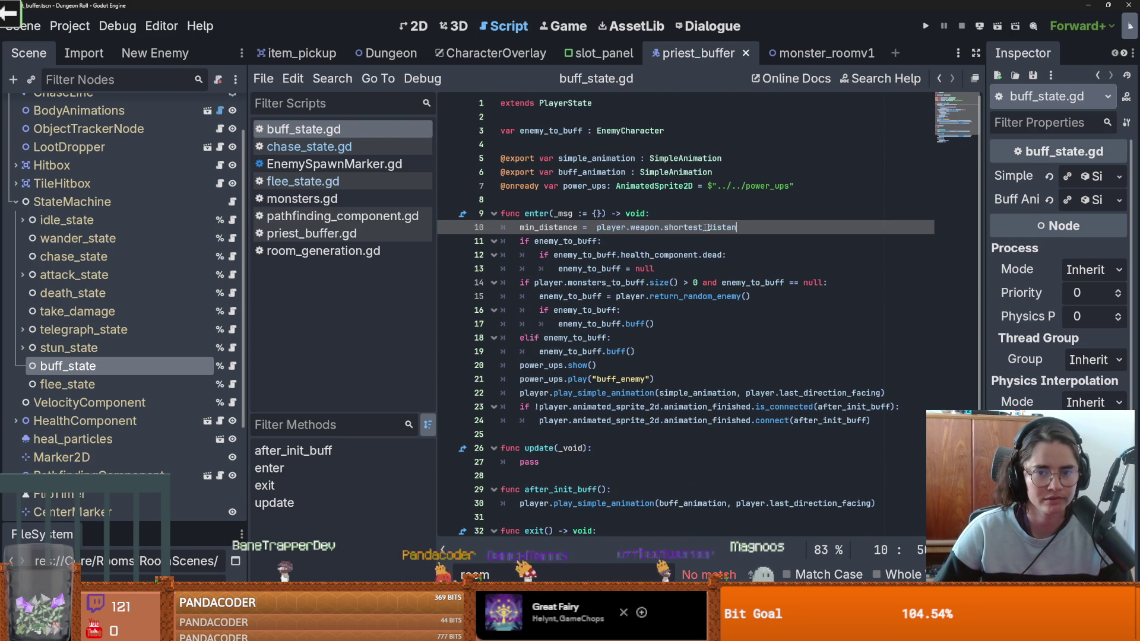
pyautogui.moveTo(738, 227); pyautogui.dragTo(590, 225)
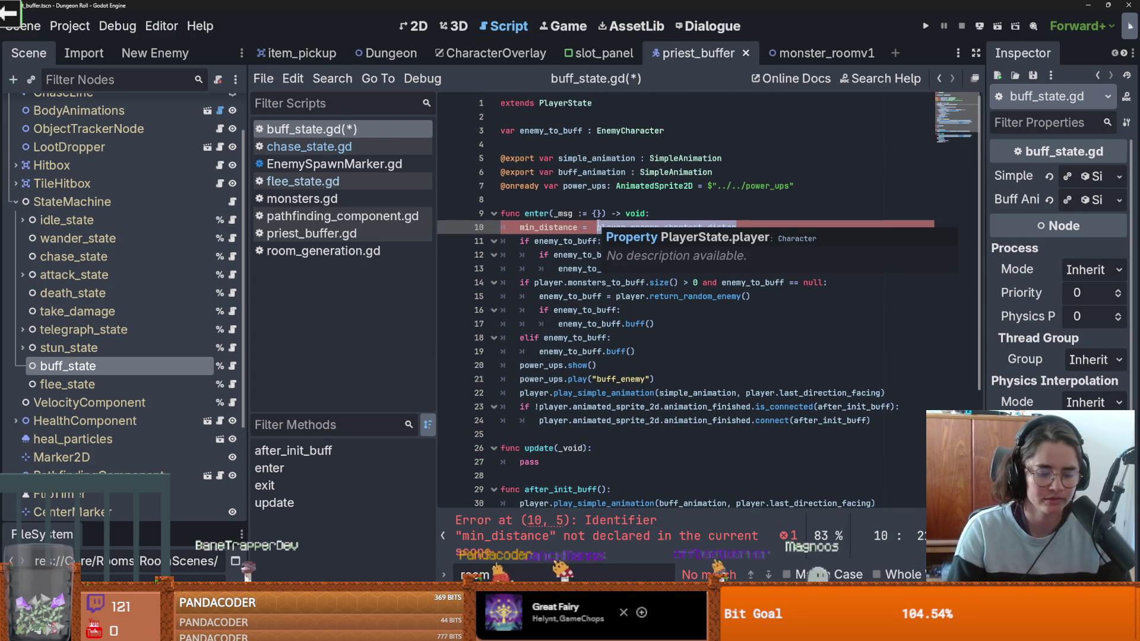
pyautogui.write('25')
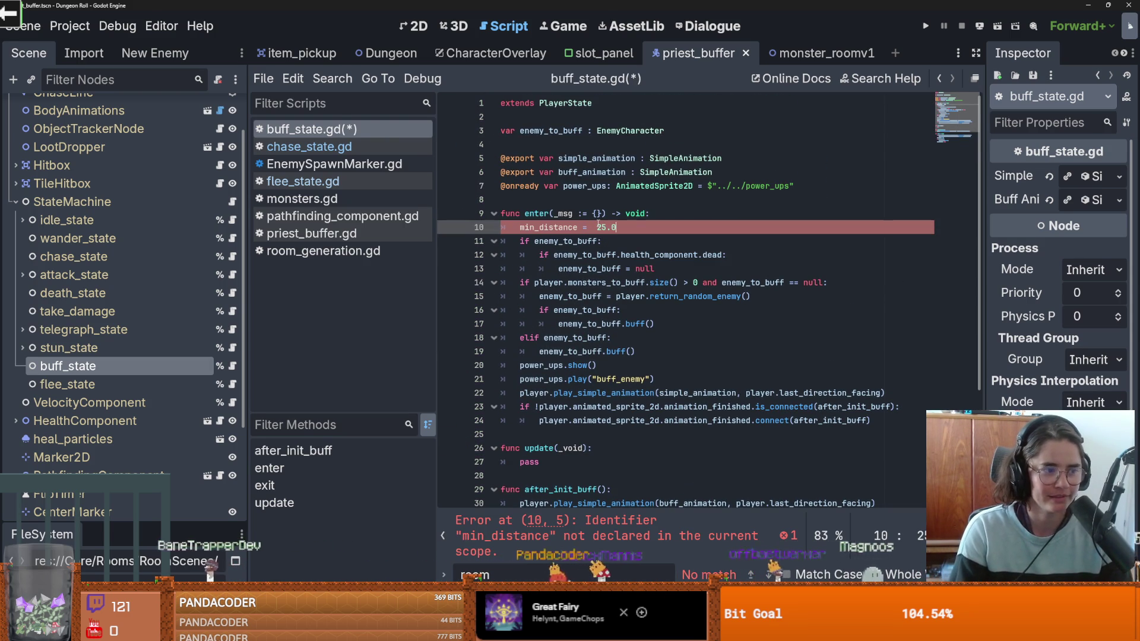
# Step: Declare var min_distance on line 8 of buff_state.gd and save
pyautogui.click(549, 199)
pyautogui.write('va')
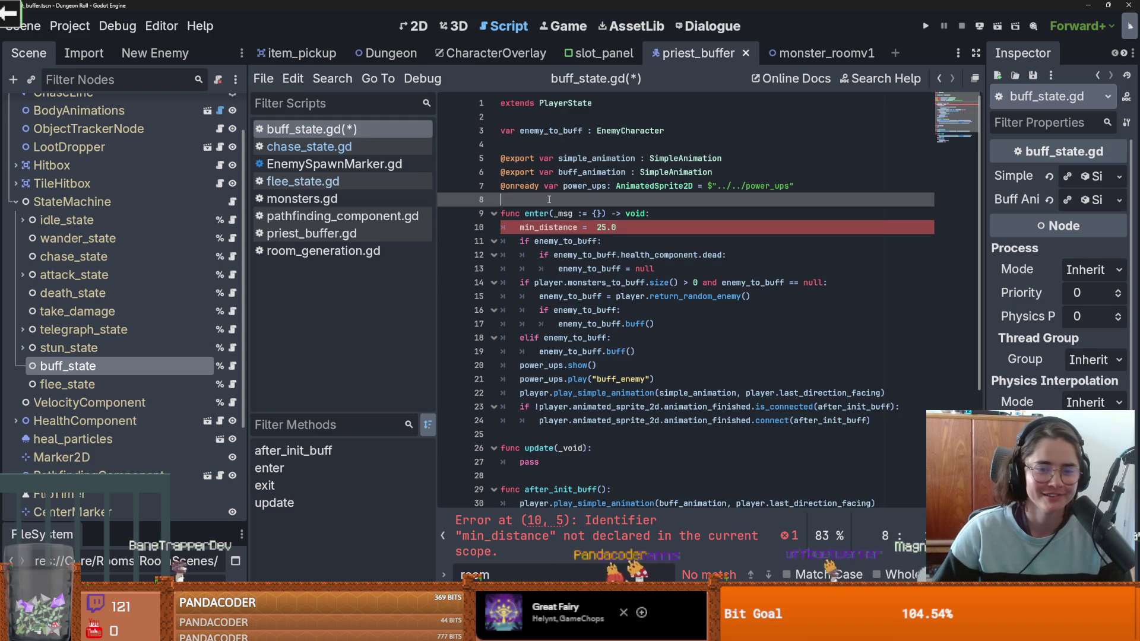
pyautogui.write('r ')
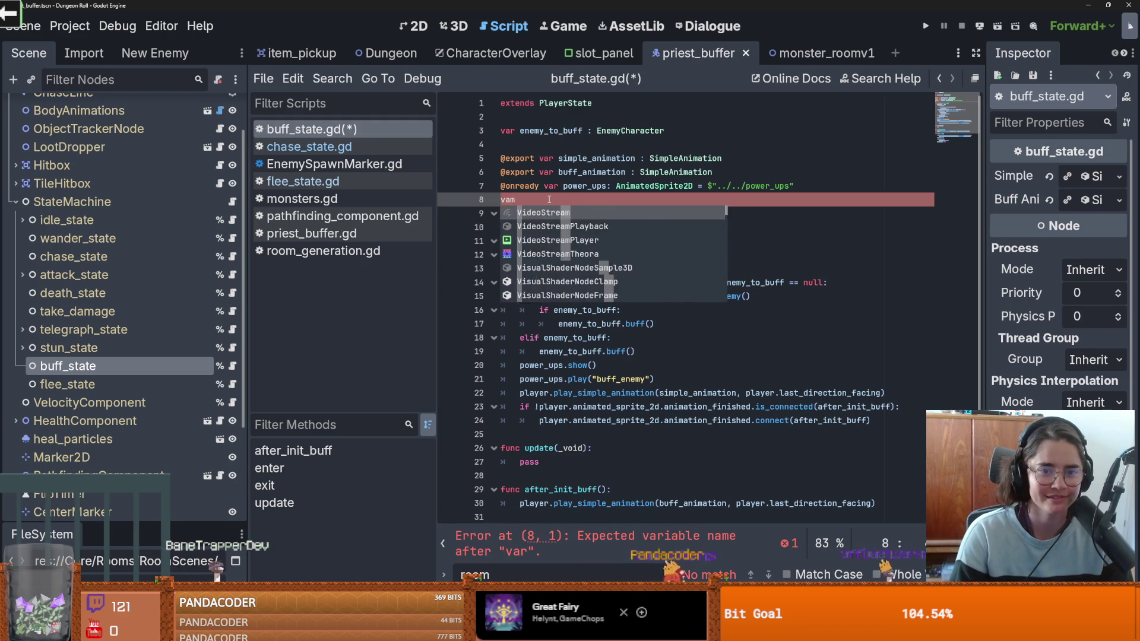
pyautogui.write('min_dis')
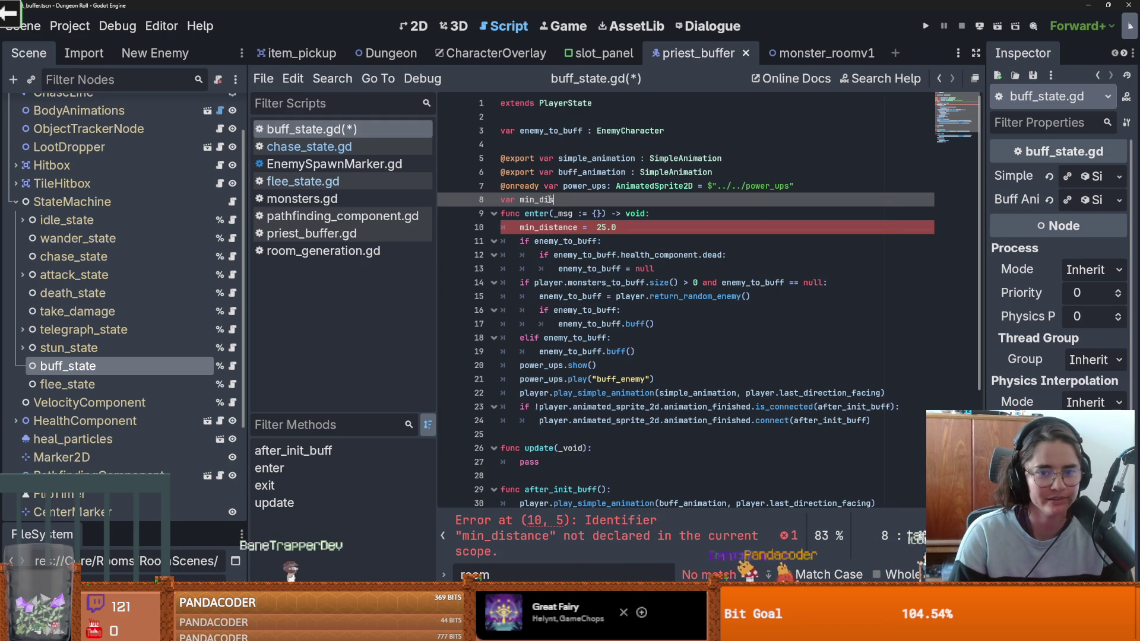
pyautogui.write('tance')
pyautogui.hotkey('ctrl', 's')
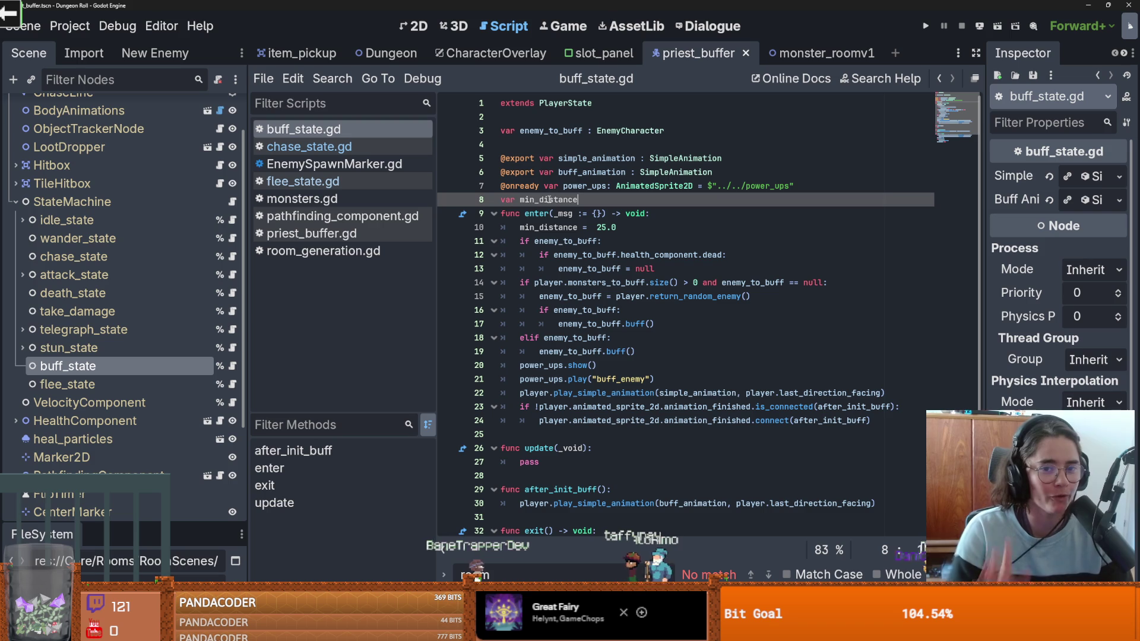
pyautogui.doubleClick(550, 200)
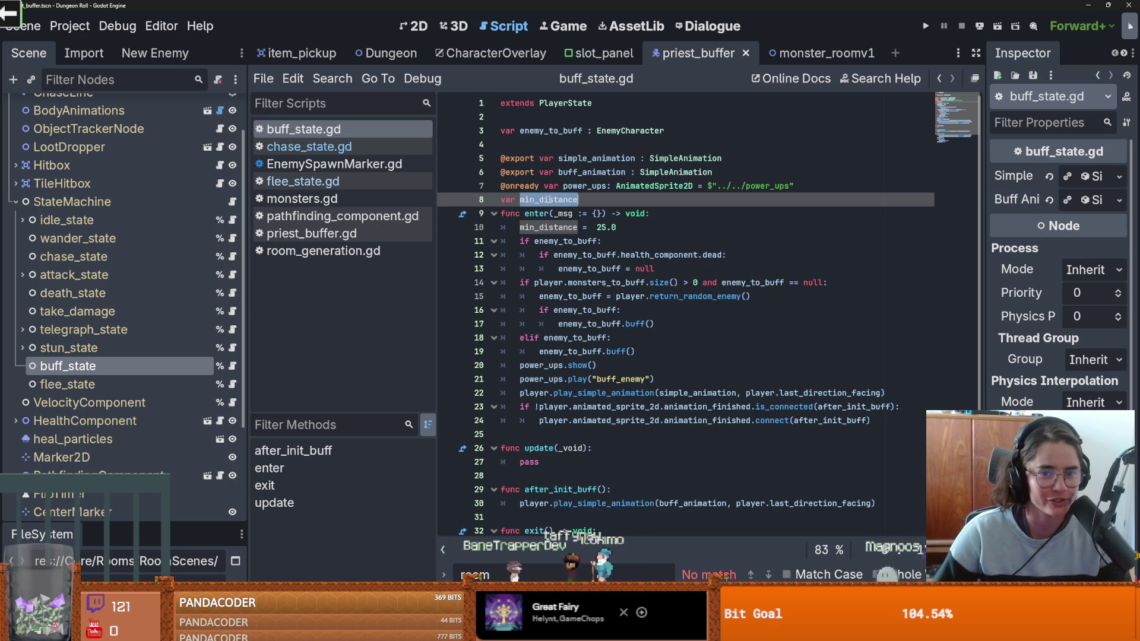
pyautogui.scroll(-3, 635, 257)
pyautogui.scroll(1, 635, 257)
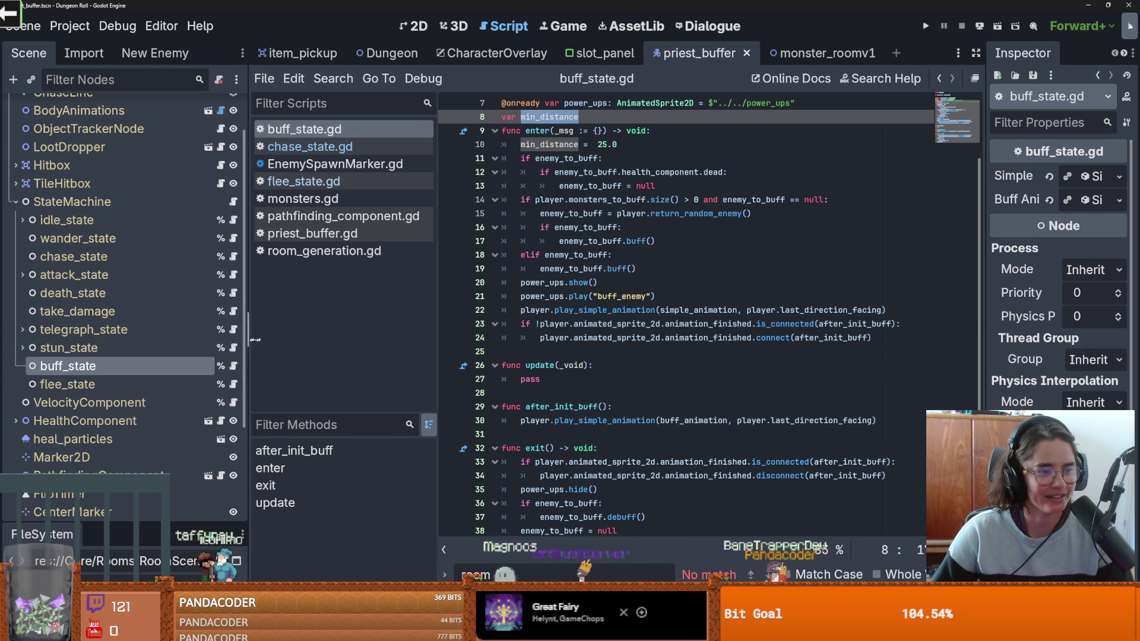
# Step: Widen the Scene dock so the node names fit
pyautogui.moveTo(249, 342); pyautogui.dragTo(267, 342)
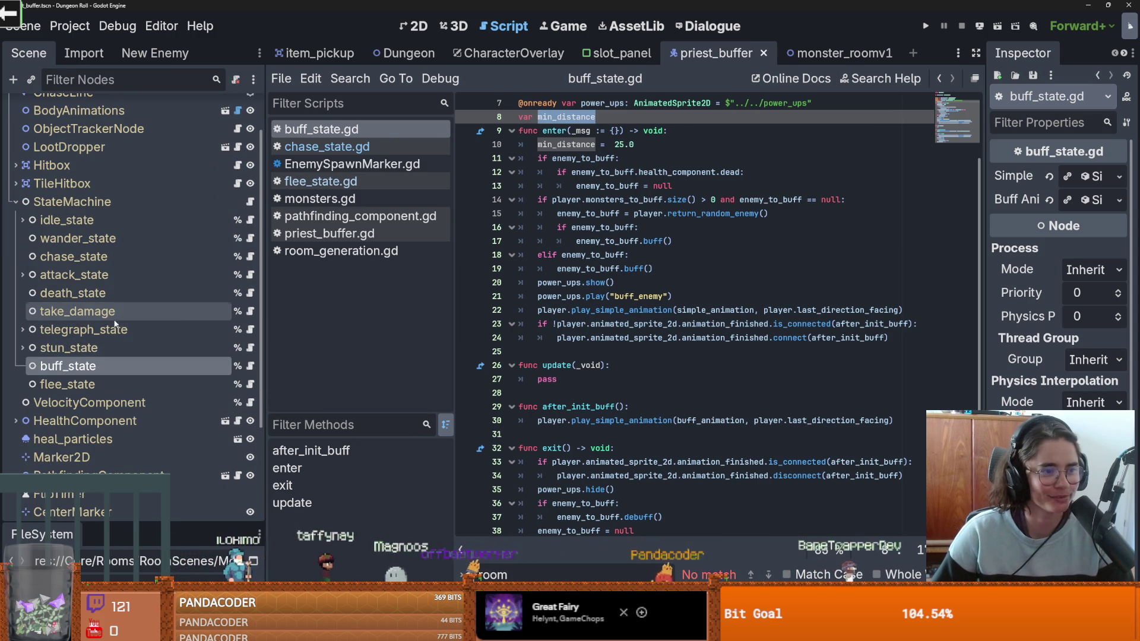
pyautogui.scroll(-3, 217, 318)
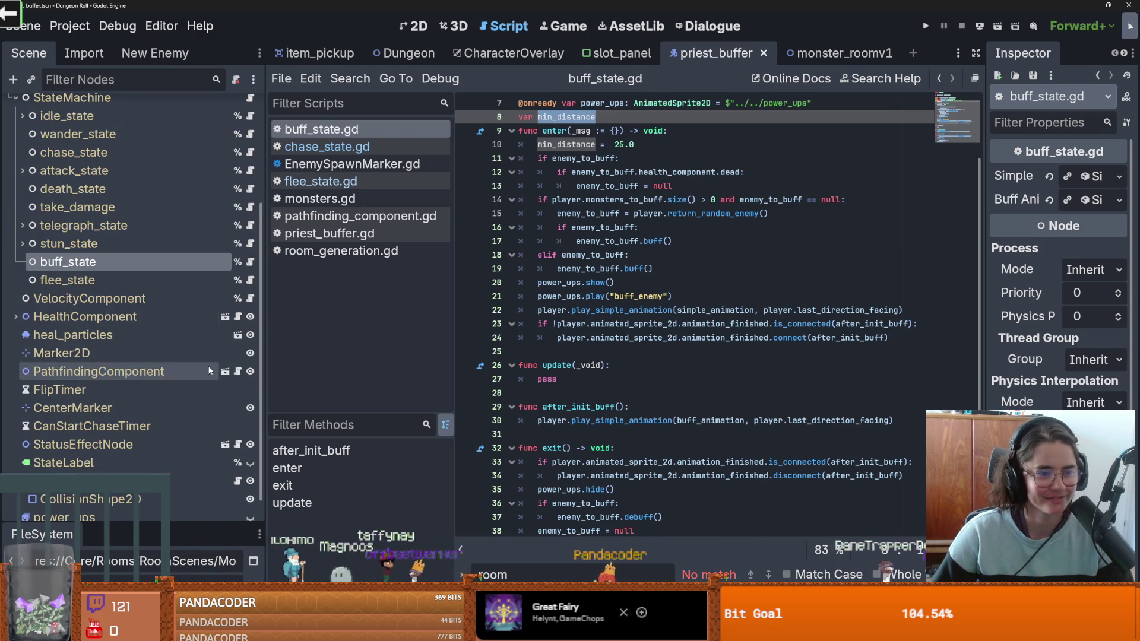
pyautogui.scroll(-1, 591, 387)
pyautogui.scroll(2, 179, 280)
pyautogui.rightClick(214, 368)
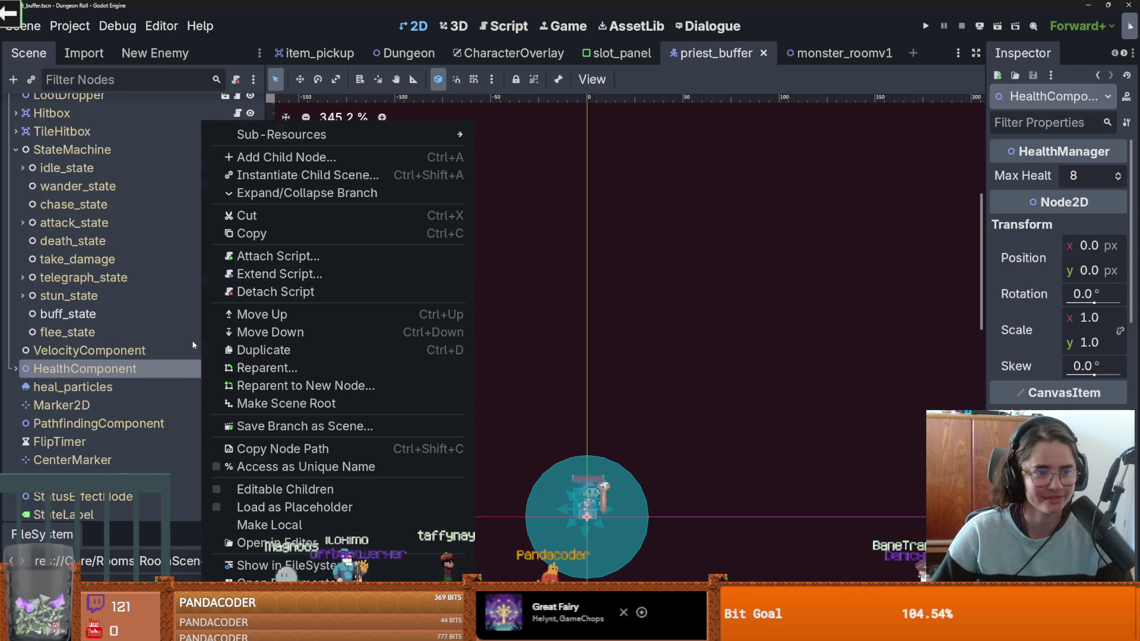
# Step: Dismiss the node context menu and open chase_state.gd in the script editor
pyautogui.click(144, 292)
pyautogui.click(250, 222)
pyautogui.click(250, 204)
pyautogui.scroll(-15, 644, 387)
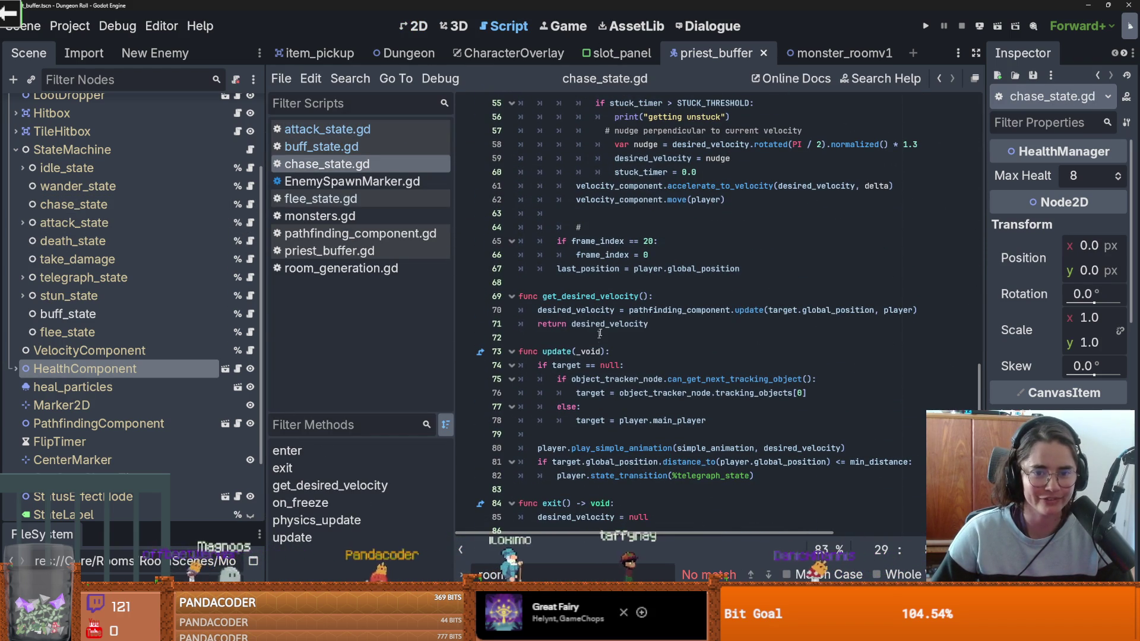
pyautogui.click(603, 324)
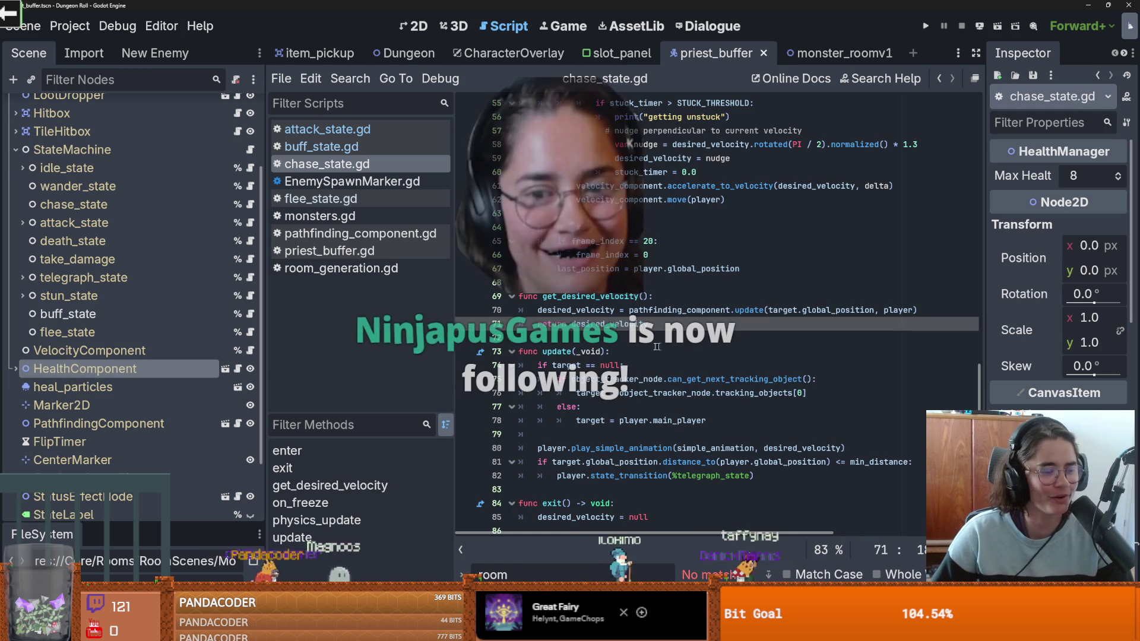
# Step: Copy chase_state's min_distance range check on lines 81–82 and return to buff_state.gd
pyautogui.click(720, 355)
pyautogui.scroll(-1, 701, 386)
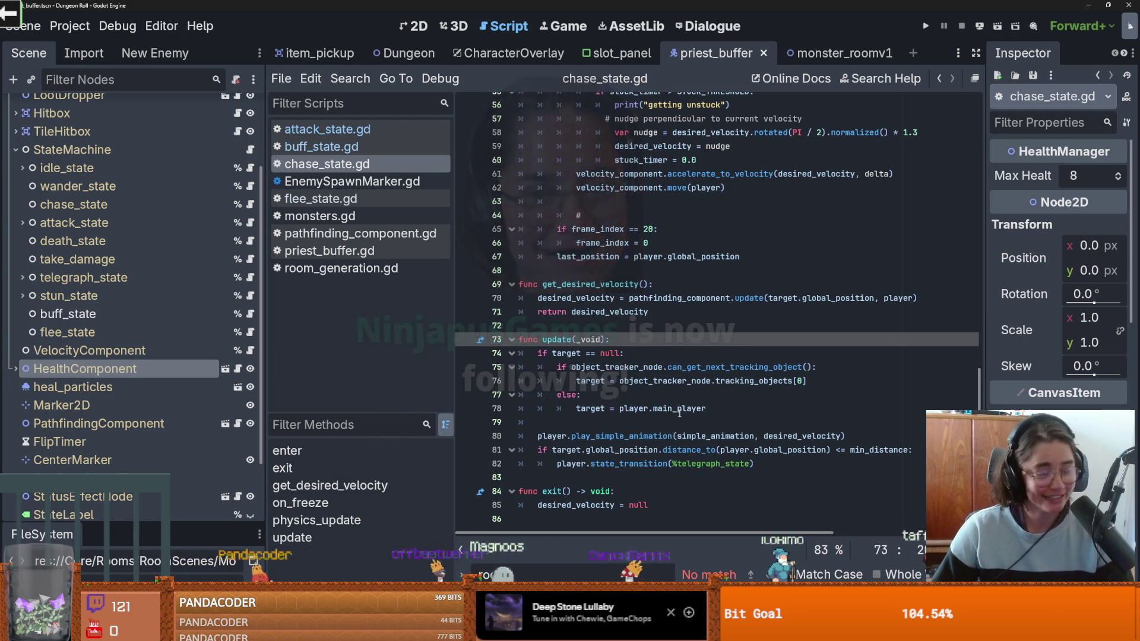
pyautogui.moveTo(701, 415)
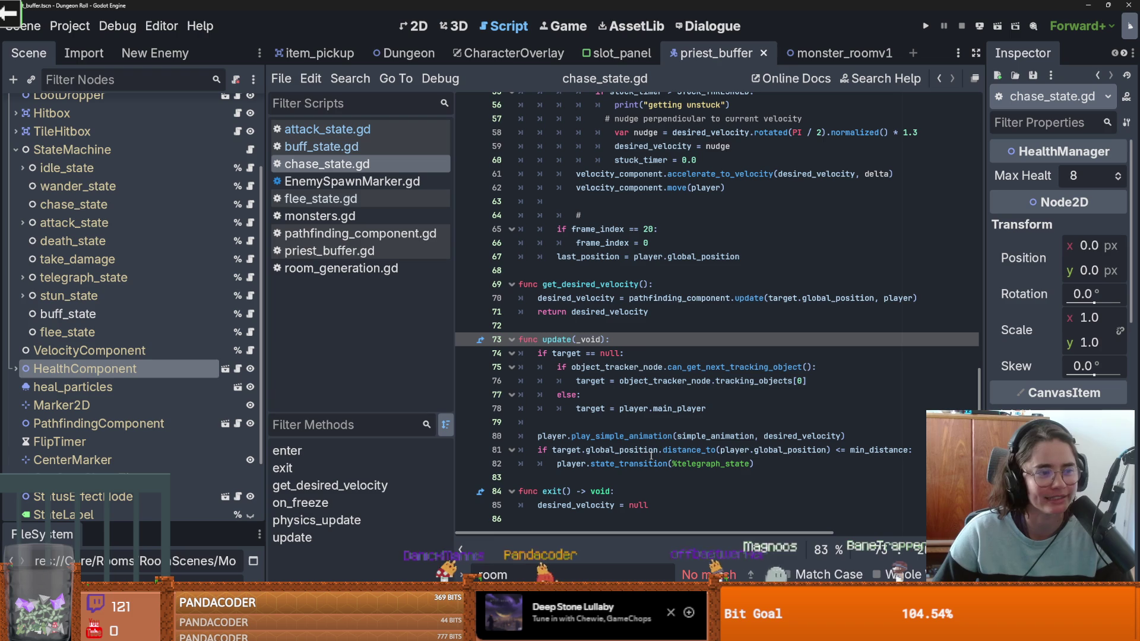
pyautogui.scroll(1, 651, 456)
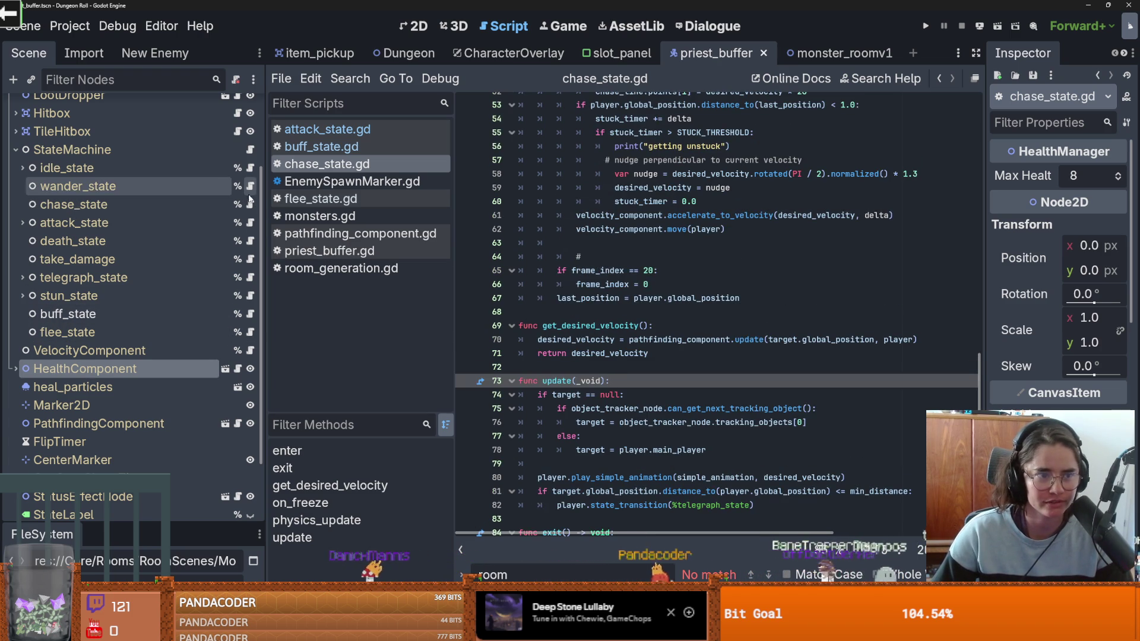
pyautogui.scroll(3, 609, 390)
pyautogui.scroll(-4, 608, 391)
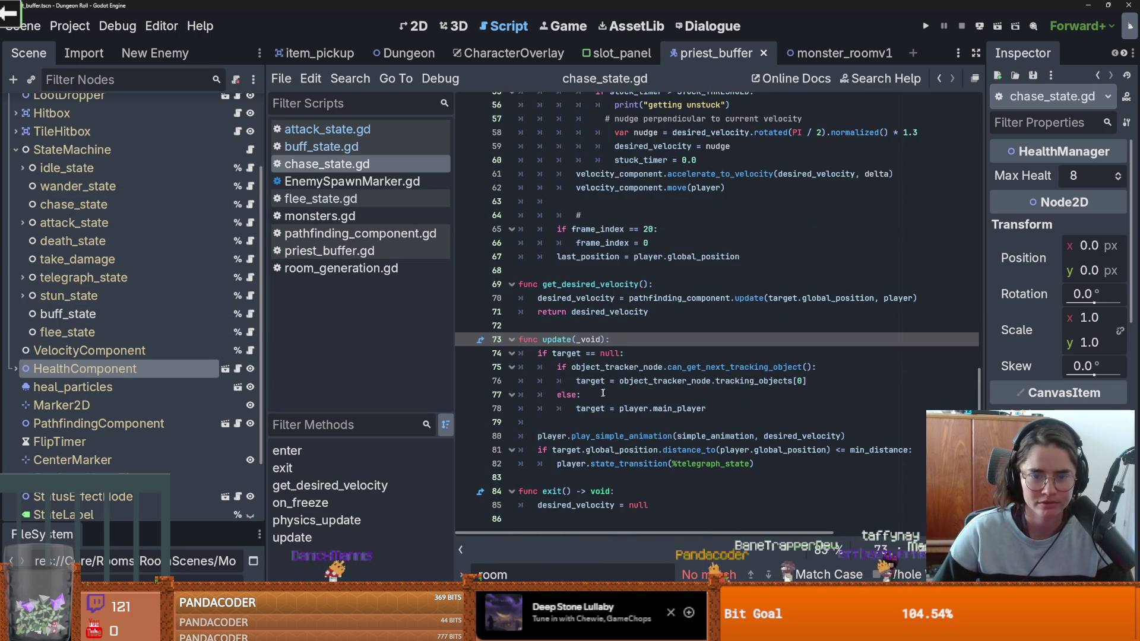
pyautogui.moveTo(754, 464); pyautogui.dragTo(518, 450)
pyautogui.hotkey('ctrl', 'c')
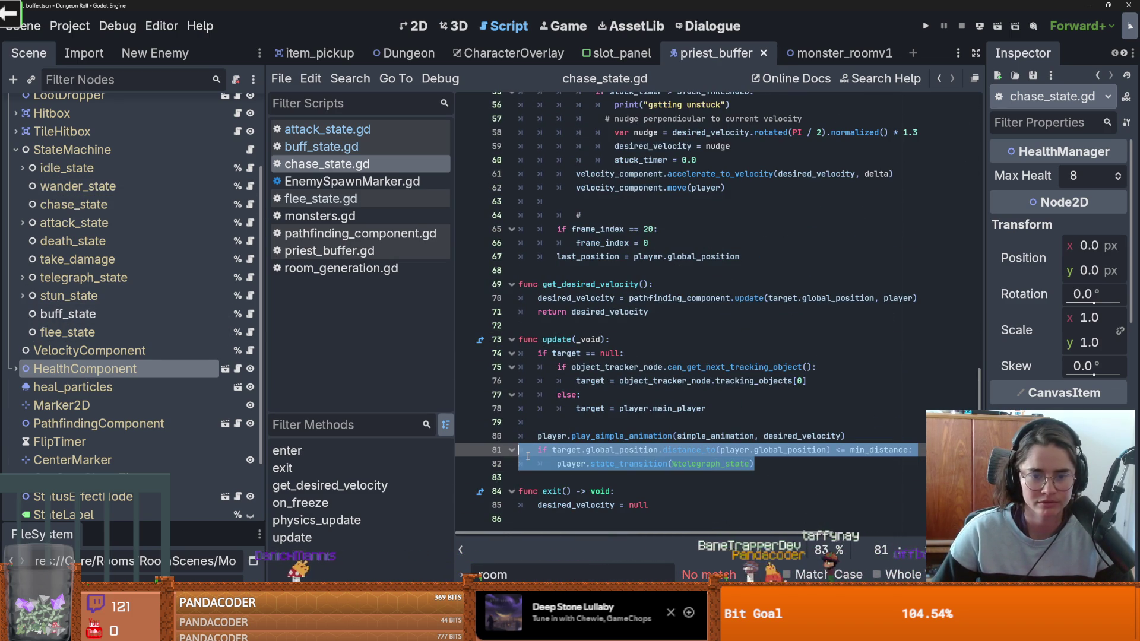
pyautogui.click(249, 312)
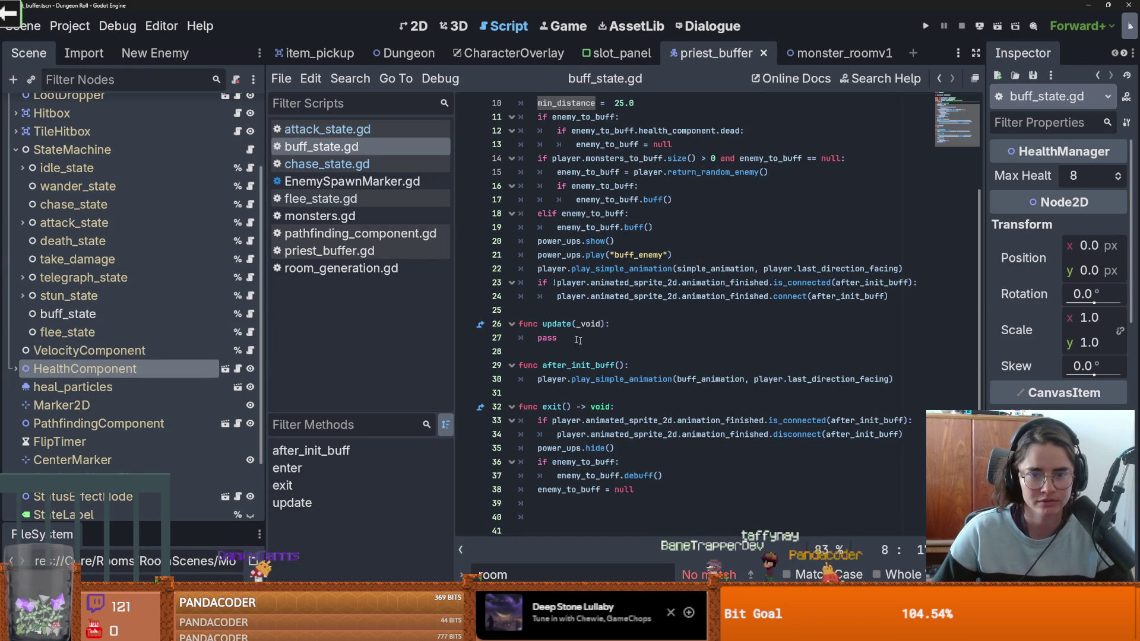
# Step: Replace pass in update with the range check, transitioning to %flee_state instead of %telegraph_state
pyautogui.doubleClick(547, 338)
pyautogui.hotkey('ctrl', 'v')
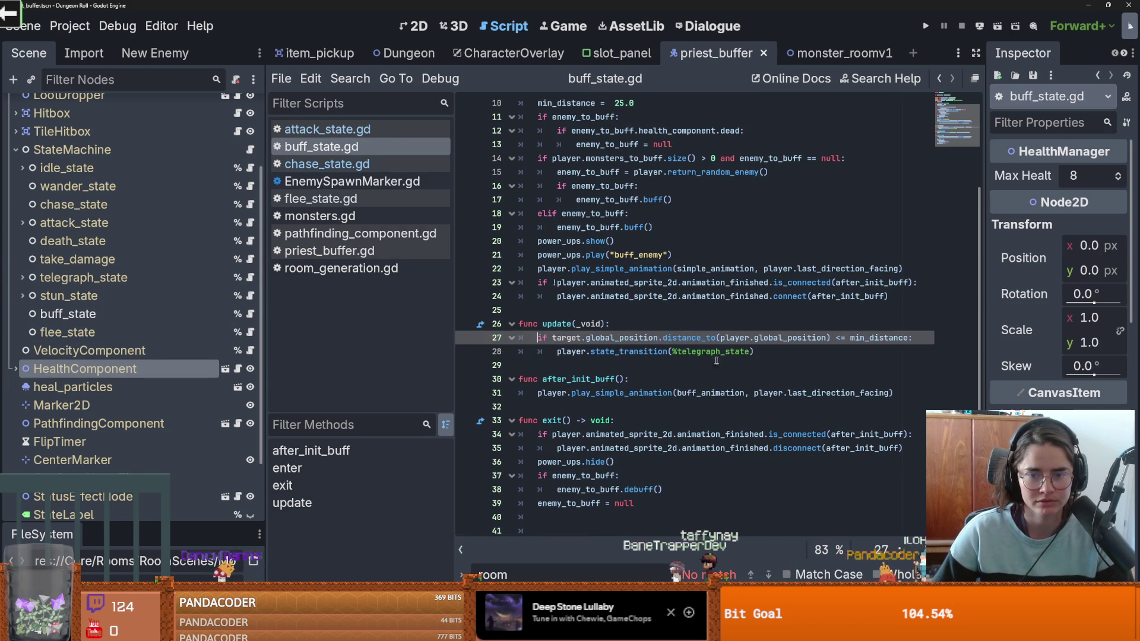
pyautogui.click(680, 352)
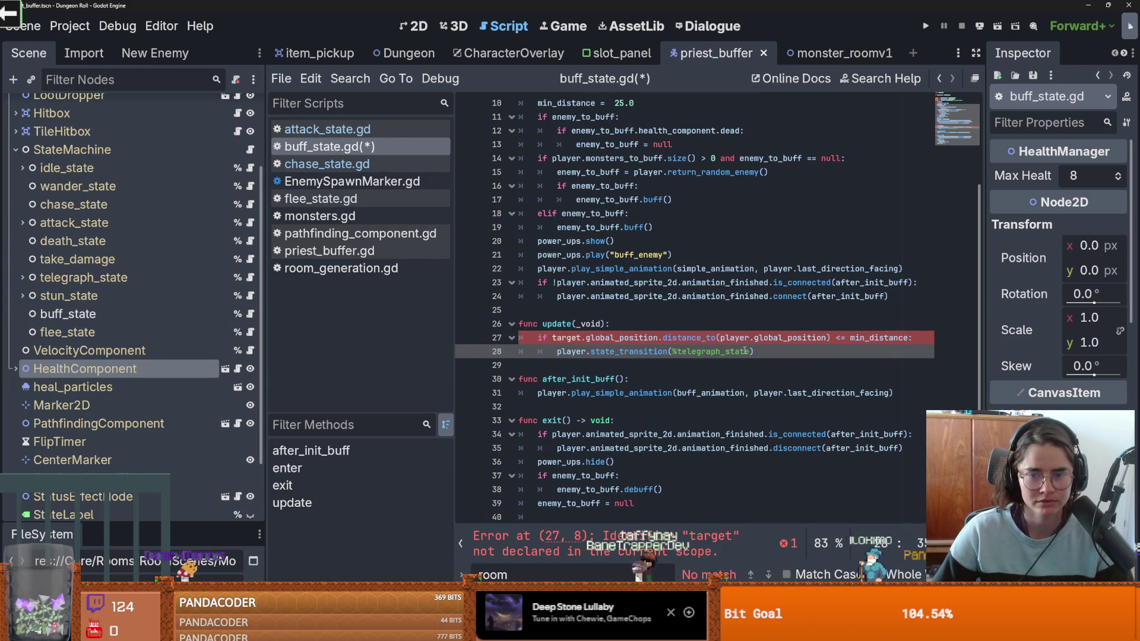
pyautogui.moveTo(752, 352); pyautogui.dragTo(671, 351)
pyautogui.press('BackSpace')
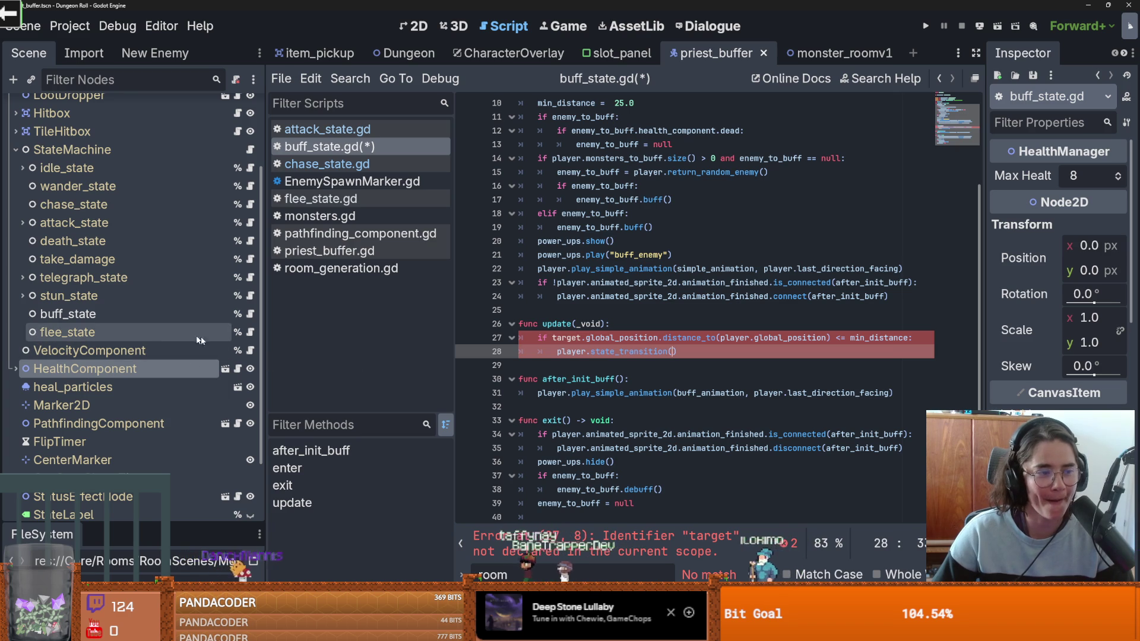
pyautogui.moveTo(145, 344); pyautogui.dragTo(676, 353)
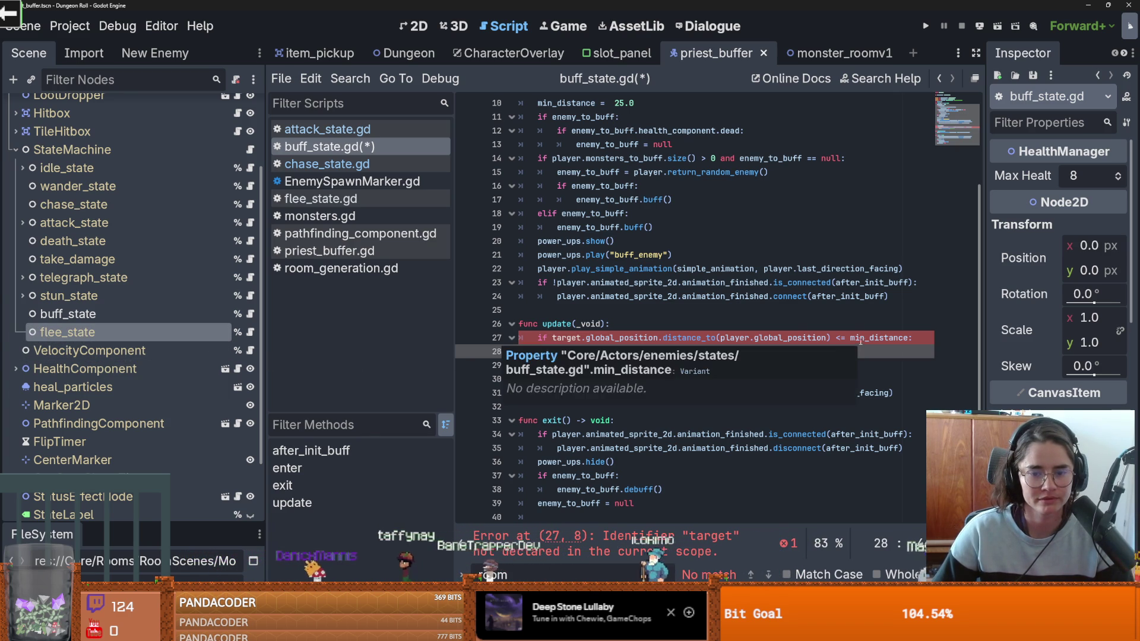
# Step: Add 'var target =' on a new line inside the enter function
pyautogui.scroll(3, 639, 321)
pyautogui.click(649, 227)
pyautogui.press('Return')
pyautogui.write('v')
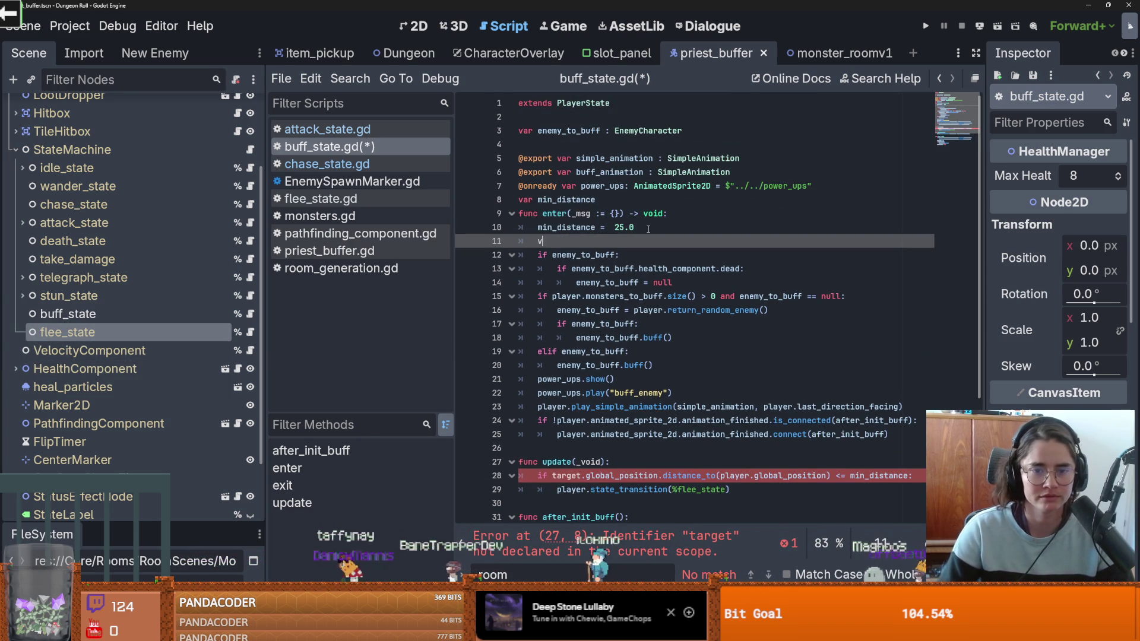
pyautogui.write('ar target =')
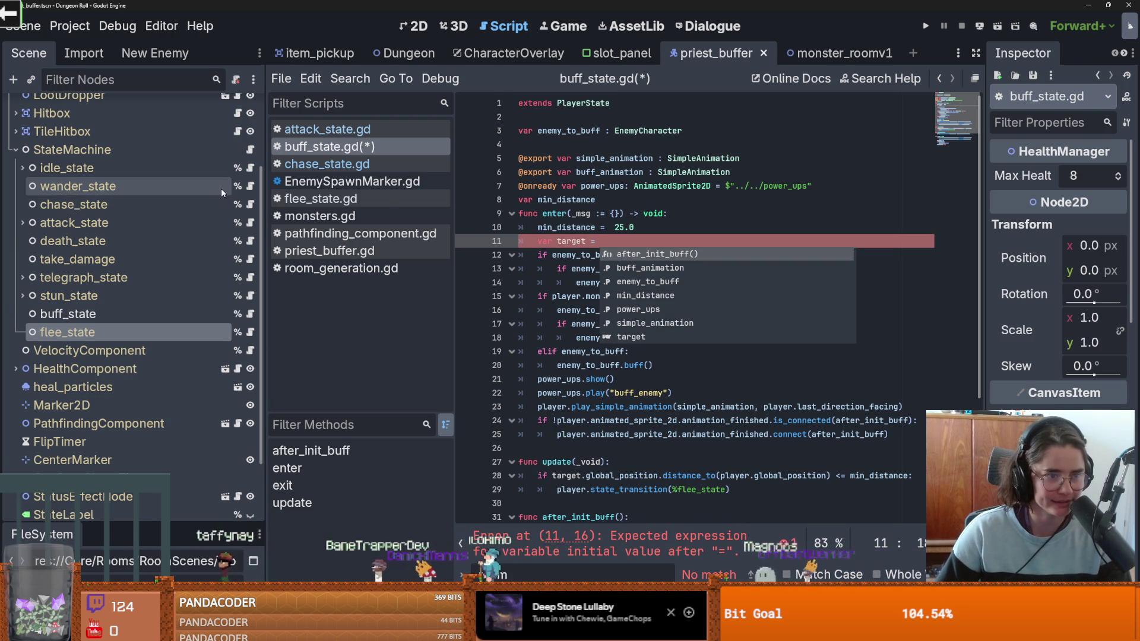
pyautogui.click(250, 204)
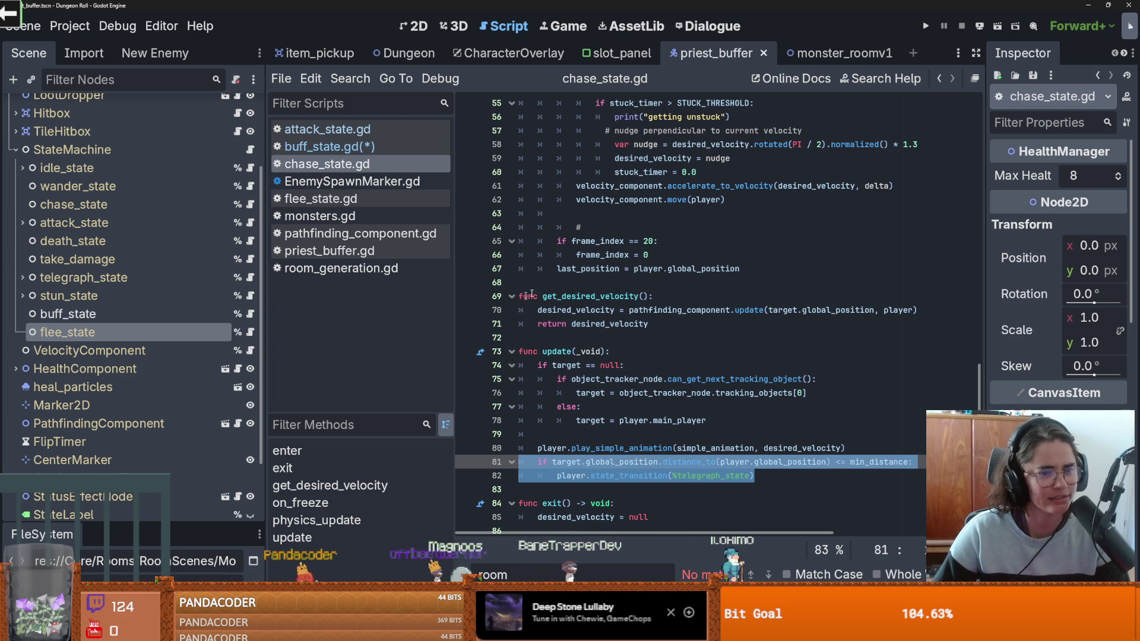
pyautogui.click(641, 351)
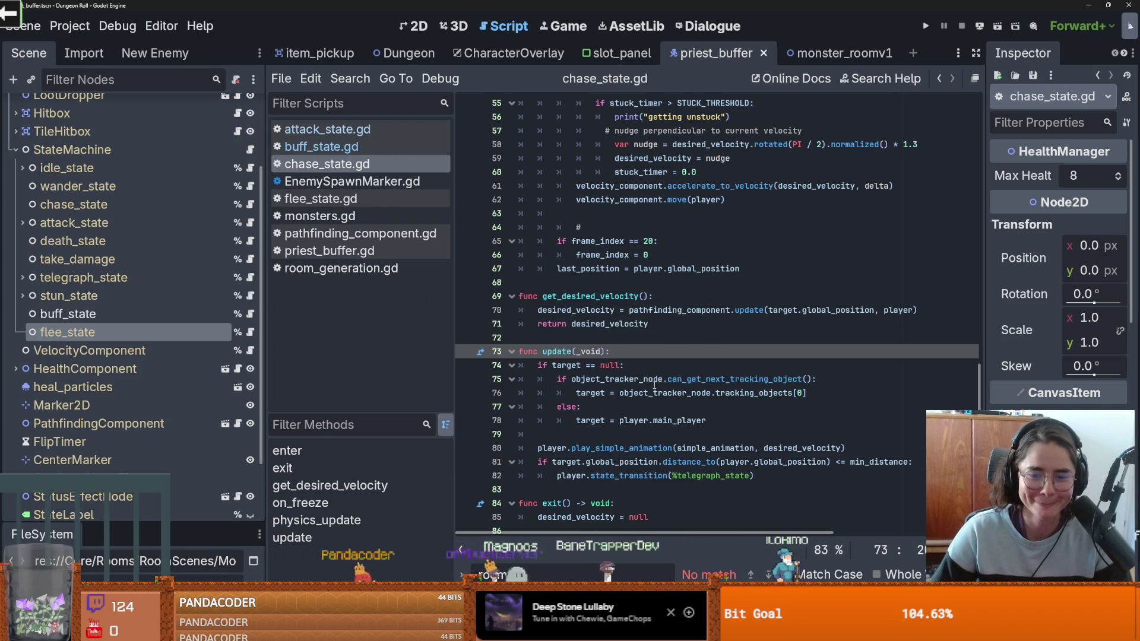
pyautogui.scroll(-1, 684, 421)
pyautogui.click(638, 479)
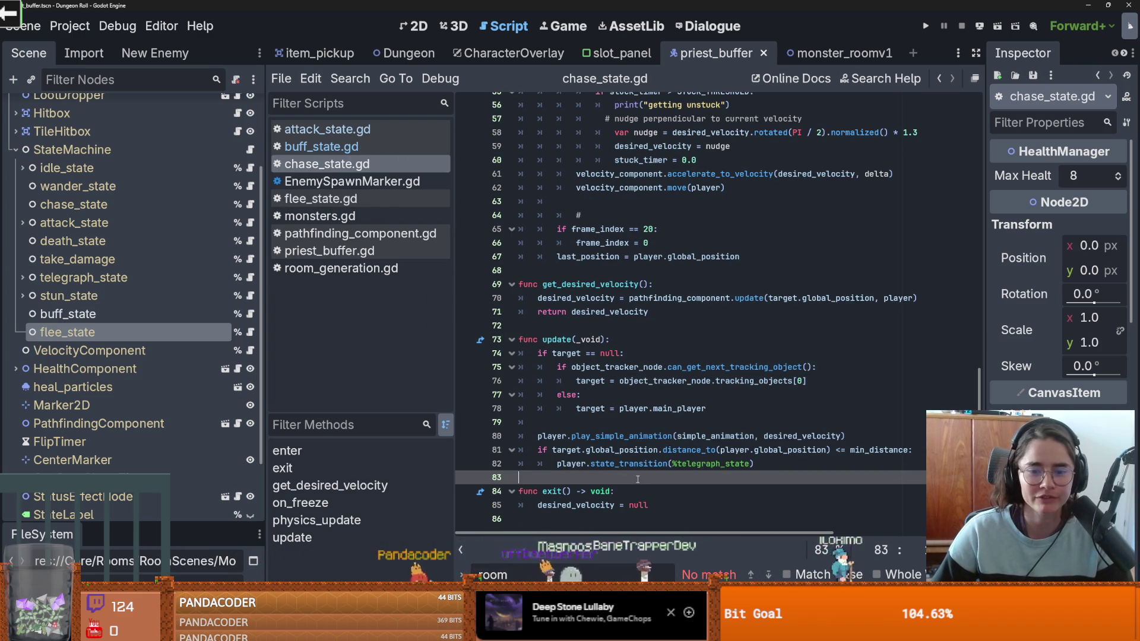
pyautogui.click(249, 334)
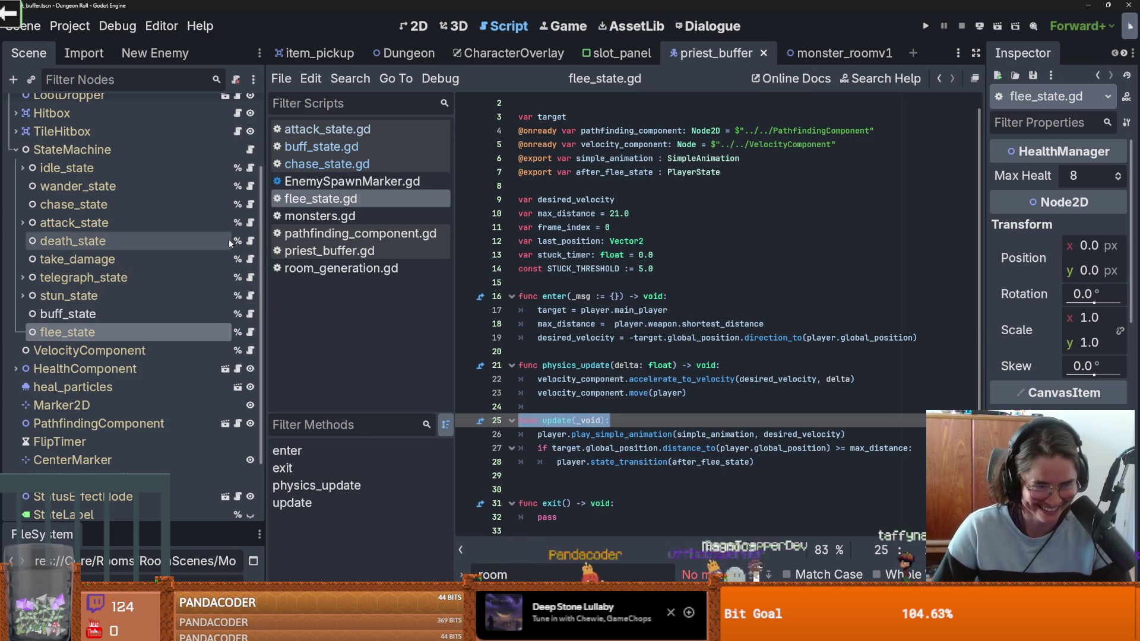
pyautogui.click(250, 204)
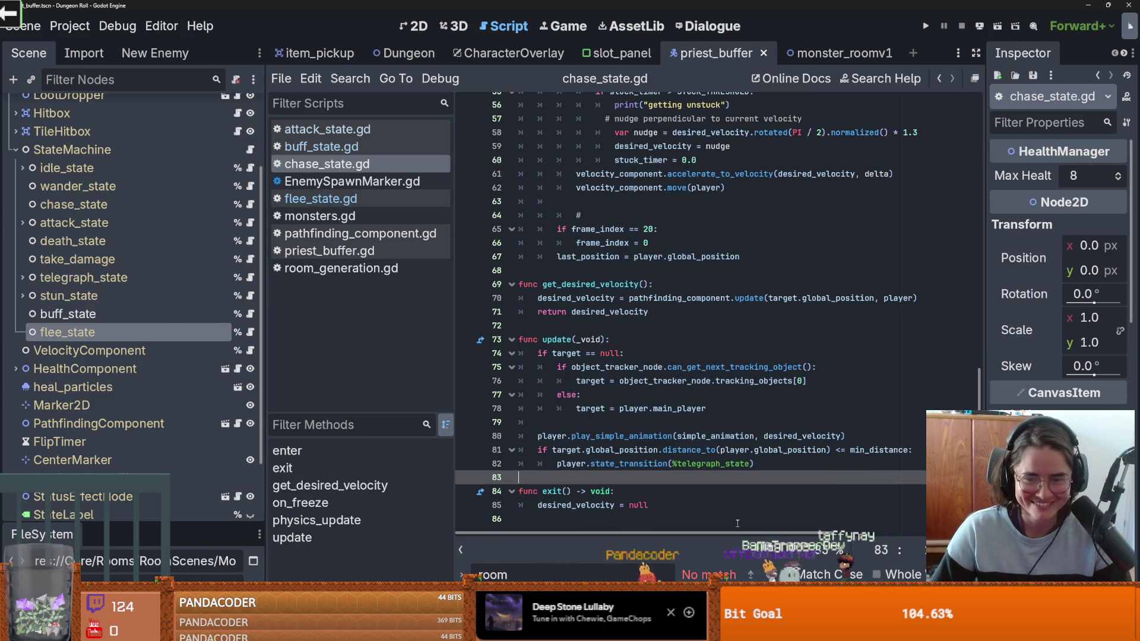
pyautogui.click(250, 314)
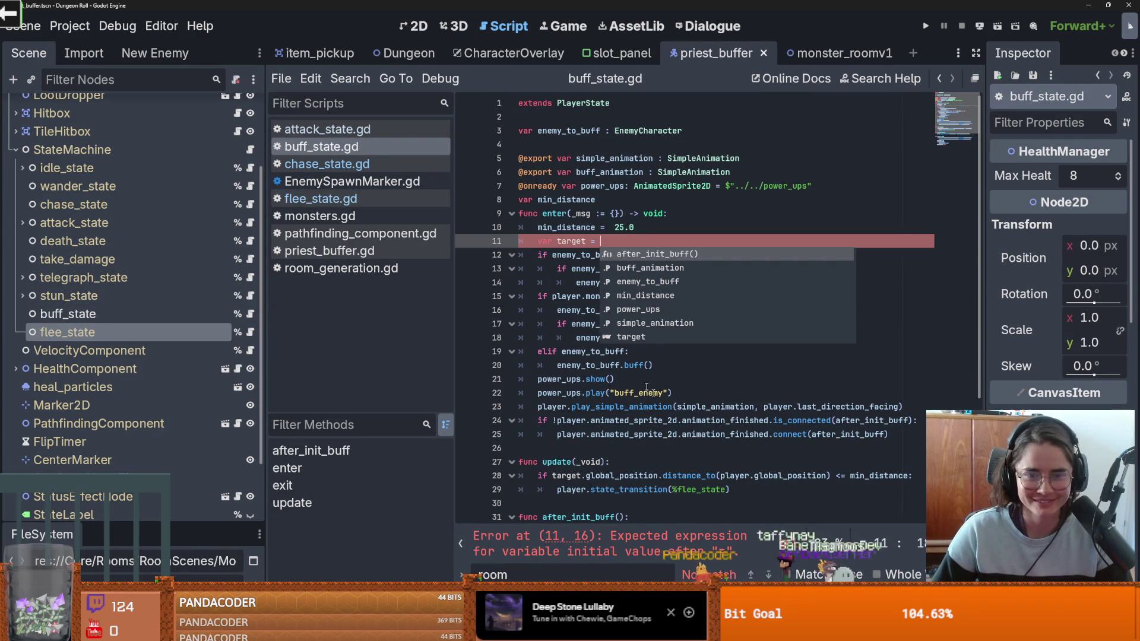
pyautogui.click(653, 283)
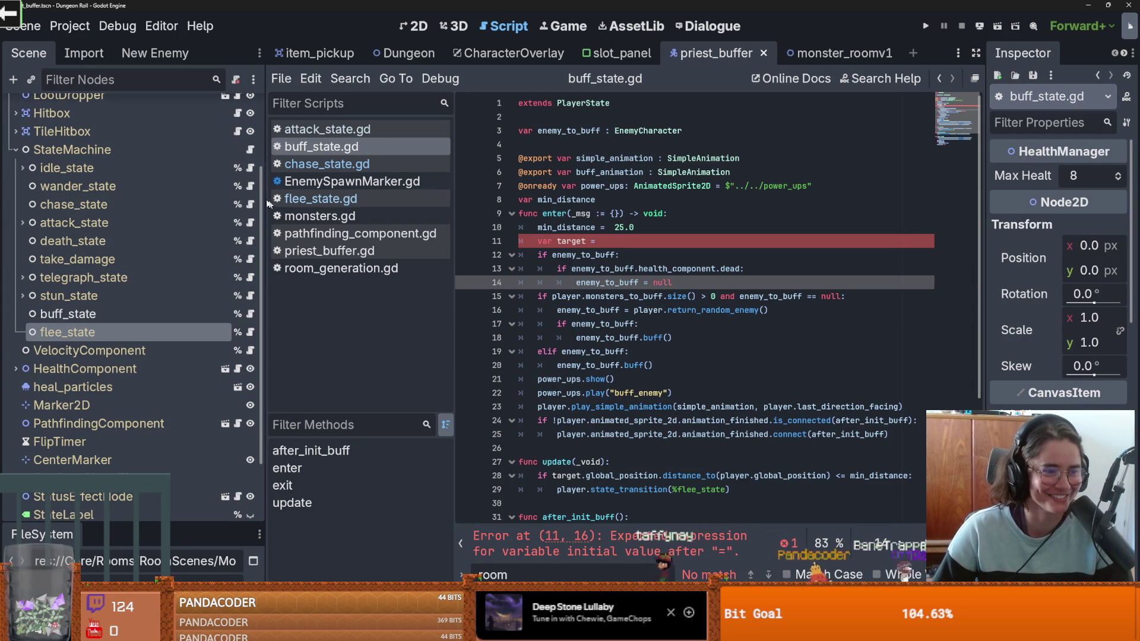
pyautogui.click(249, 205)
pyautogui.scroll(10, 626, 315)
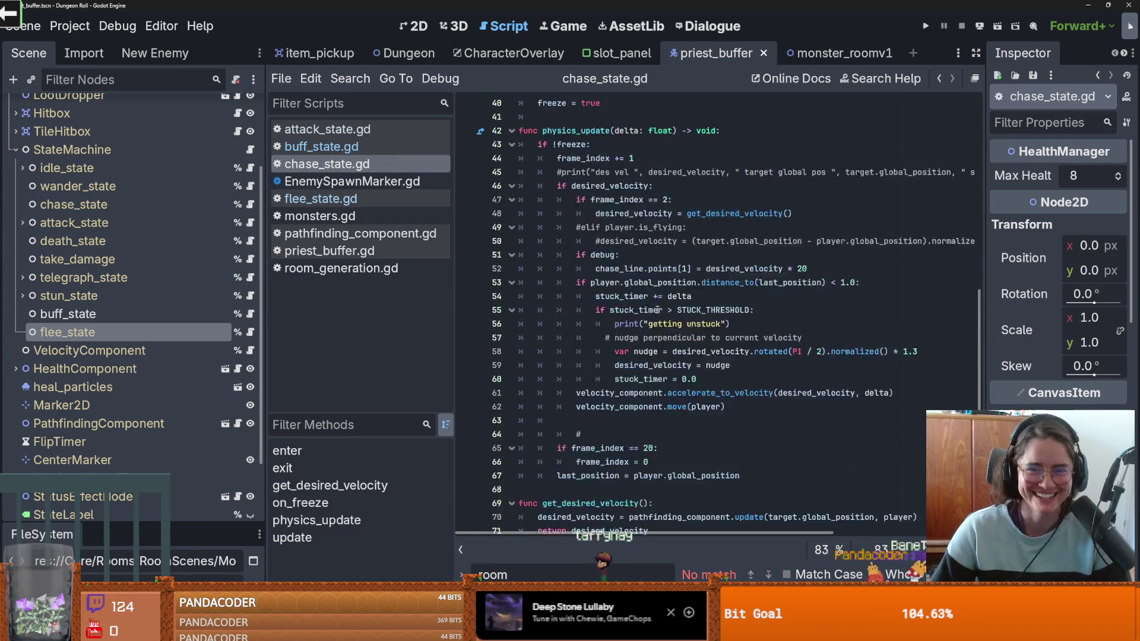
pyautogui.scroll(2, 626, 315)
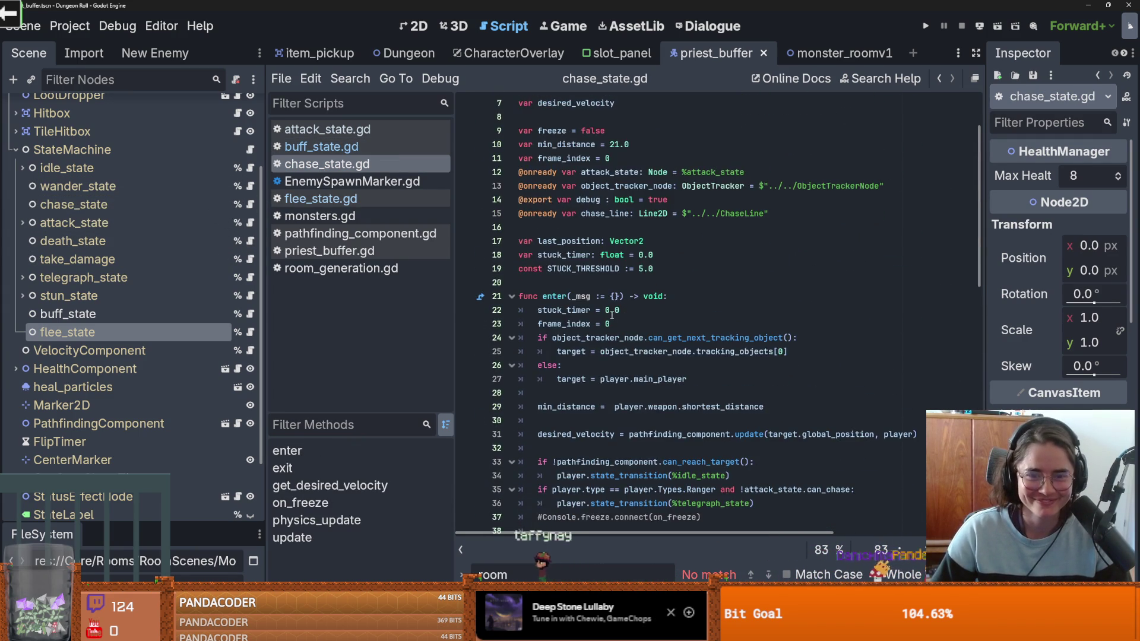
pyautogui.scroll(-1, 625, 316)
pyautogui.click(673, 338)
pyautogui.keyDown('shift'); pyautogui.click(600, 338); pyautogui.keyUp('shift')
pyautogui.hotkey('ctrl', 's')
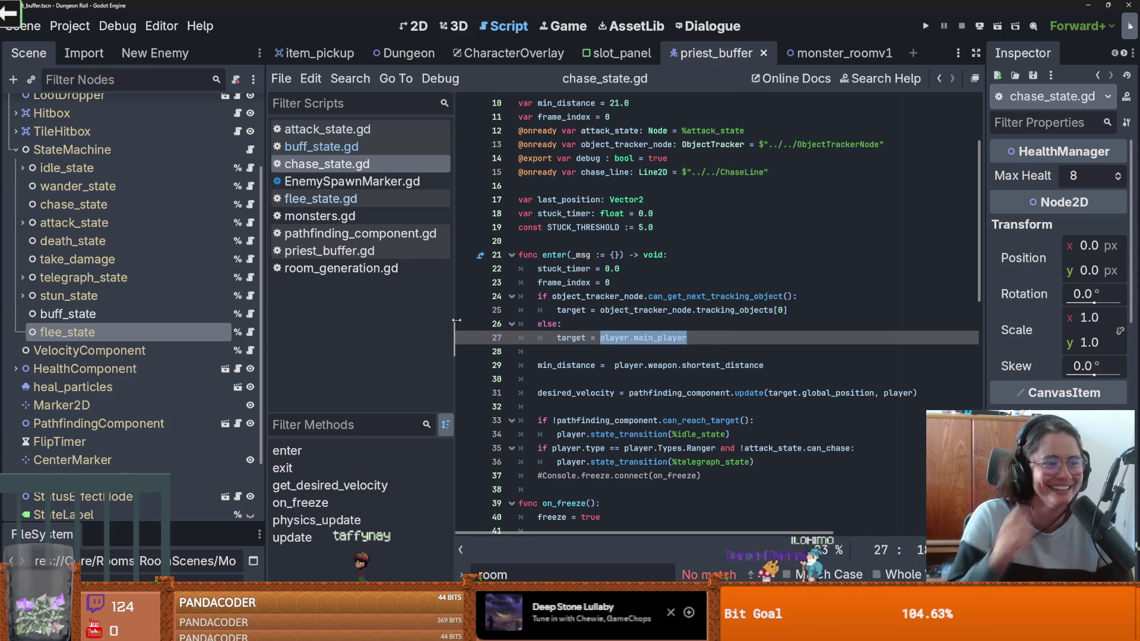
pyautogui.click(250, 314)
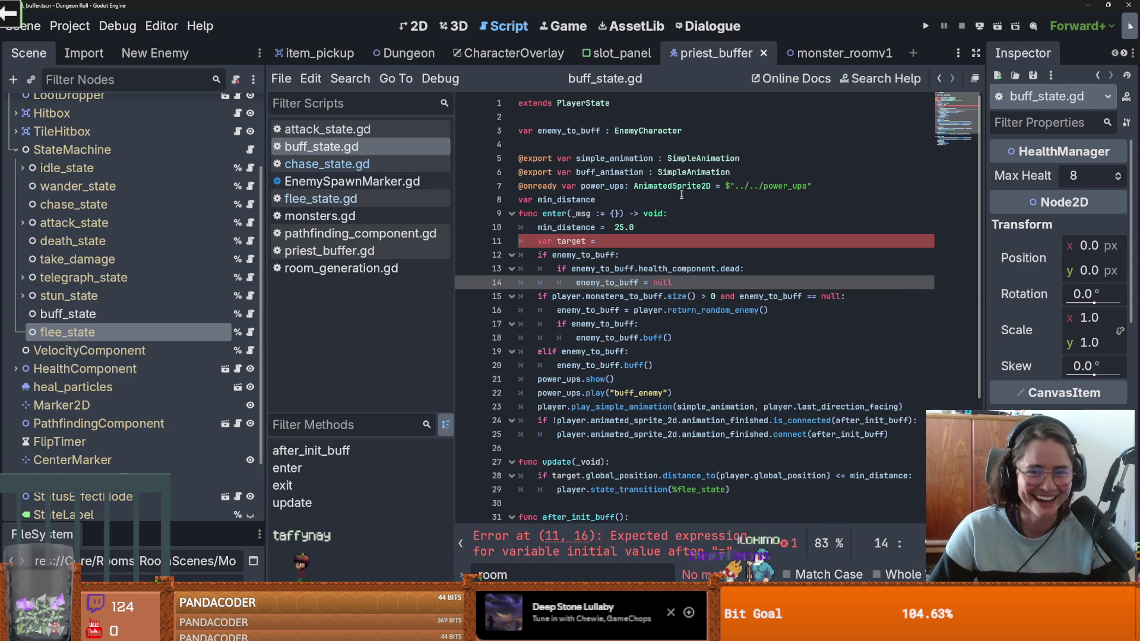
# Step: Set target = player.main_player in buff_state's enter function and save
pyautogui.click(642, 240)
pyautogui.write('player.main_player')
pyautogui.hotkey('ctrl', 's')
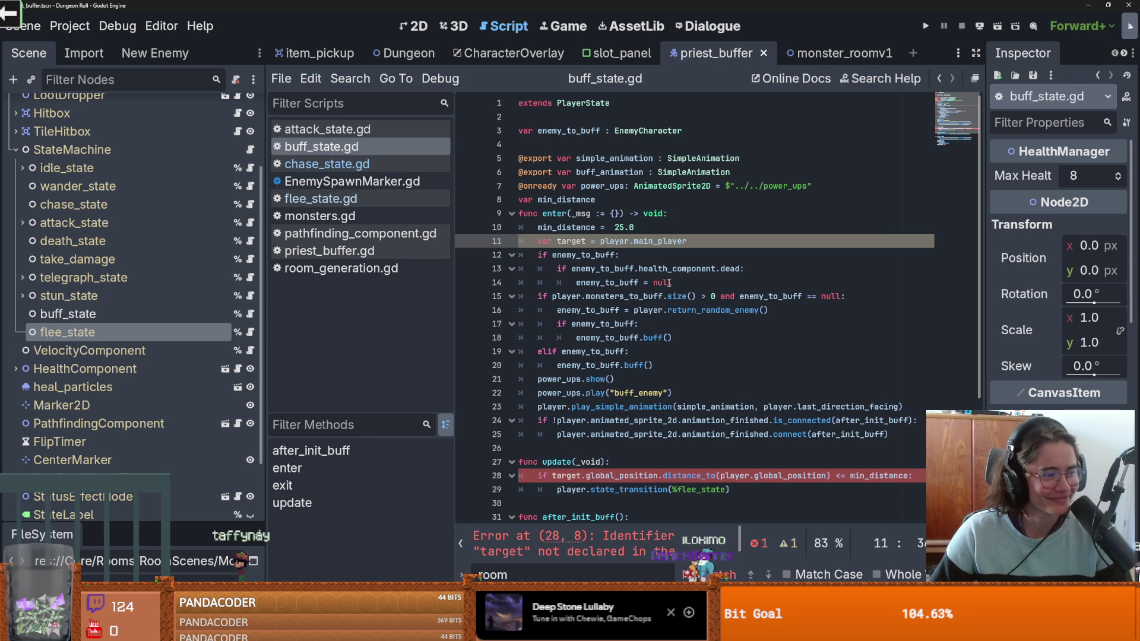
pyautogui.click(606, 256)
pyautogui.hotkey('ctrl', 's')
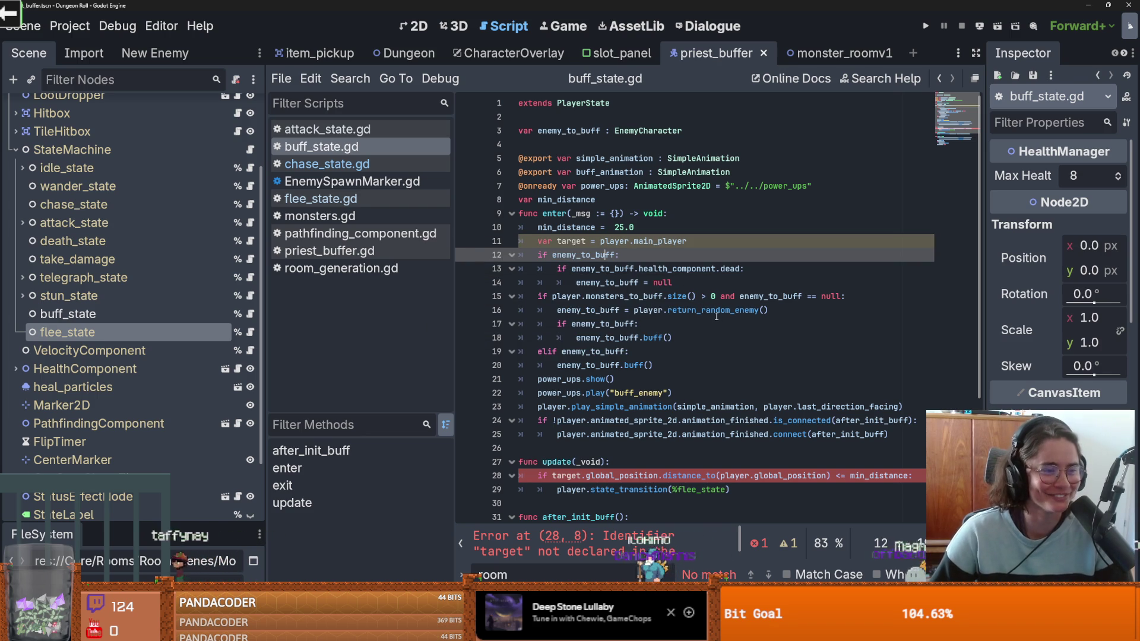
pyautogui.click(668, 309)
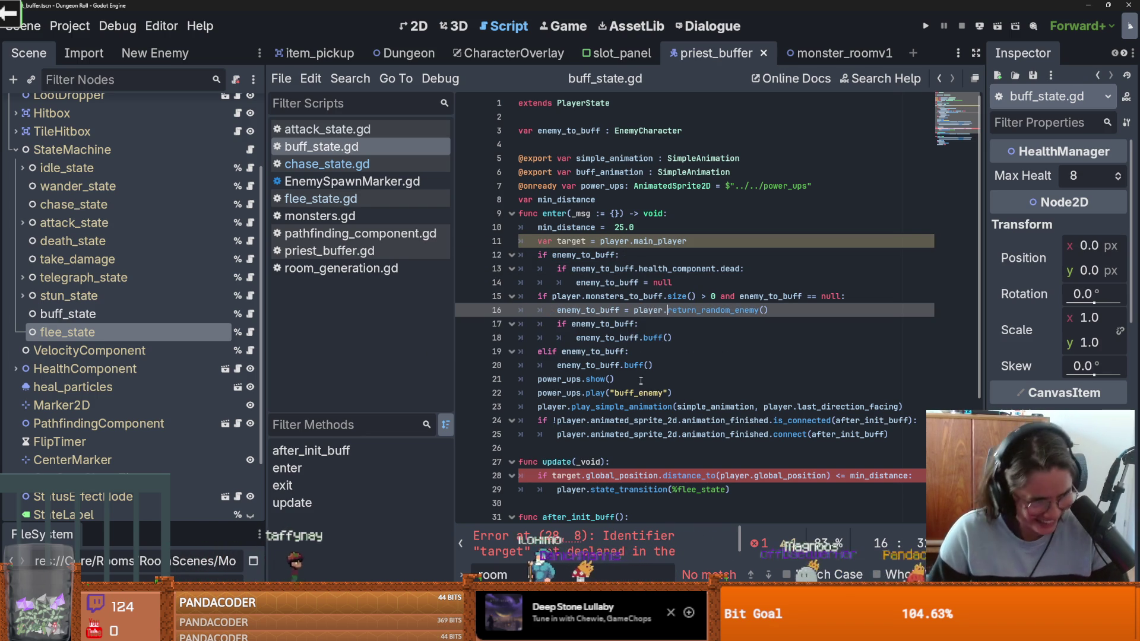
pyautogui.hotkey('ctrl', 's')
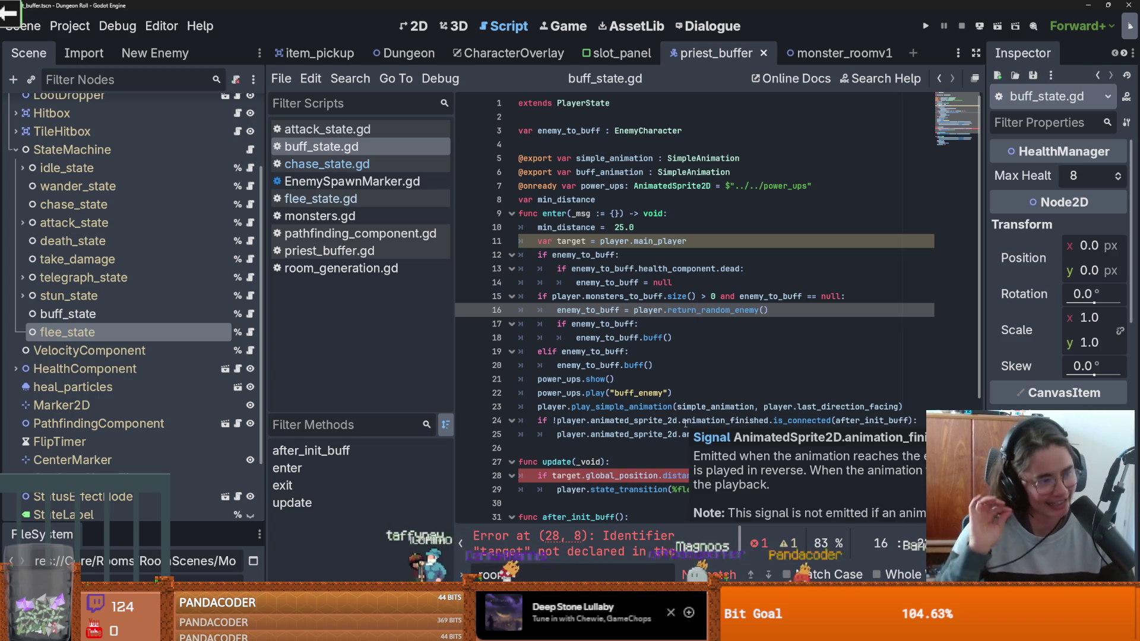
# Step: Move the var target declaration above enter as a class-level variable and save
pyautogui.scroll(-2, 673, 426)
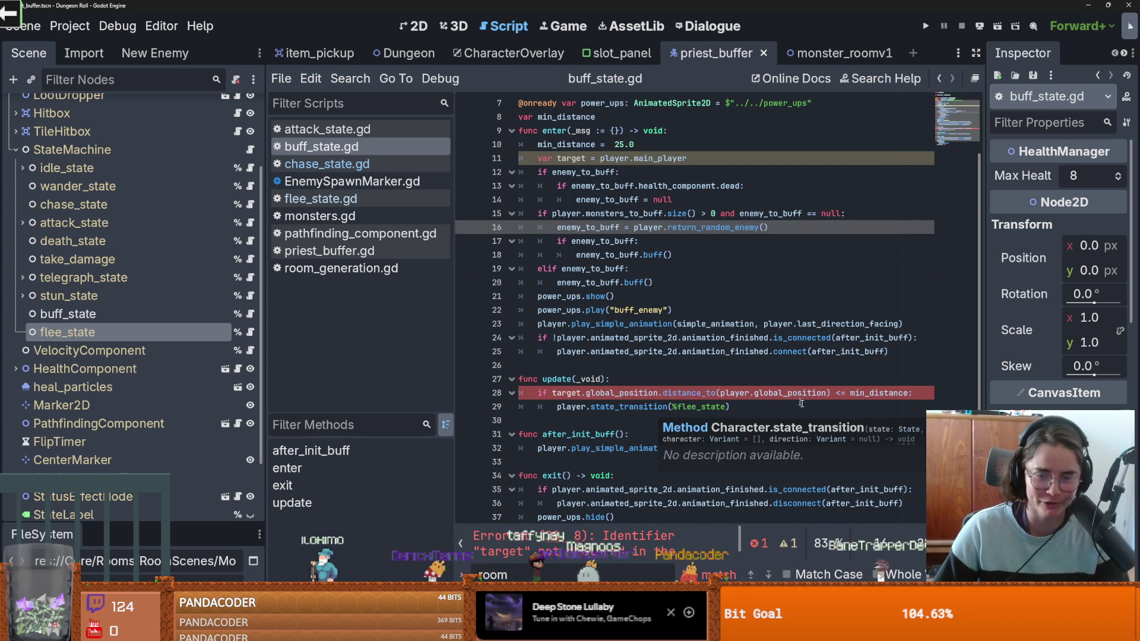
pyautogui.scroll(-2, 715, 474)
pyautogui.scroll(3, 767, 355)
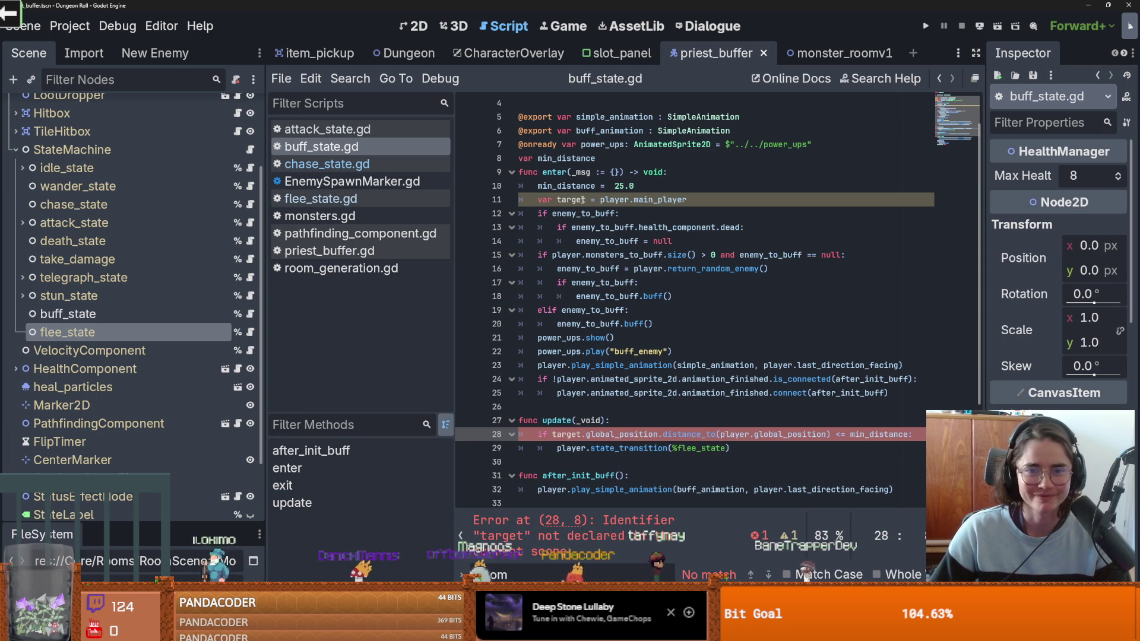
pyautogui.click(585, 200)
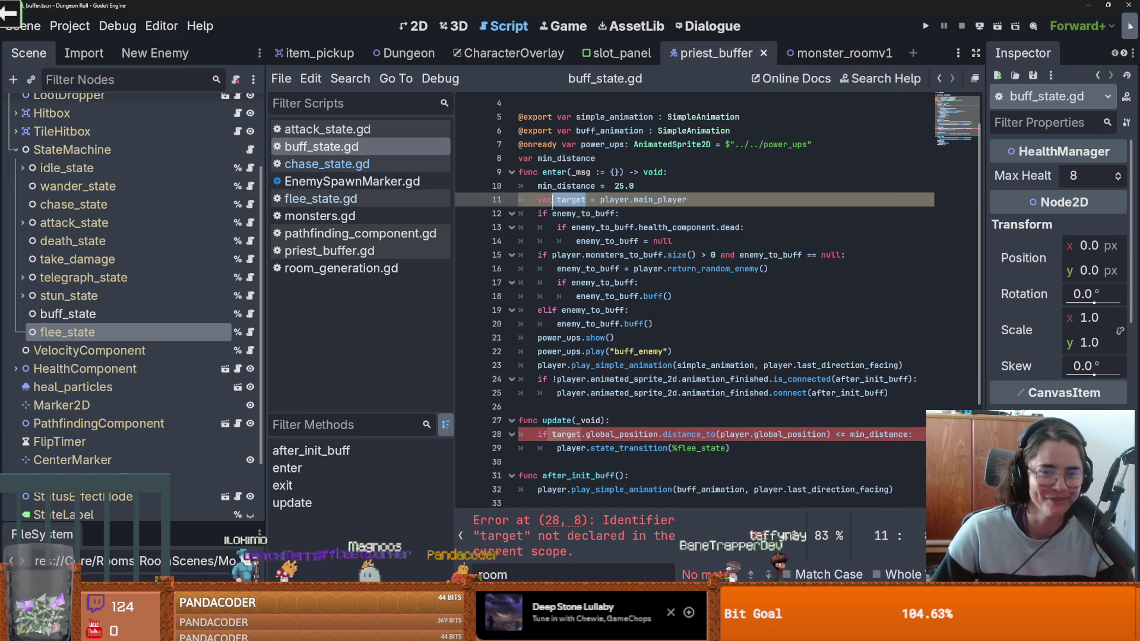
pyautogui.press('BackSpace')
pyautogui.click(610, 160)
pyautogui.press('Return')
pyautogui.write('var target')
pyautogui.scroll(-3, 664, 207)
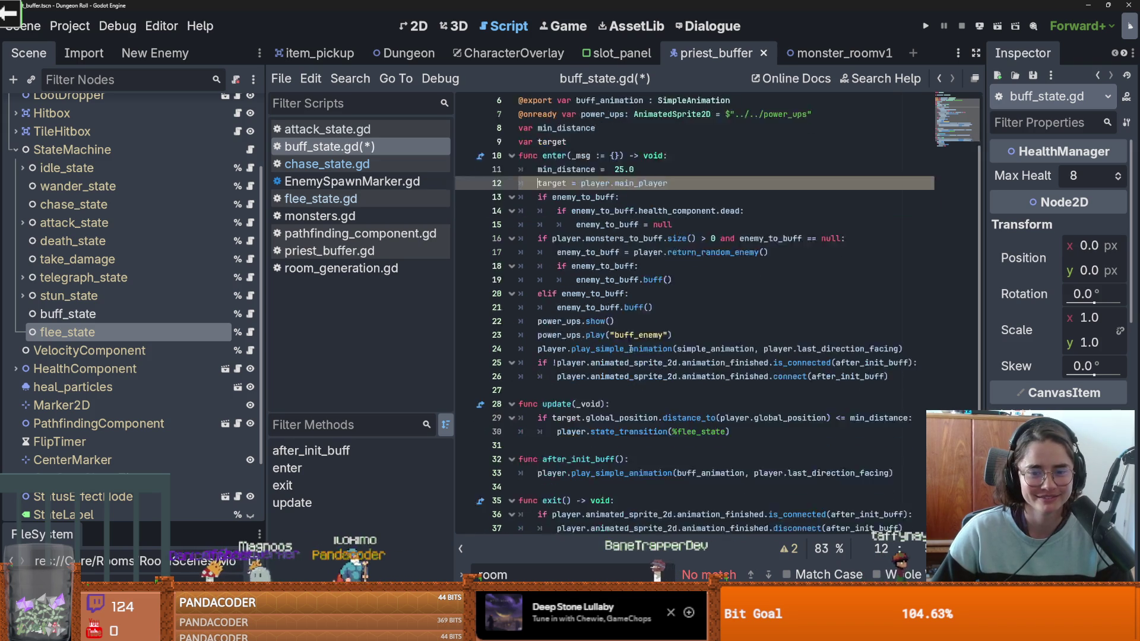
pyautogui.hotkey('ctrl', 's')
pyautogui.doubleClick(701, 338)
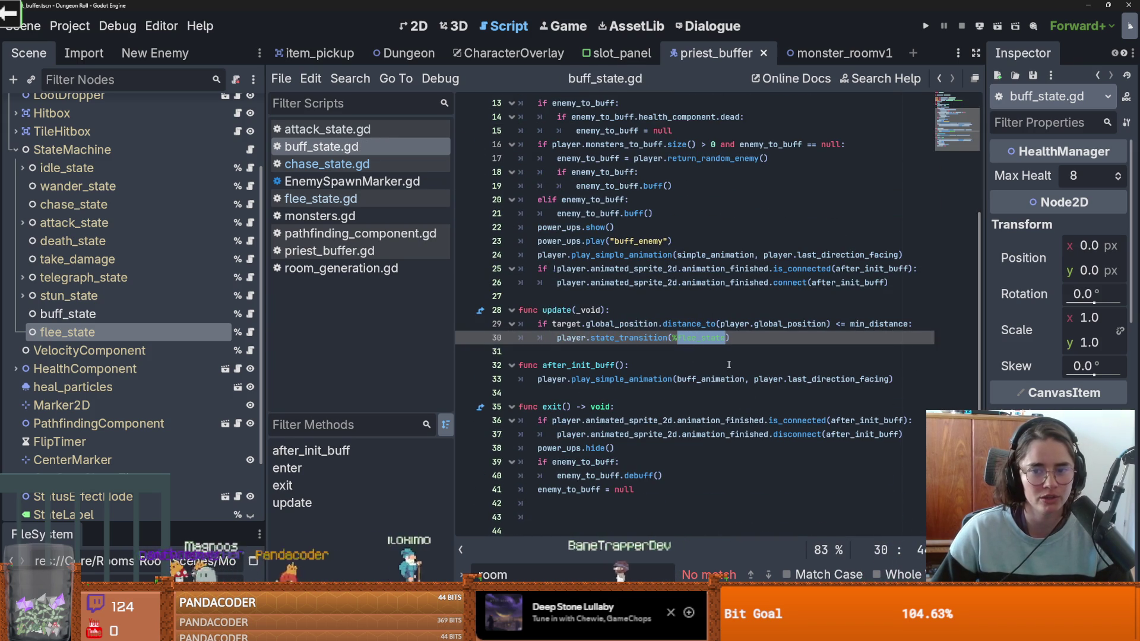
pyautogui.scroll(4, 725, 365)
pyautogui.scroll(3, 89, 301)
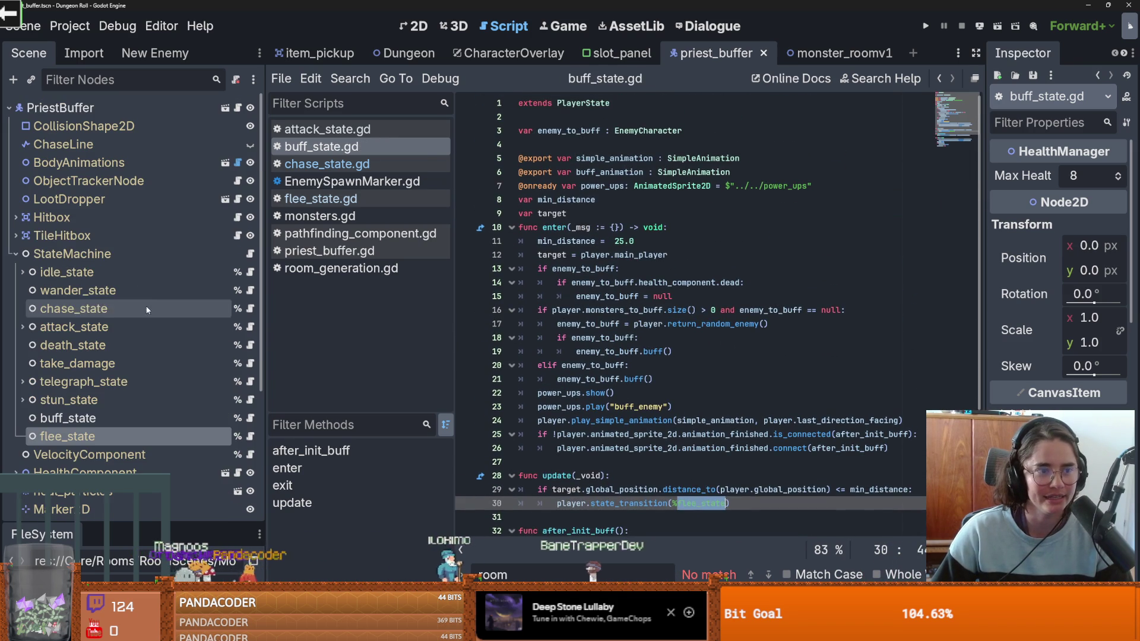
# Step: Launch the game and run on_destroy_crates from the in-game developer console
pyautogui.click(926, 27)
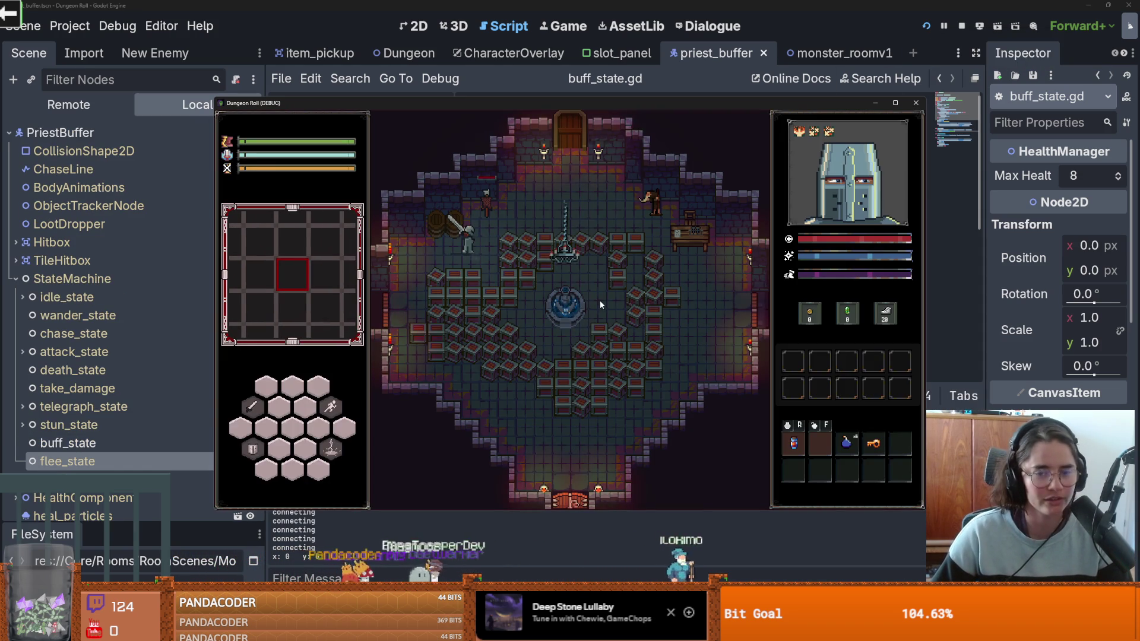
pyautogui.press('`')
pyautogui.write('on_destroy_crates')
pyautogui.press('Return')
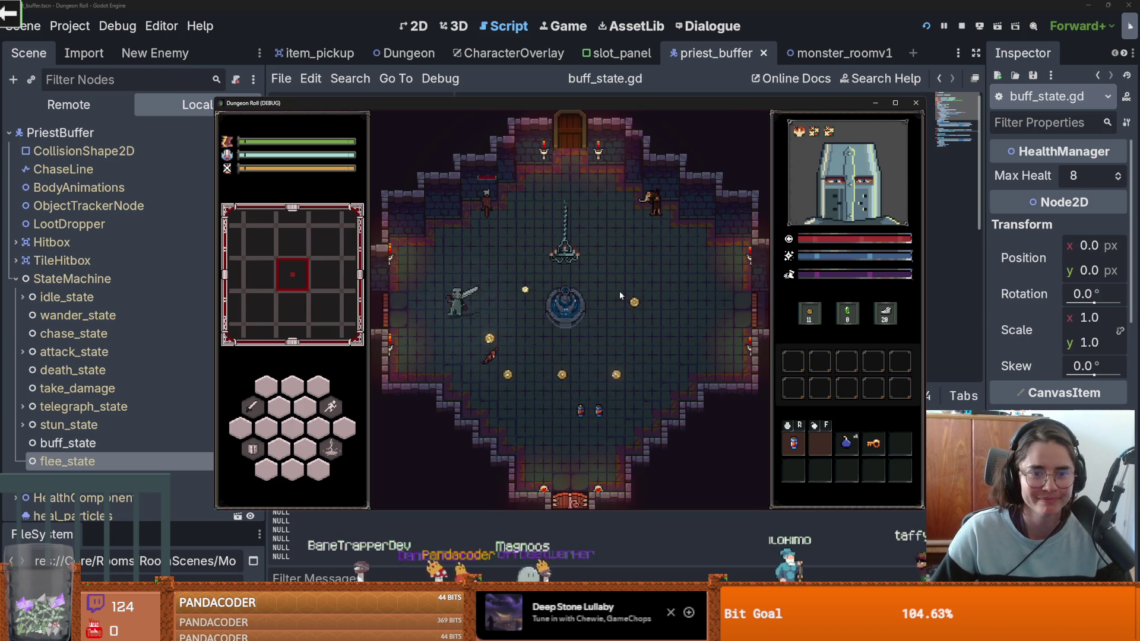
# Step: Walk the player around collecting coins and potions, then out the top door
pyautogui.press('s')
pyautogui.press('d')
pyautogui.press('w')
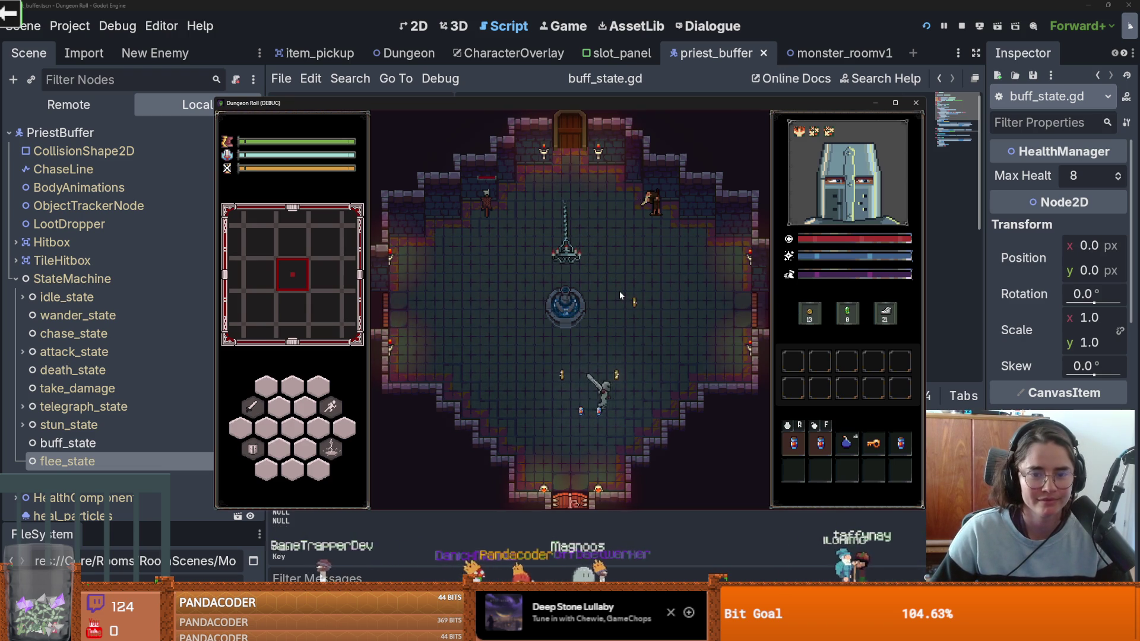
pyautogui.press('a')
pyautogui.press('d')
pyautogui.press('w')
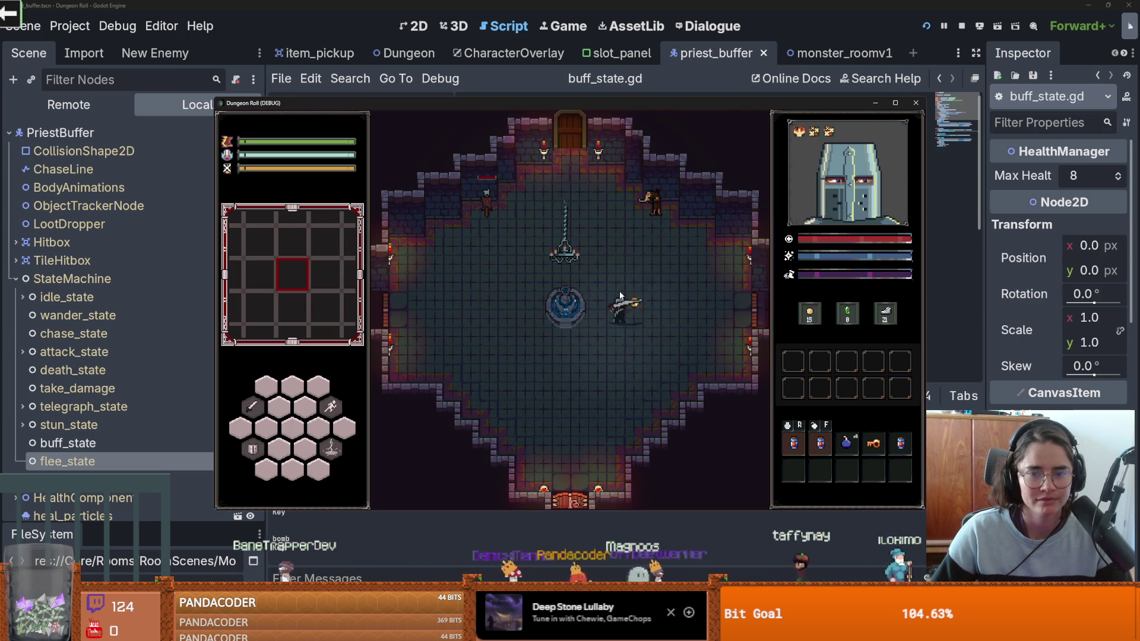
pyautogui.press('w')
pyautogui.press('a')
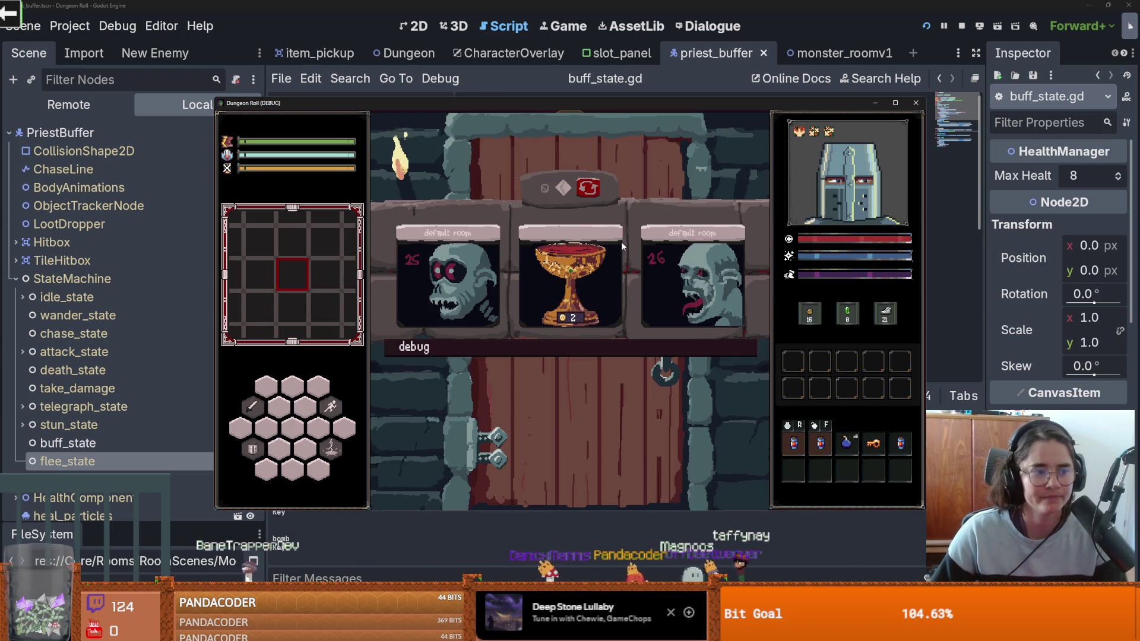
# Step: Enable debug room choices, enter a chosen room, then bring up the body_animations.gd Nil error
pyautogui.click(390, 348)
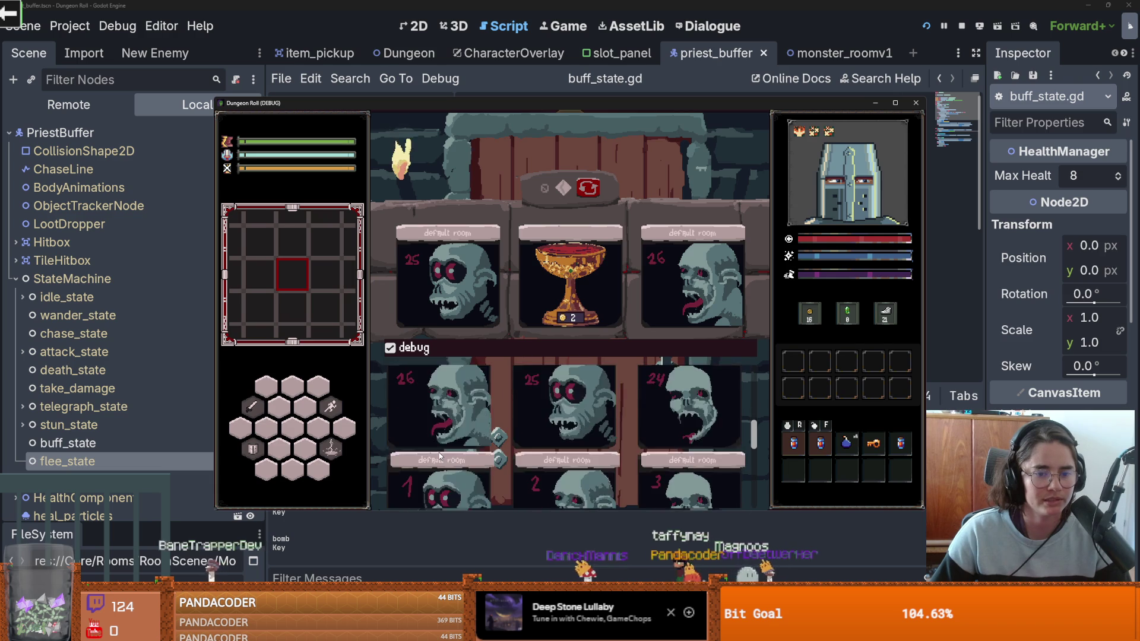
pyautogui.click(441, 445)
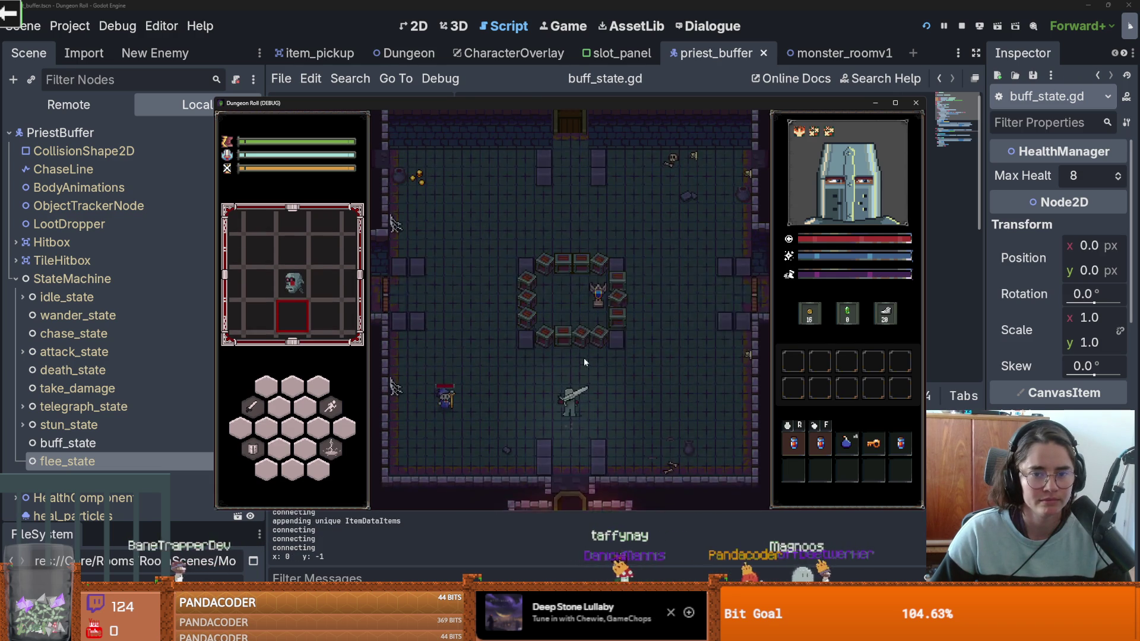
pyautogui.press('a')
pyautogui.press('w')
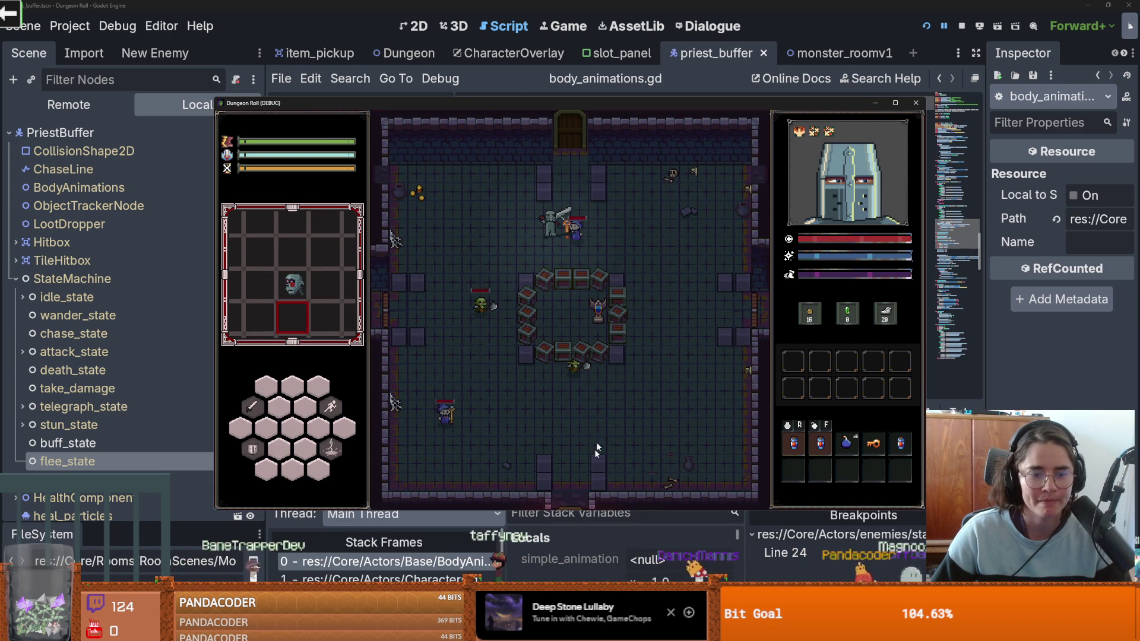
pyautogui.click(490, 511)
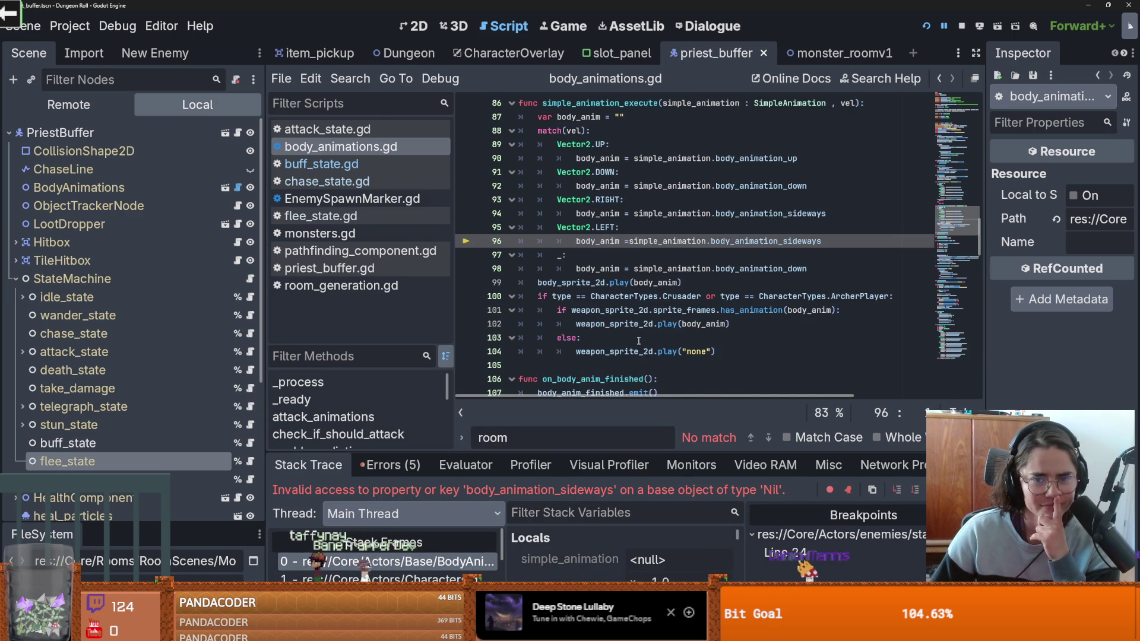
# Step: Select flee_state and widen the Inspector so its property names are readable
pyautogui.scroll(5, 639, 341)
pyautogui.click(119, 443)
pyautogui.click(129, 462)
pyautogui.moveTo(985, 237); pyautogui.dragTo(800, 237)
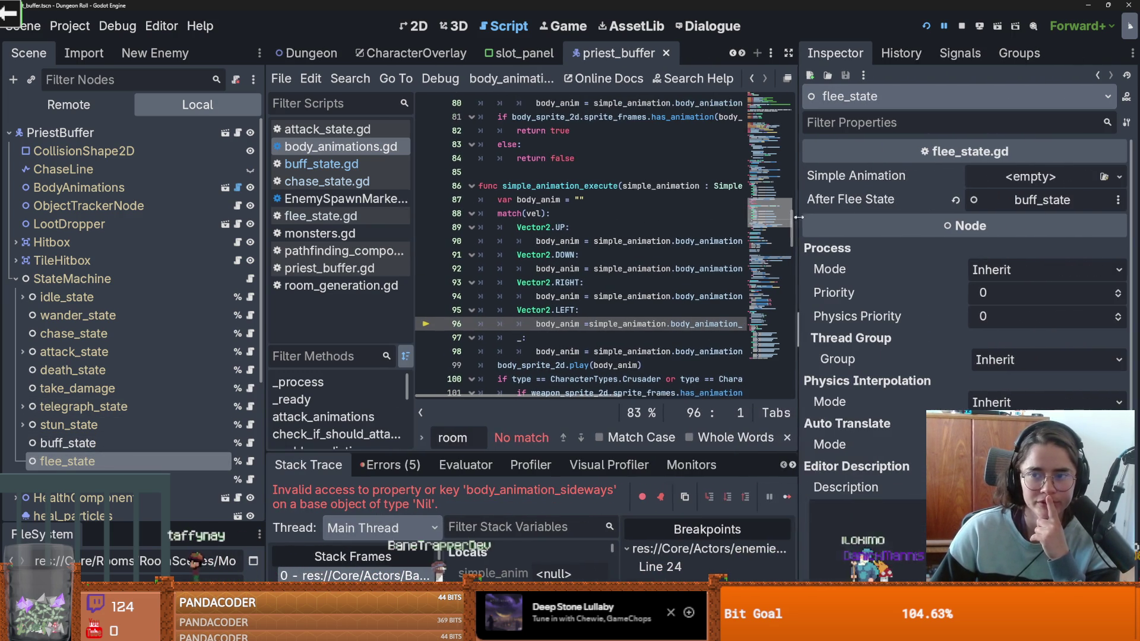
# Step: Copy chase_state's walk.tres Simple Animation and paste it into flee_state's Simple Animation
pyautogui.scroll(2, 663, 281)
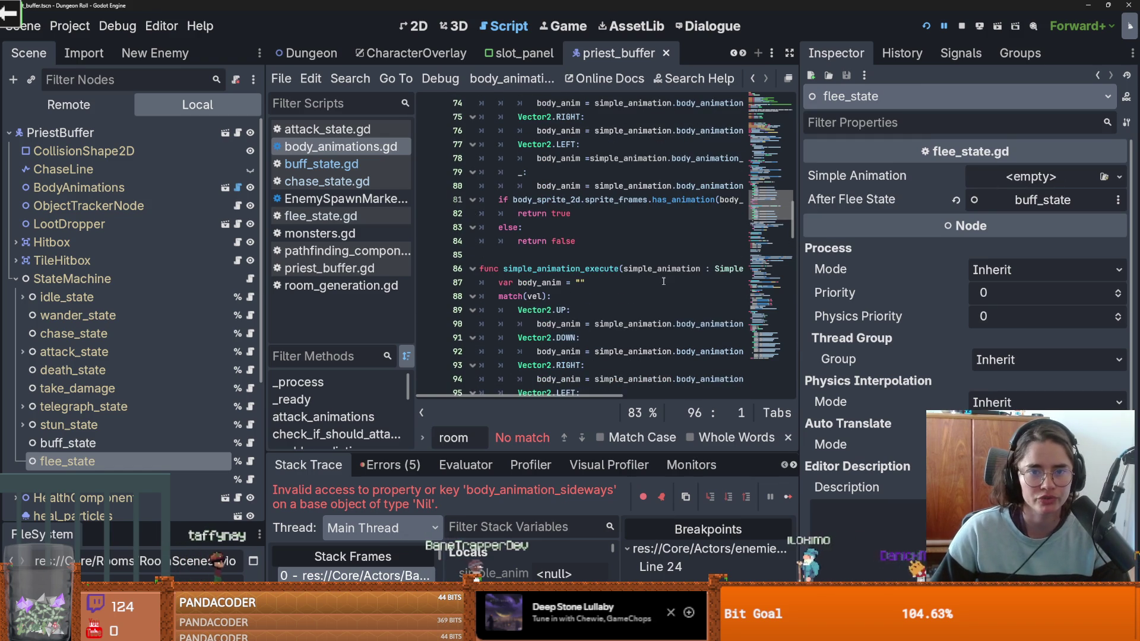
pyautogui.click(107, 334)
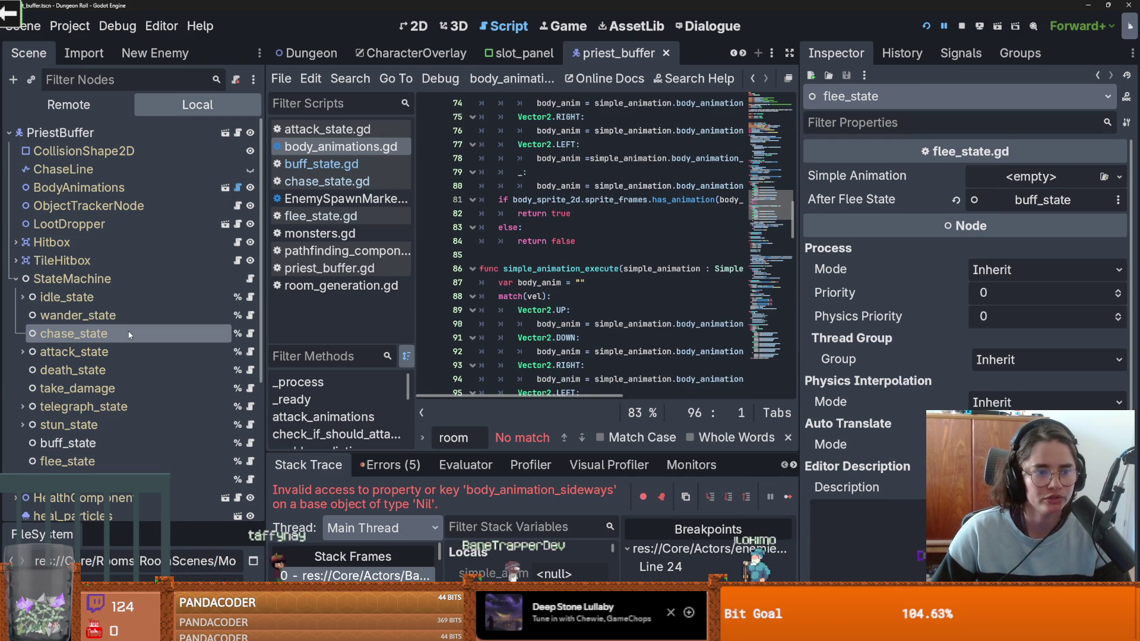
pyautogui.click(1119, 177)
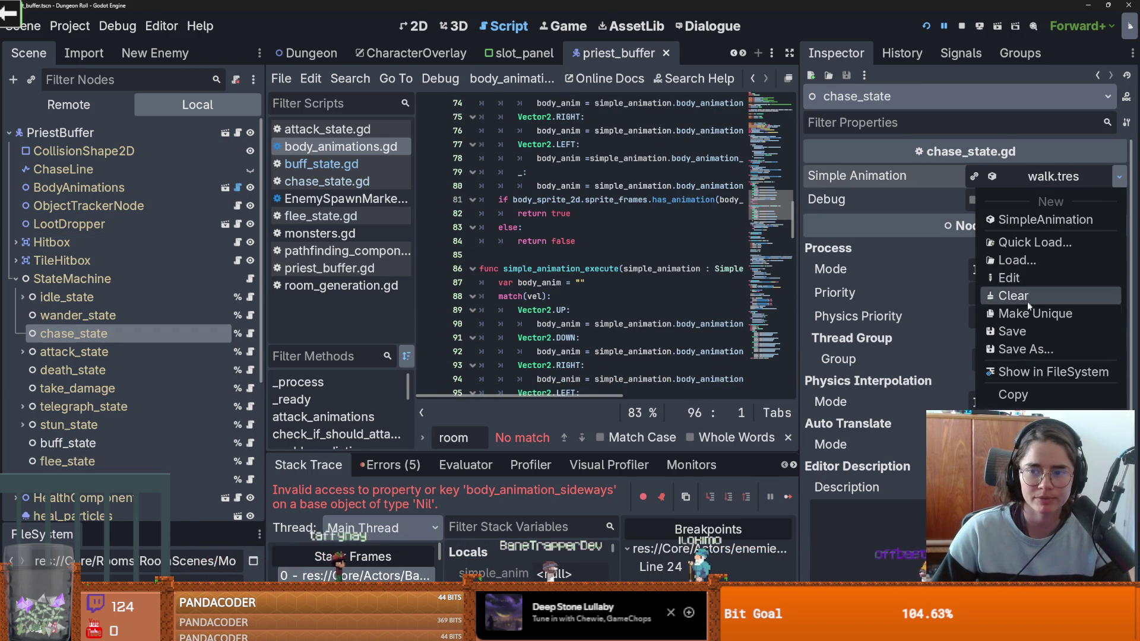
pyautogui.click(1004, 392)
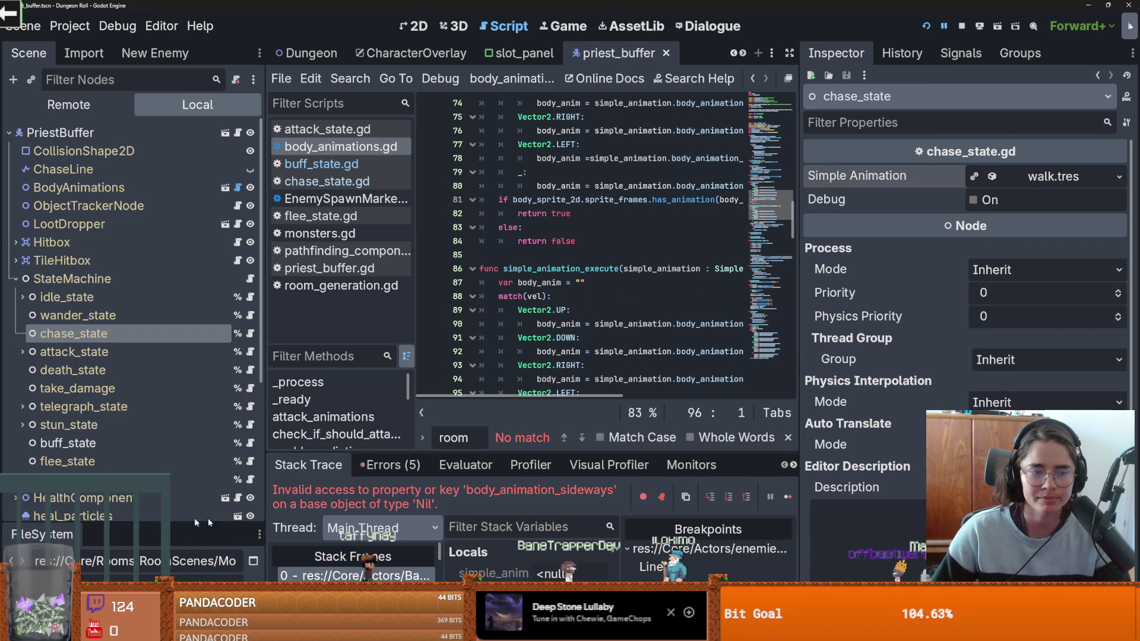
pyautogui.click(95, 462)
pyautogui.click(1118, 177)
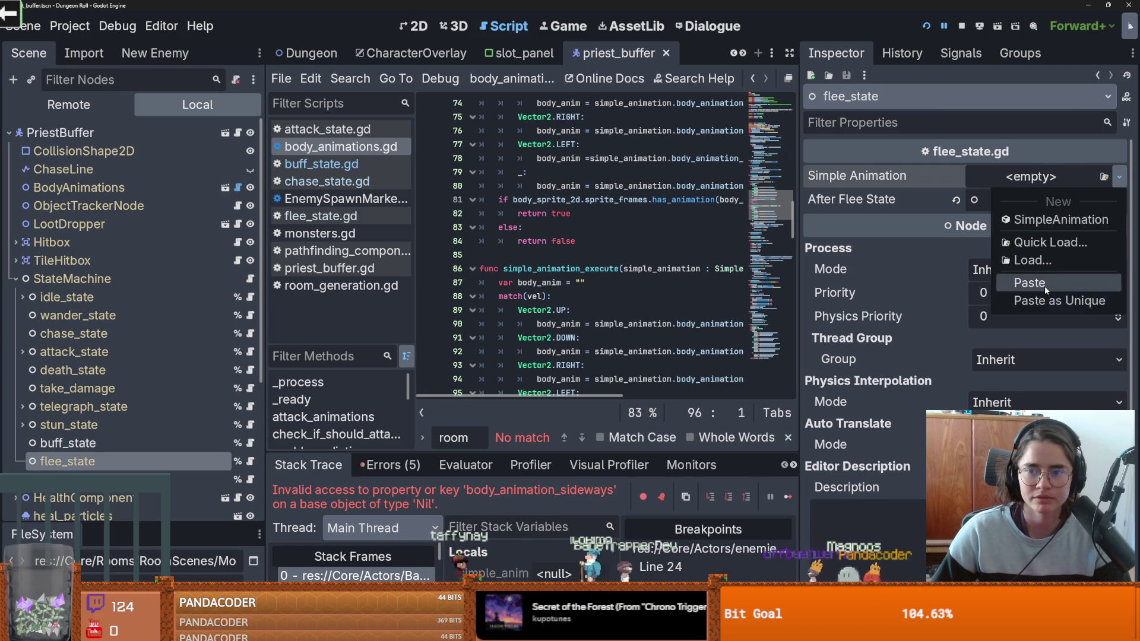
pyautogui.click(1045, 287)
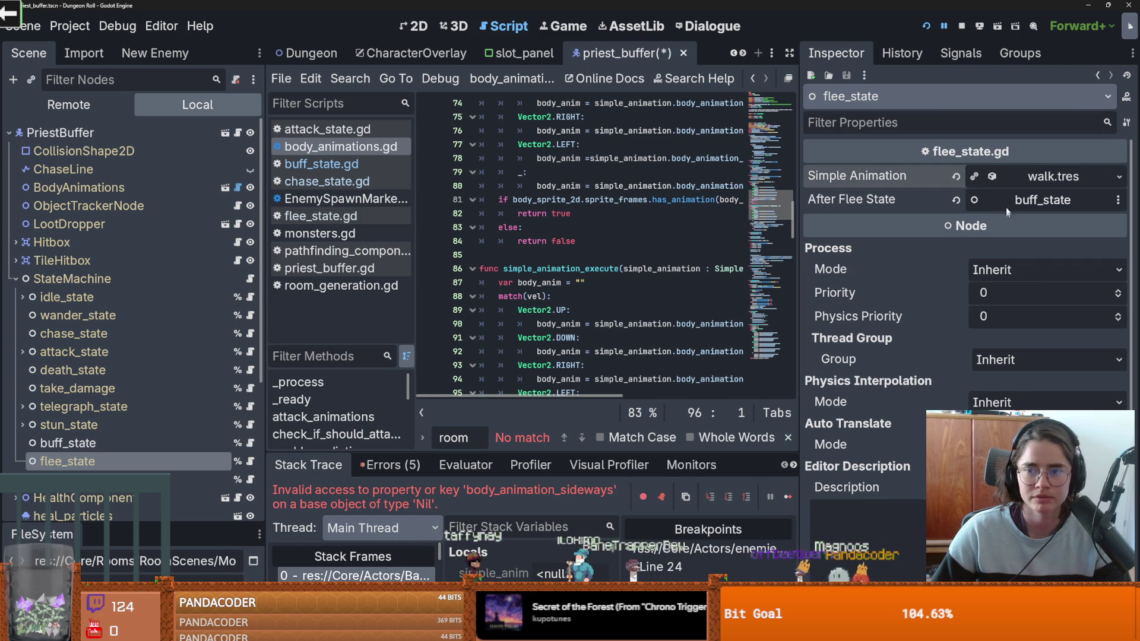
# Step: Switch to the monster_roomv1 scene in the 2D view
pyautogui.click(743, 54)
pyautogui.click(664, 54)
pyautogui.click(420, 26)
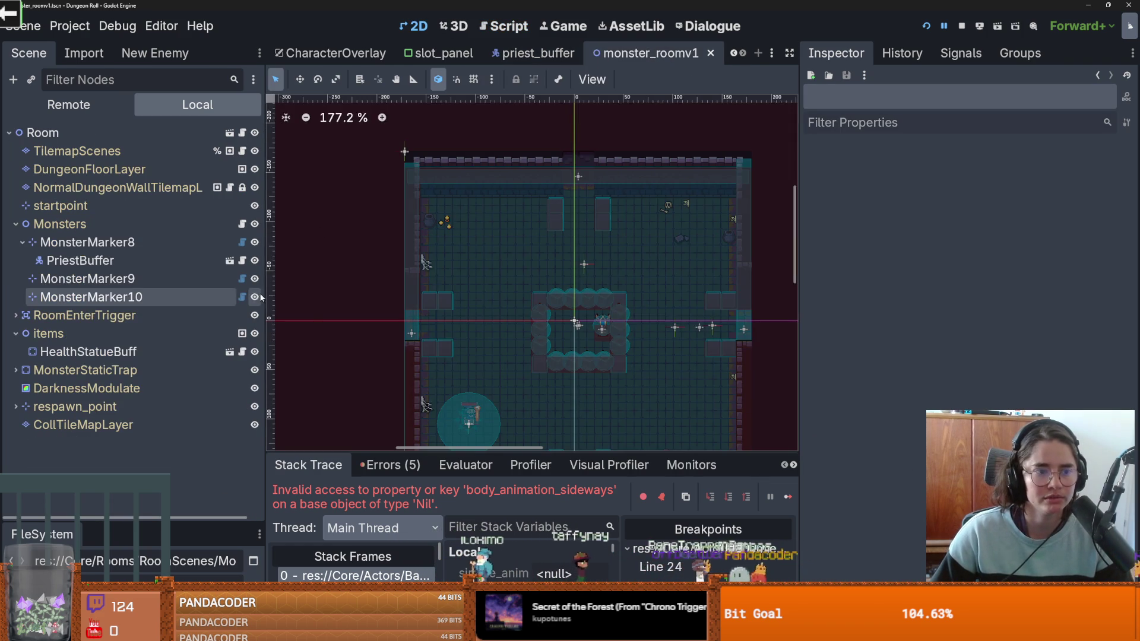
# Step: Delete the PriestBuffer node from monster_roomv1 and relaunch the game
pyautogui.scroll(1, 481, 339)
pyautogui.click(483, 340)
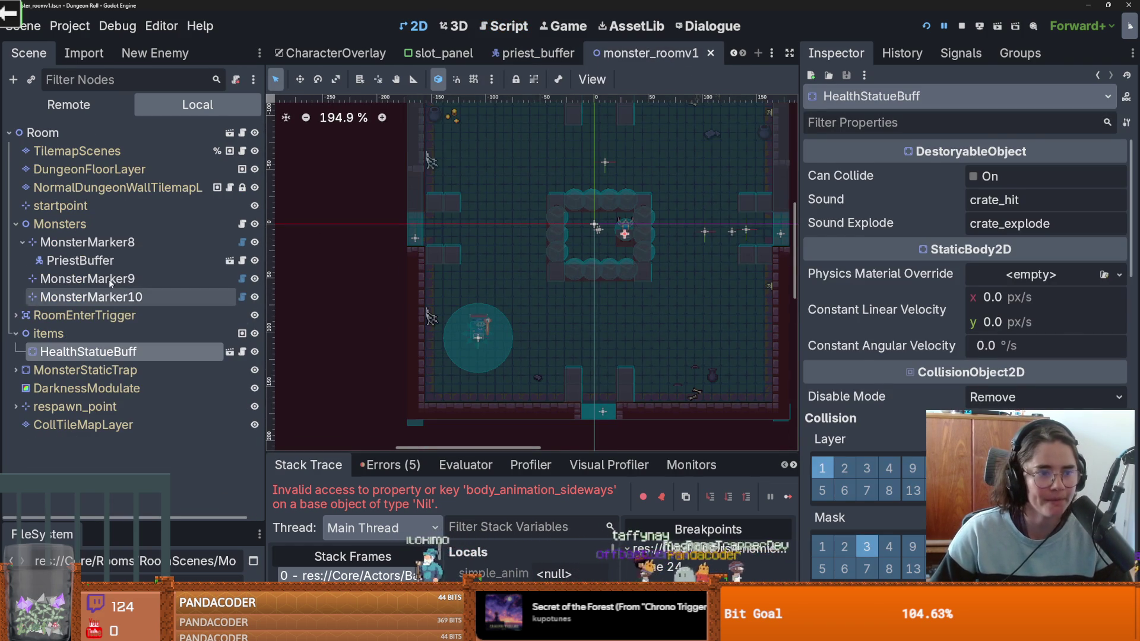
pyautogui.click(95, 262)
pyautogui.rightClick(95, 262)
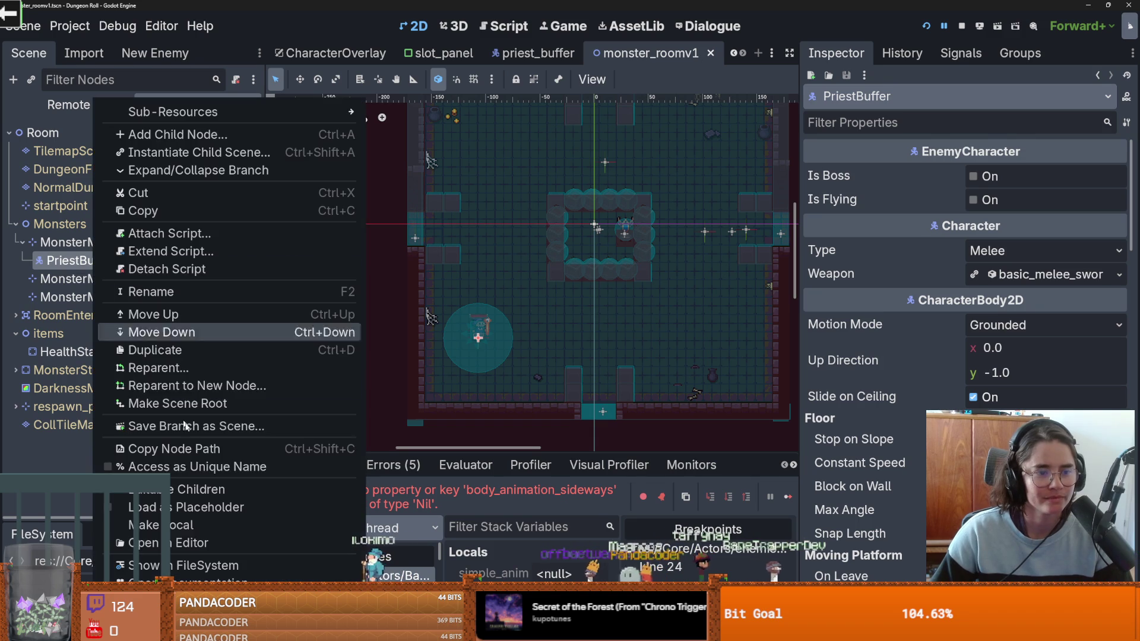
pyautogui.click(196, 567)
pyautogui.click(524, 336)
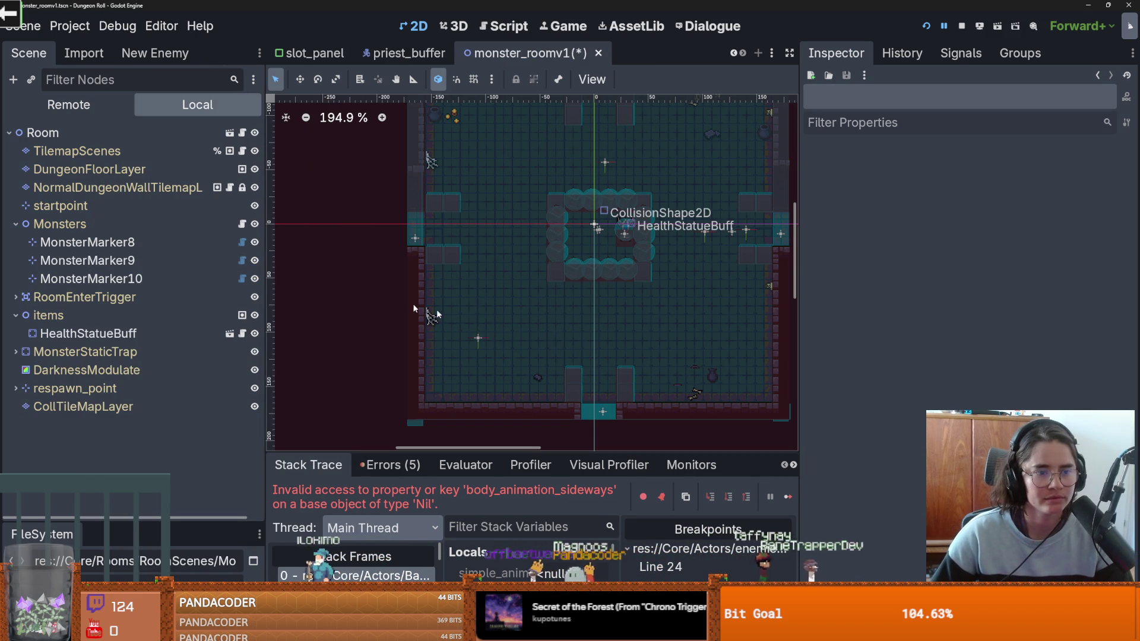
pyautogui.click(925, 26)
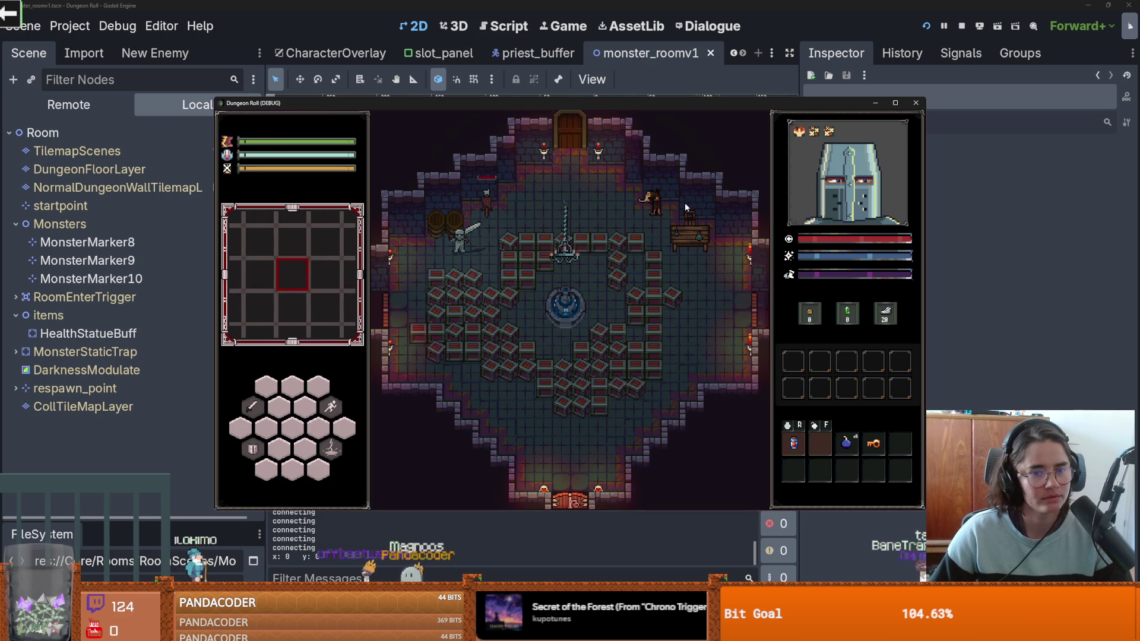
# Step: Walk the knight through the top door, attack, then stop the game with F8
pyautogui.press('w')
pyautogui.press('d')
pyautogui.press('d')
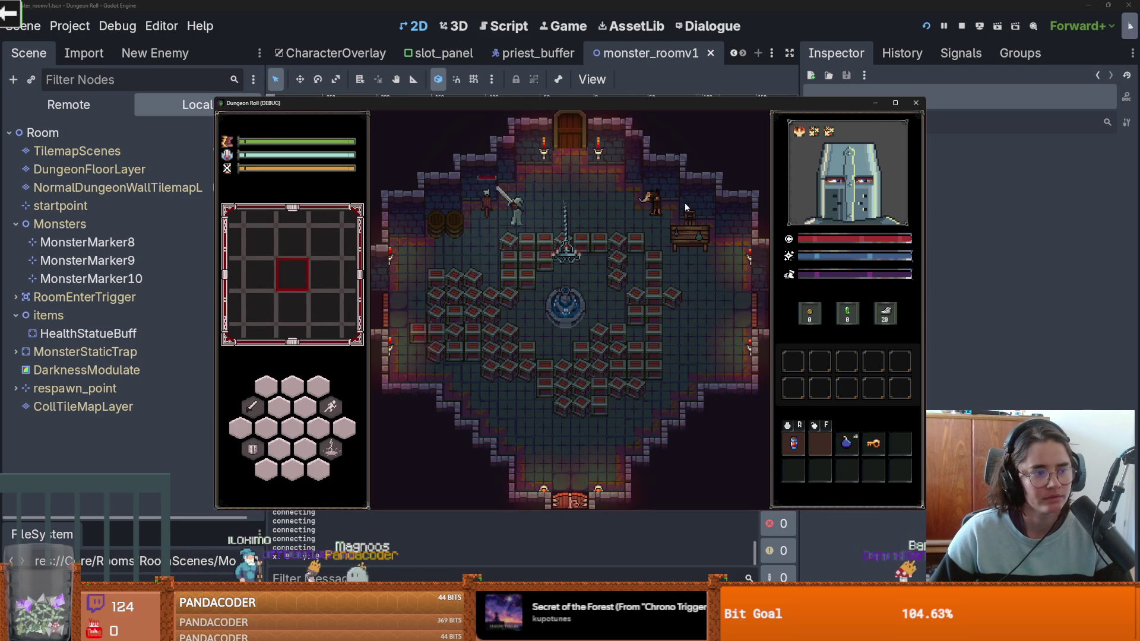
pyautogui.press('w')
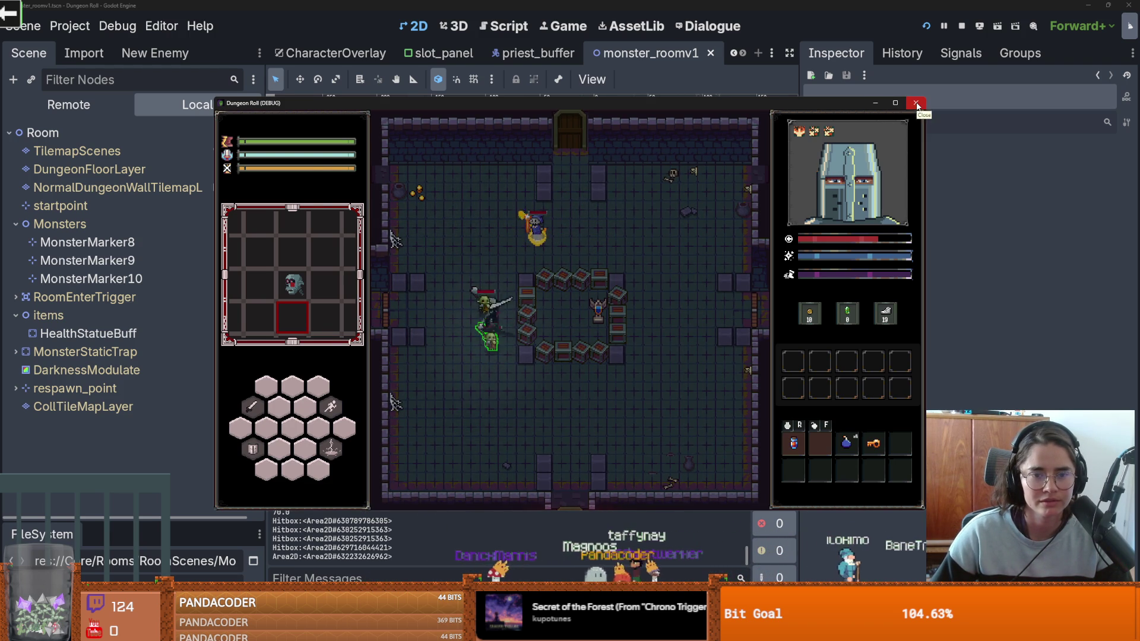
pyautogui.click(499, 332)
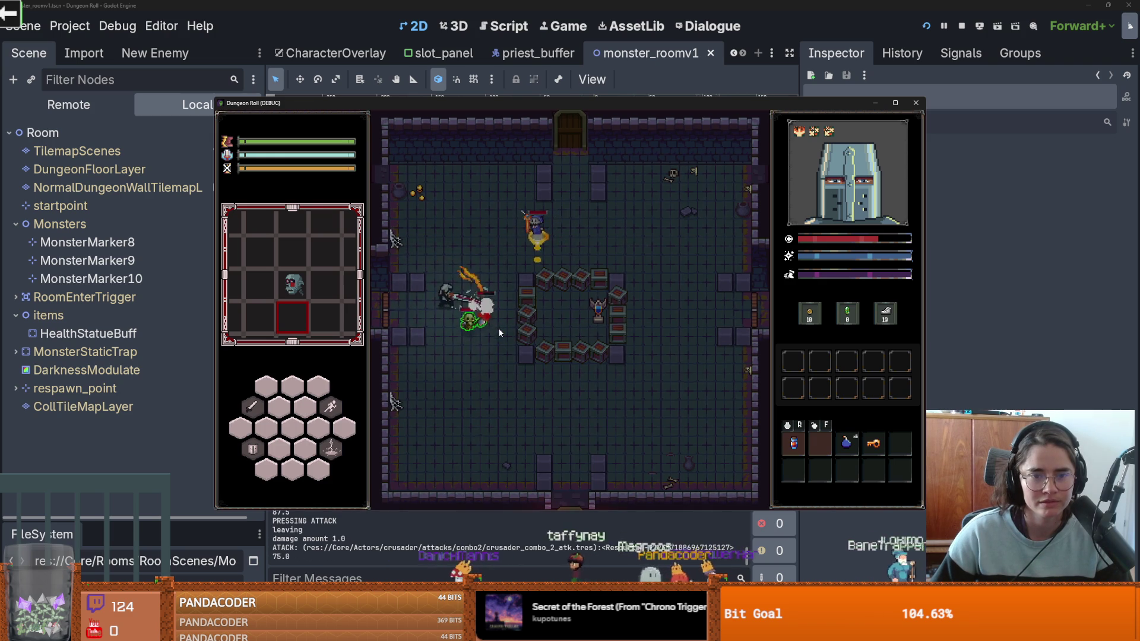
pyautogui.press('F8')
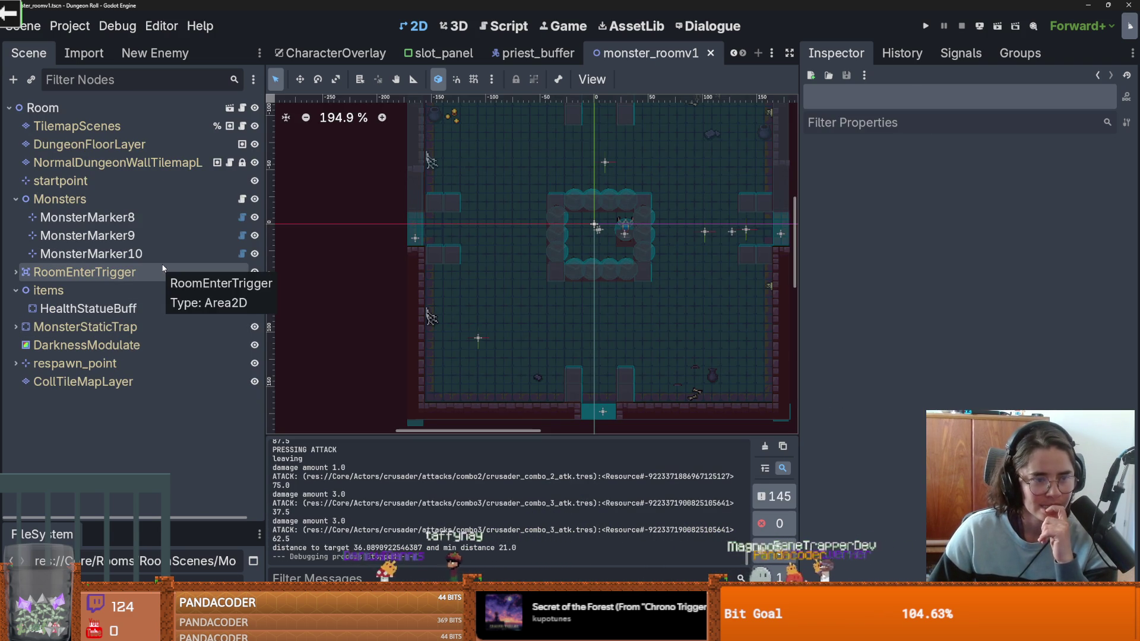
# Step: Open the priest_buffer scene and review the update function in flee_state.gd
pyautogui.click(15, 199)
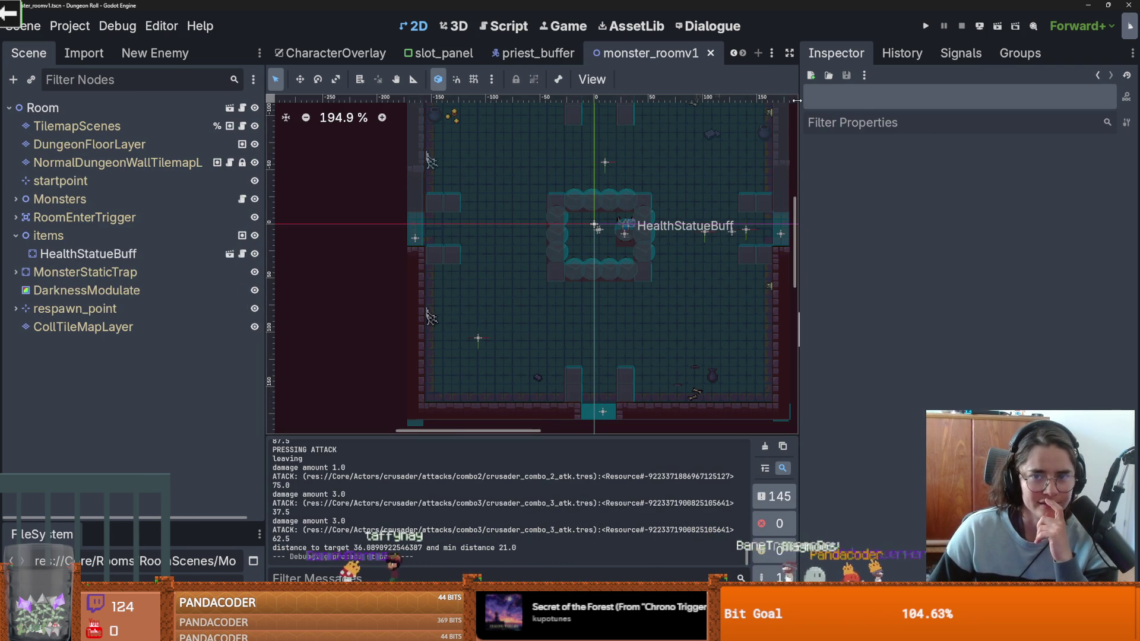
pyautogui.moveTo(797, 101); pyautogui.dragTo(1015, 101)
pyautogui.click(716, 53)
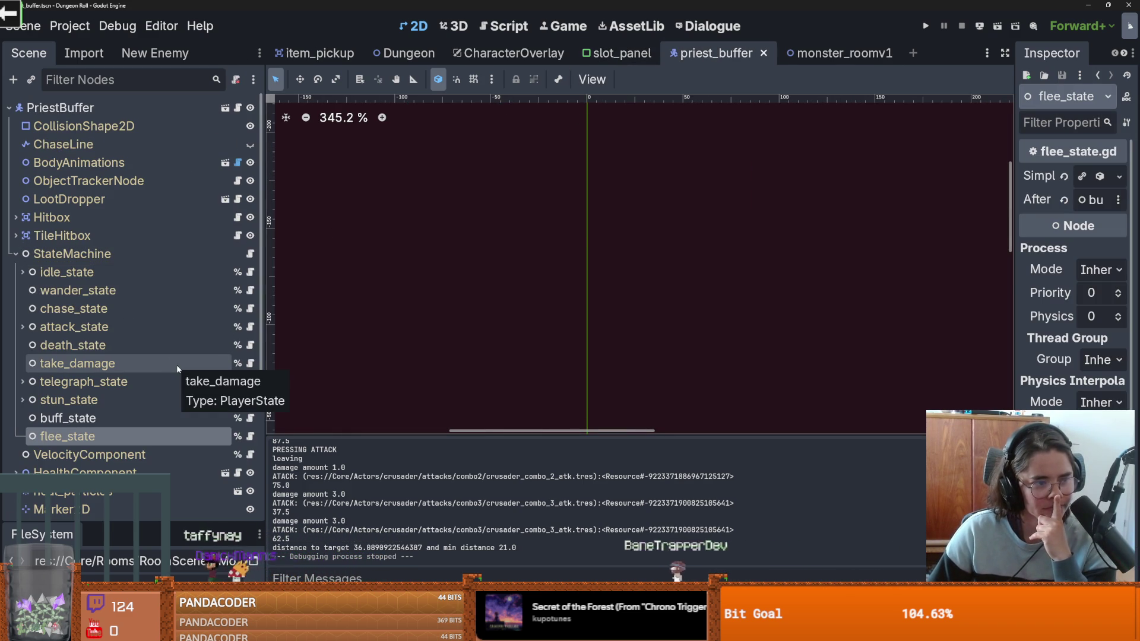
pyautogui.click(250, 436)
pyautogui.click(292, 425)
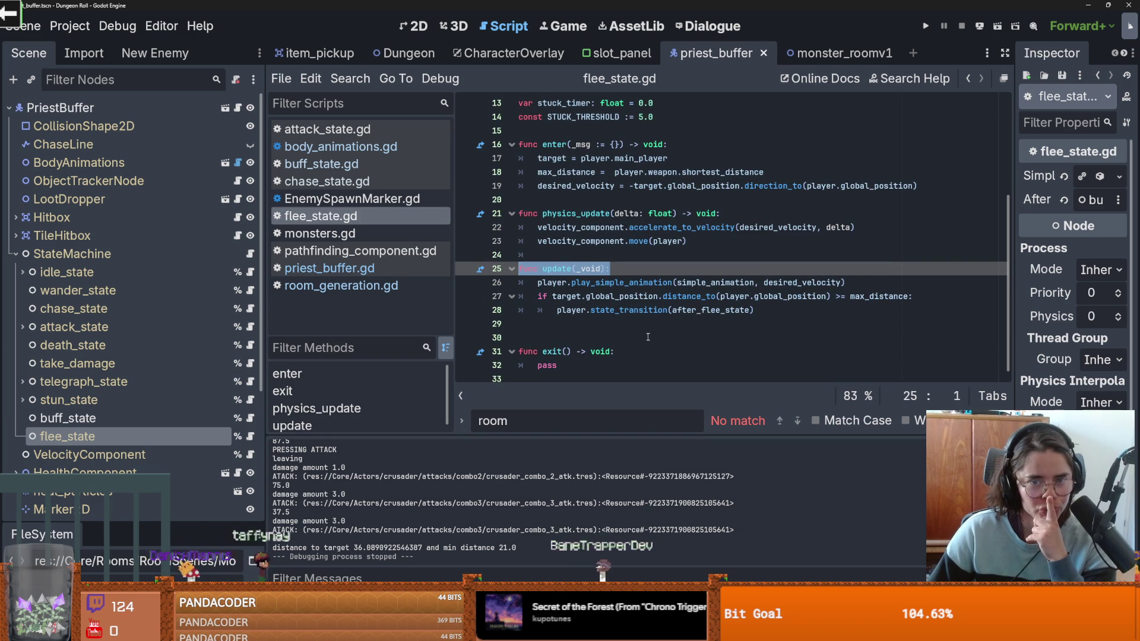
pyautogui.scroll(1, 638, 342)
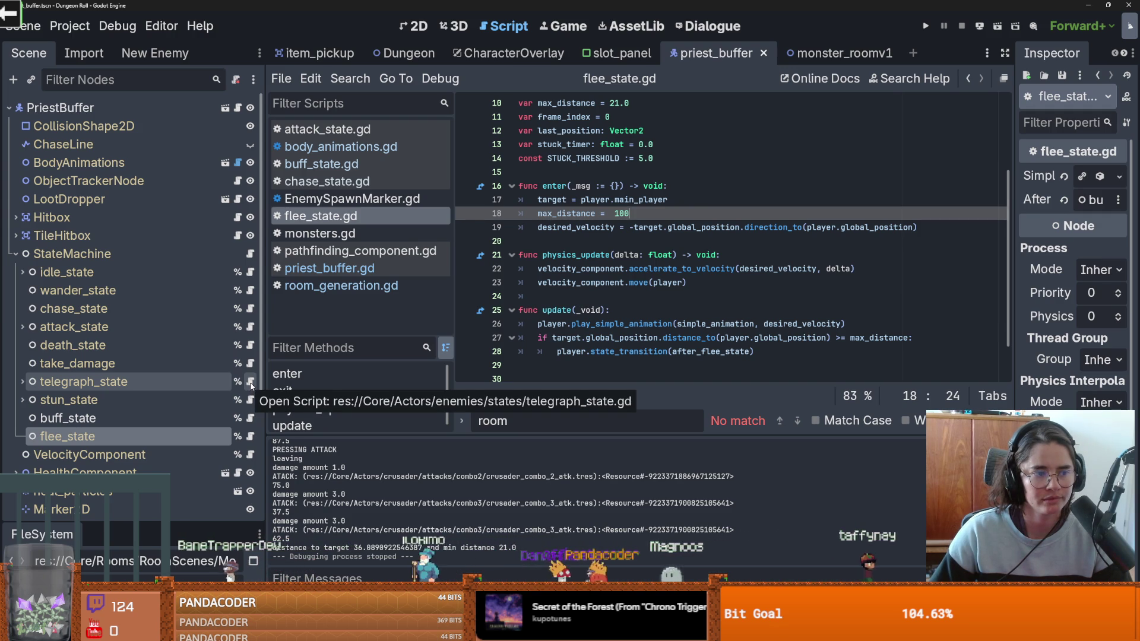
# Step: Edit the min_distance value on line 11 of buff_state.gd and save
pyautogui.click(248, 419)
pyautogui.click(628, 243)
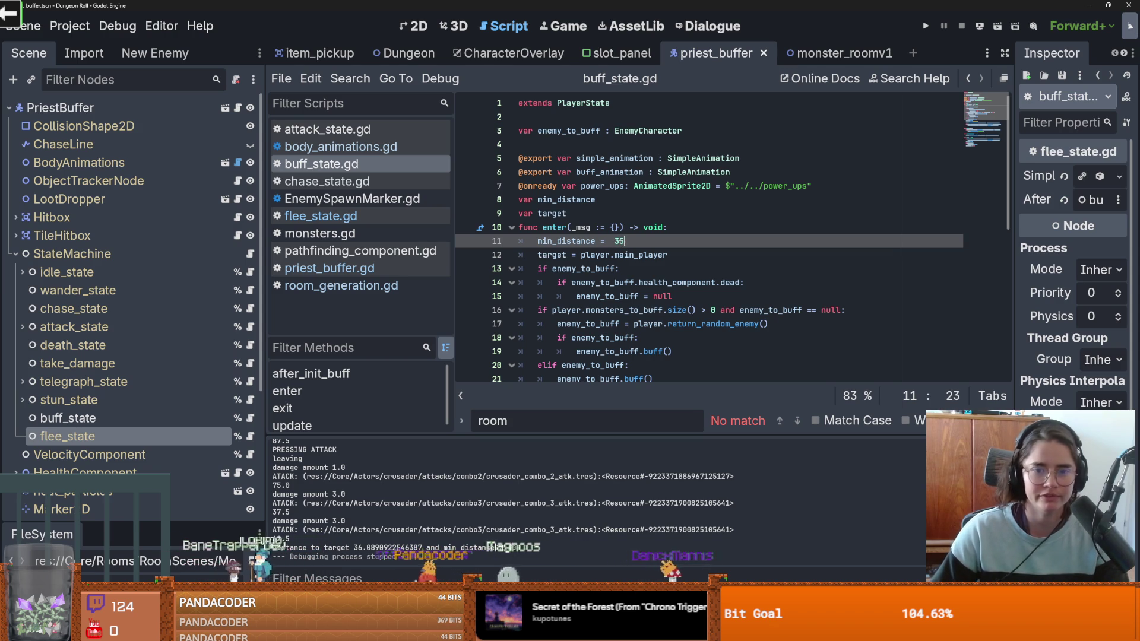
pyautogui.hotkey('ctrl', 's')
pyautogui.write('0')
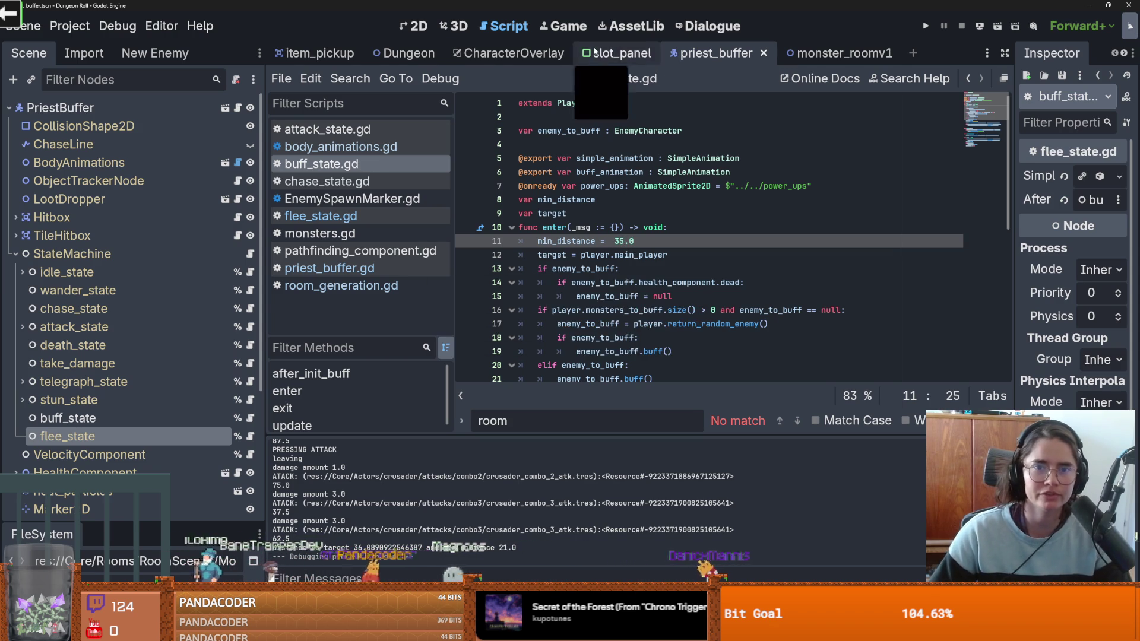
# Step: Measure the gap around the health statue in monster_roomv1 with the Ruler tool
pyautogui.click(815, 54)
pyautogui.click(414, 26)
pyautogui.scroll(5, 653, 178)
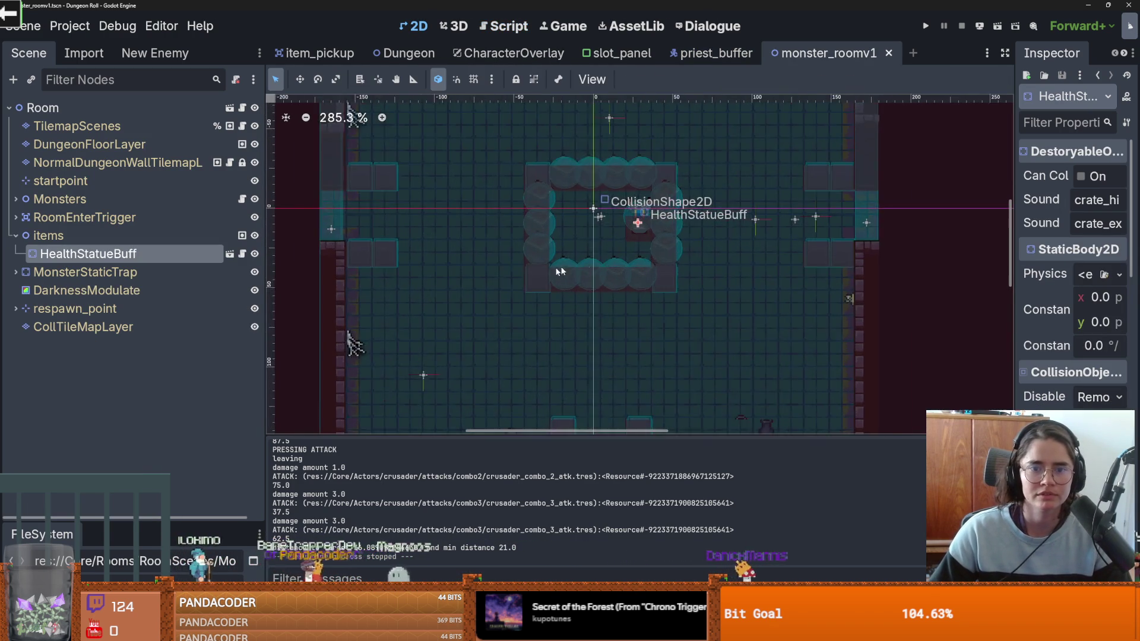
pyautogui.click(414, 82)
pyautogui.moveTo(574, 267); pyautogui.dragTo(528, 308)
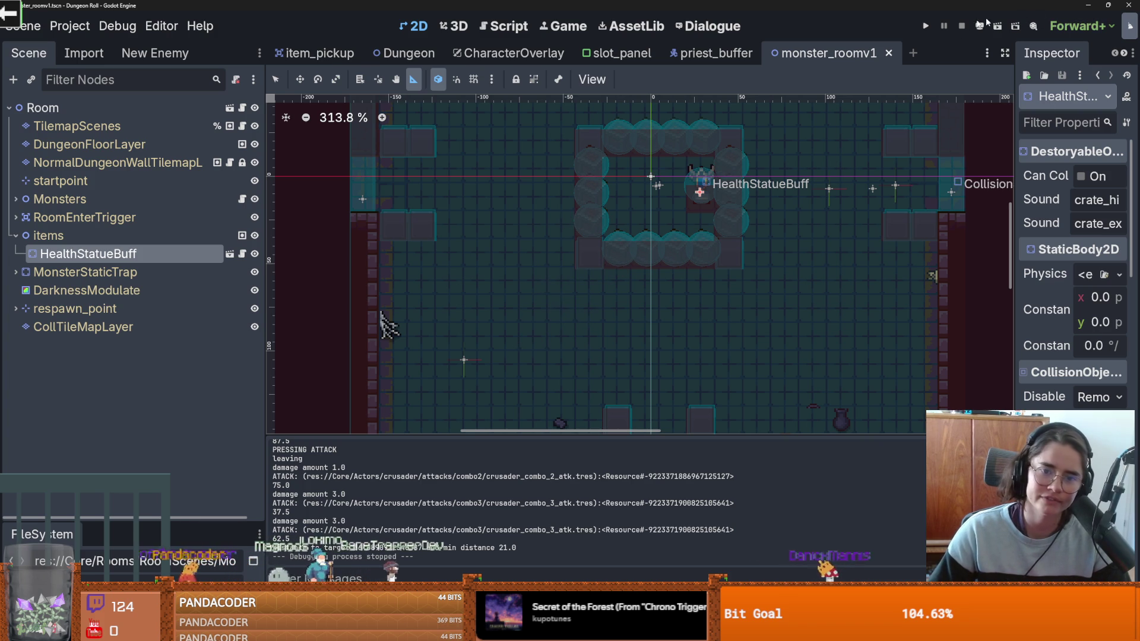
# Step: Set min_distance to 40 in buff_state.gd and run the game
pyautogui.click(712, 53)
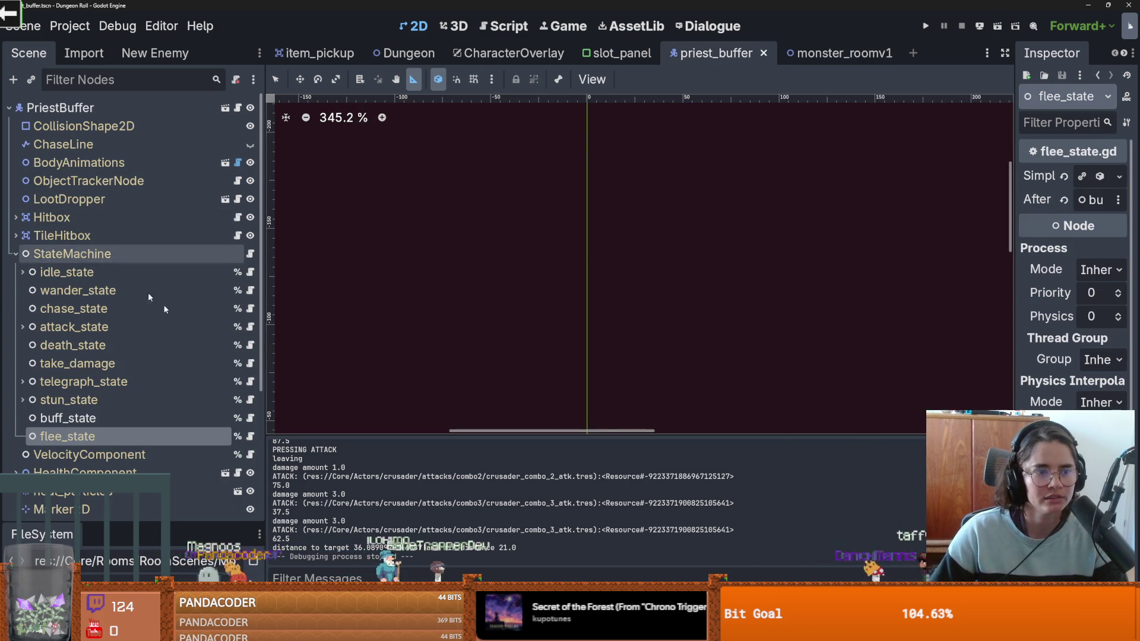
pyautogui.click(250, 418)
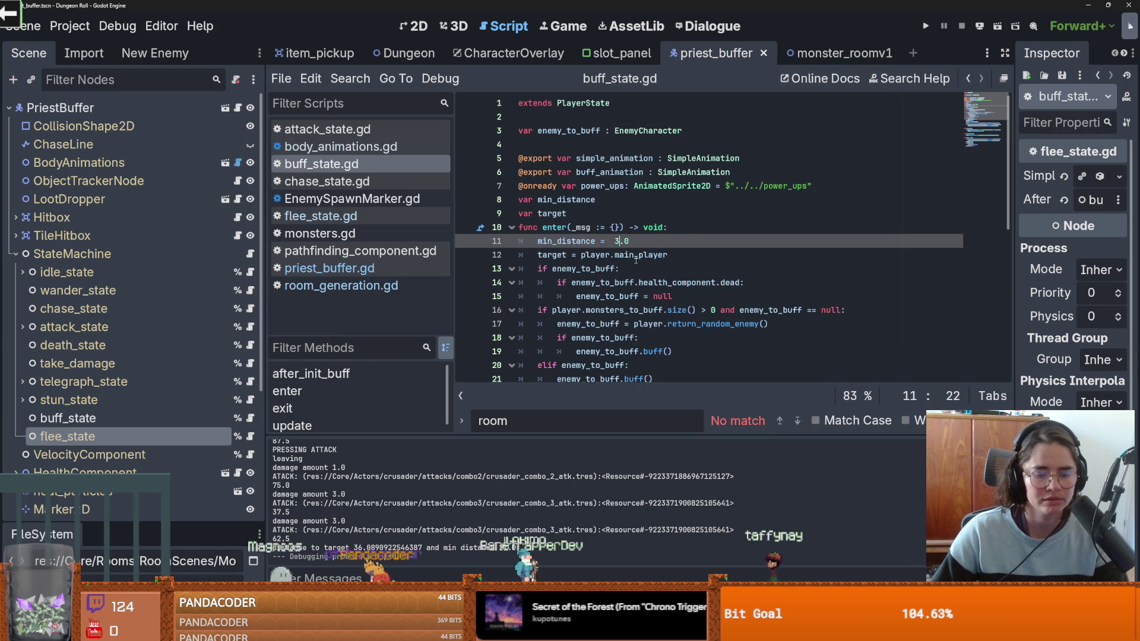
pyautogui.press('BackSpace')
pyautogui.write('40')
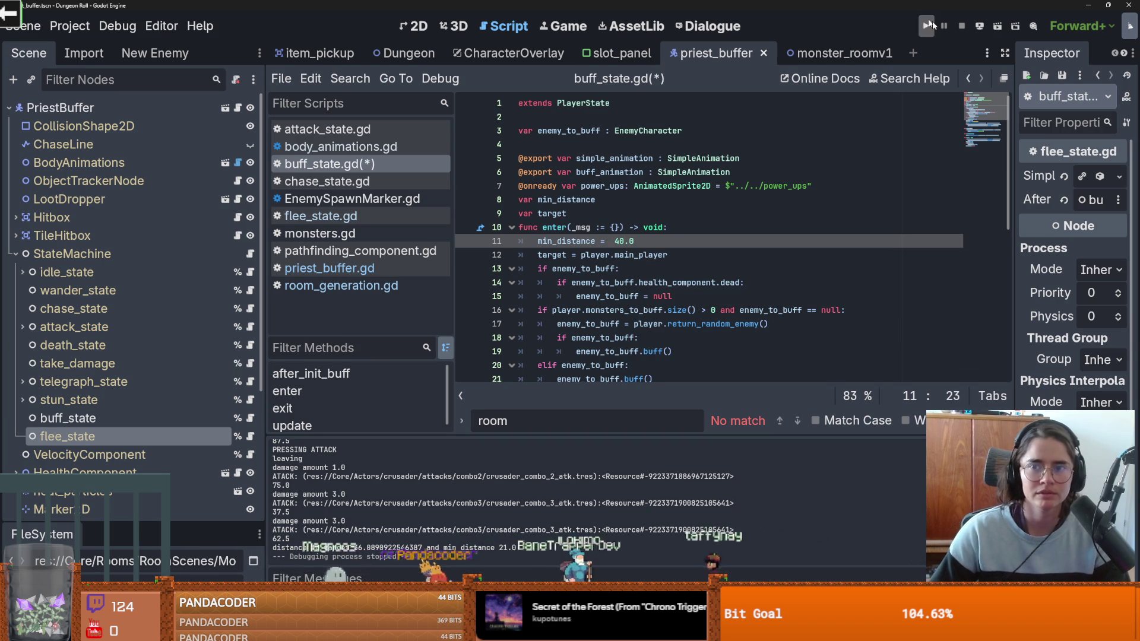
pyautogui.click(926, 27)
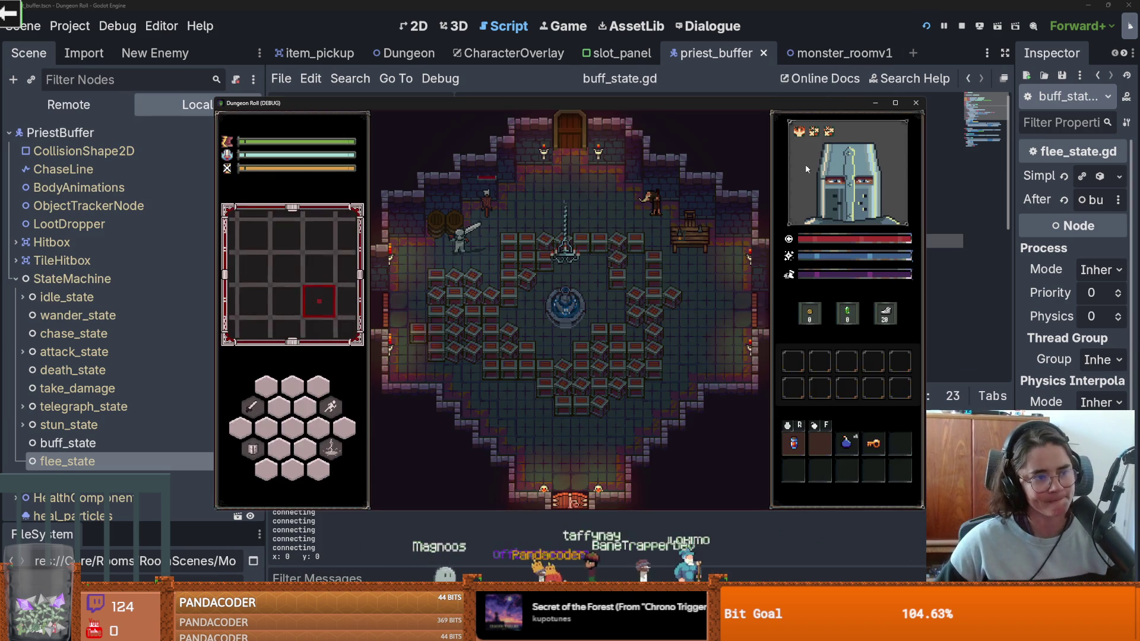
# Step: Walk the knight through the top door, pick a room card, and enter it
pyautogui.press('w')
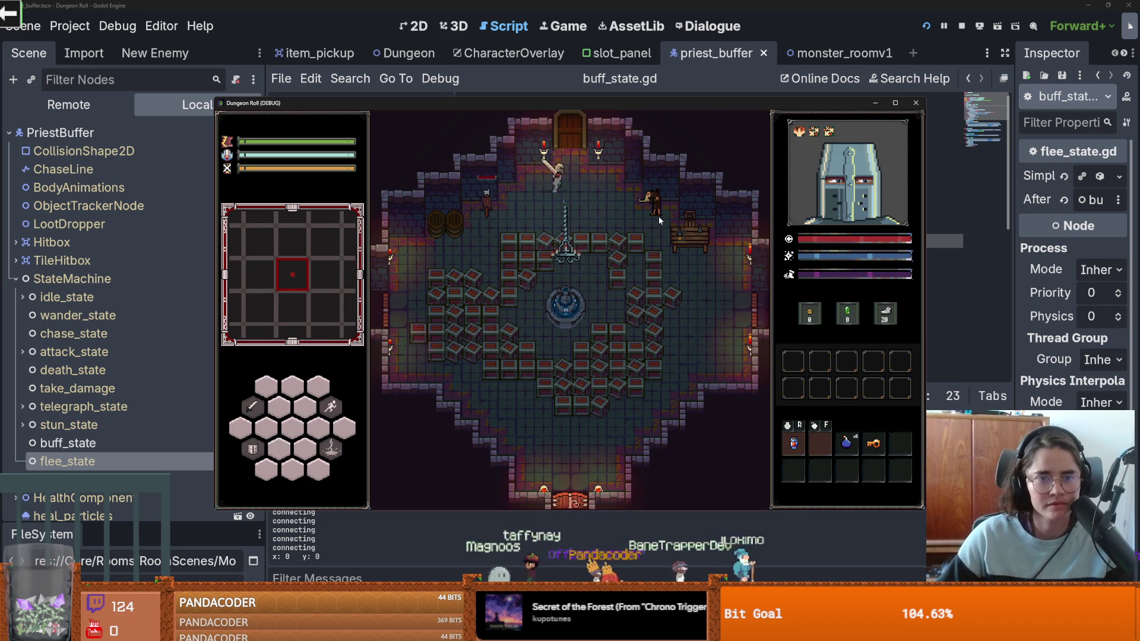
pyautogui.press('e')
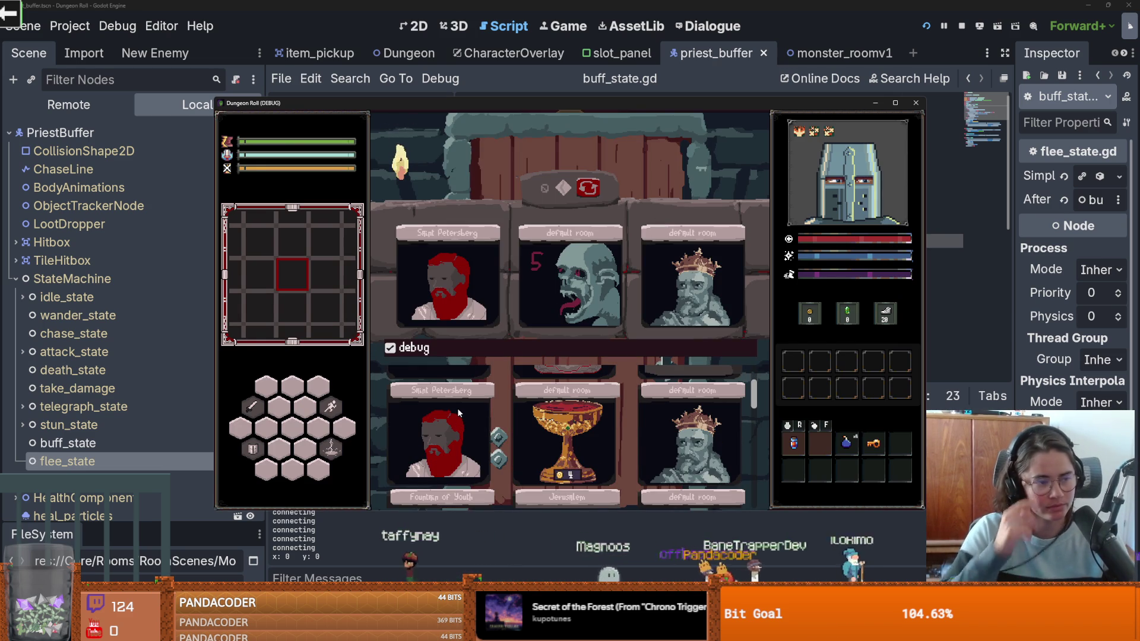
pyautogui.scroll(-3, 459, 416)
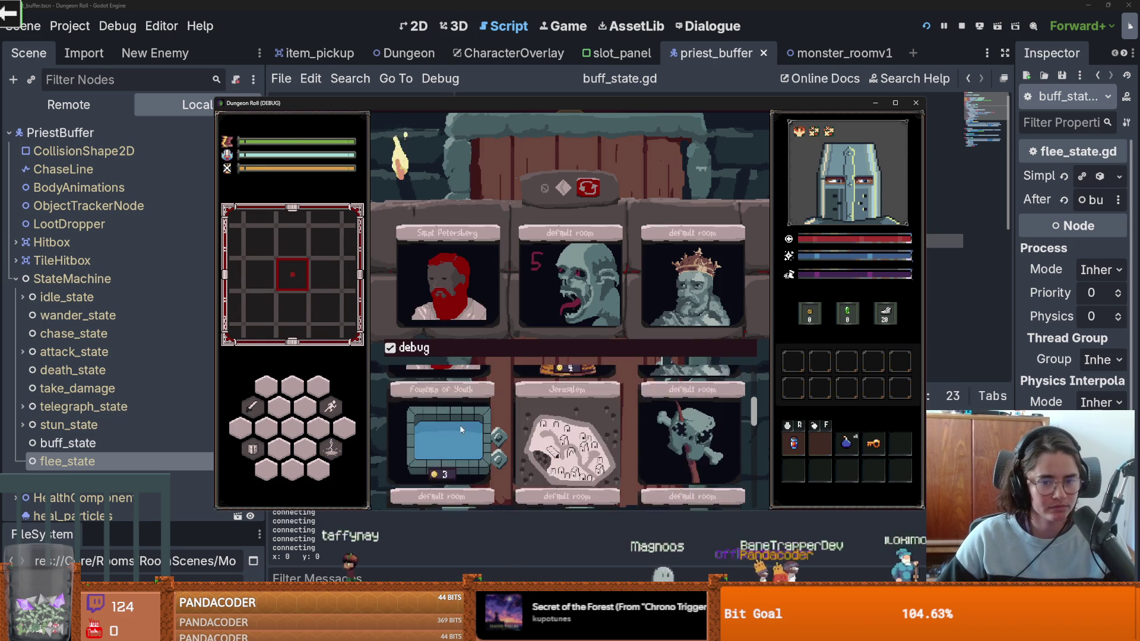
pyautogui.click(523, 392)
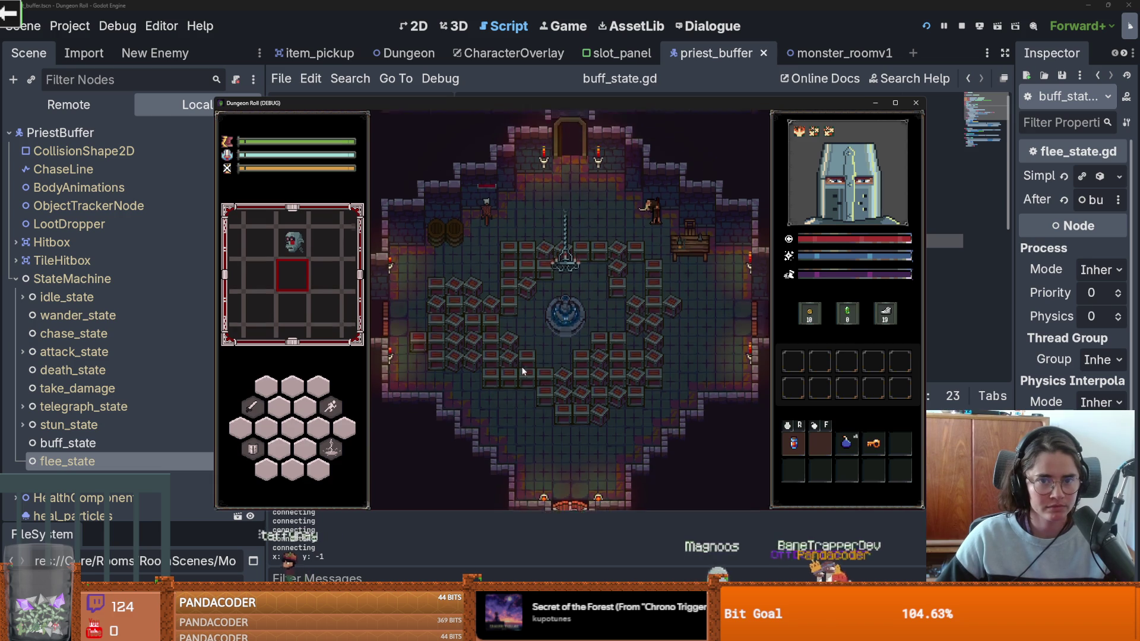
pyautogui.press('a')
pyautogui.press('w')
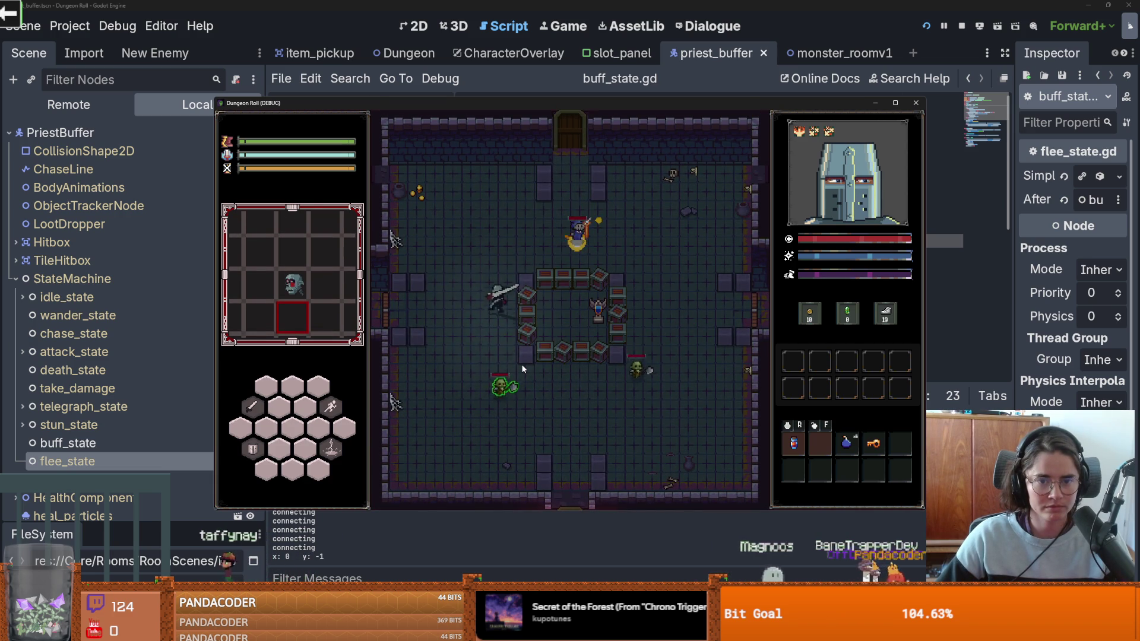
# Step: Fight the goblins around the priest across the room, then close the game
pyautogui.press('d')
pyautogui.press('w')
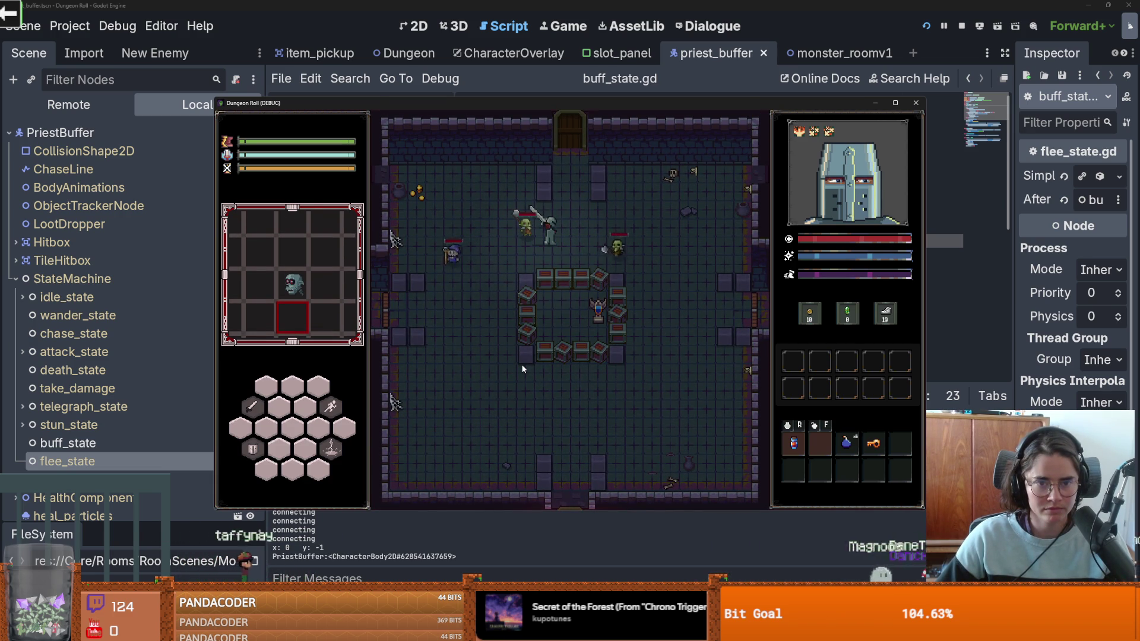
pyautogui.press('s')
pyautogui.press('a')
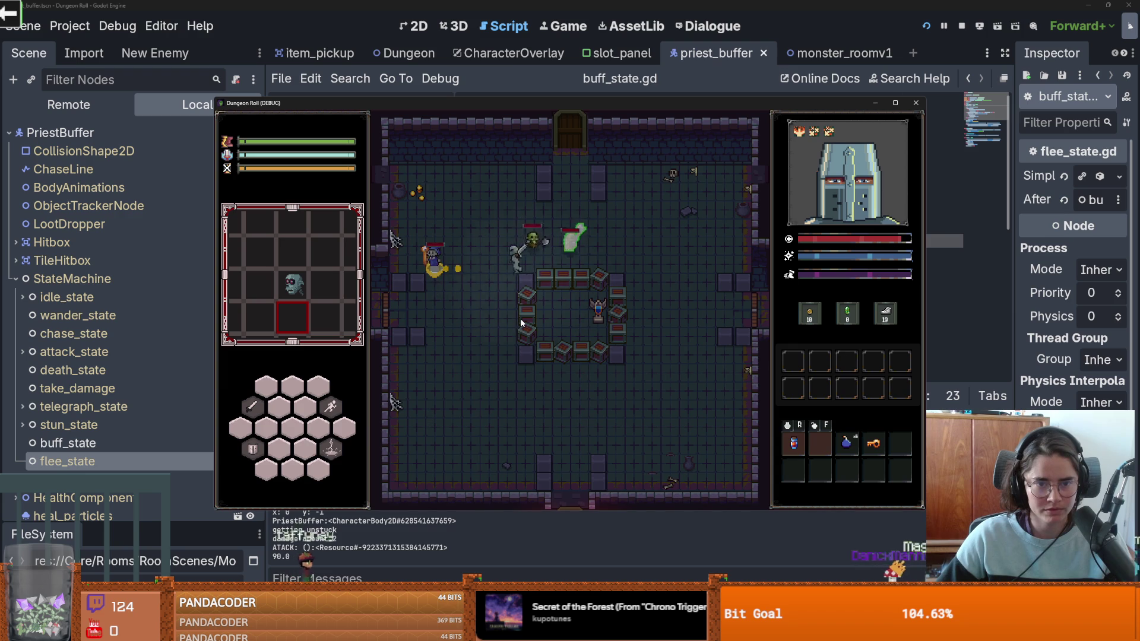
pyautogui.press('s')
pyautogui.press('a')
pyautogui.press('w')
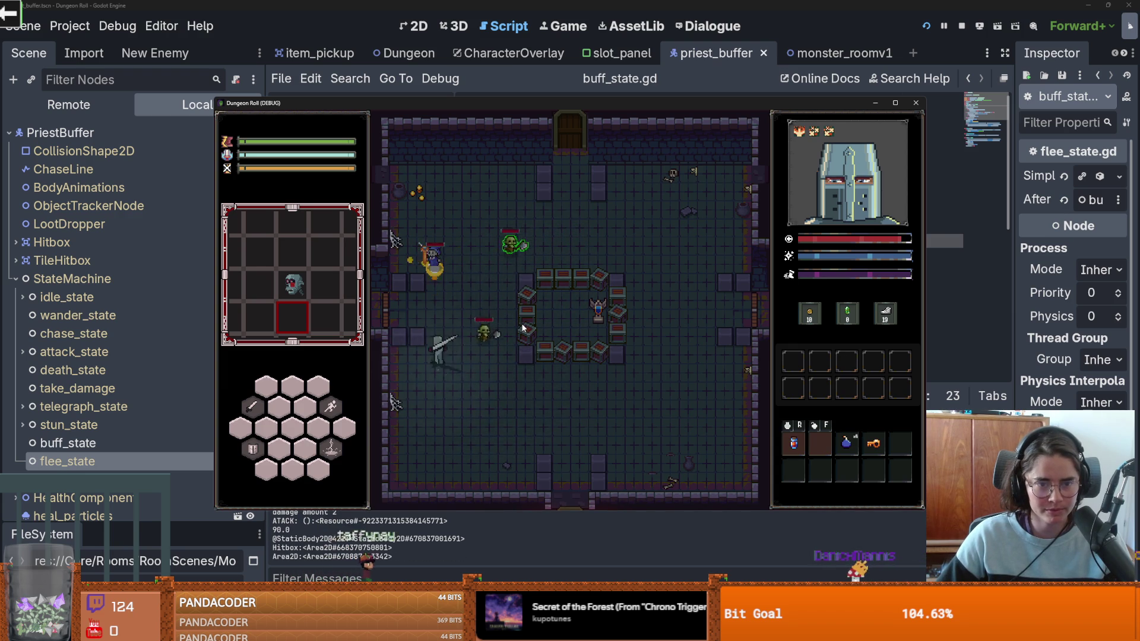
pyautogui.press('w')
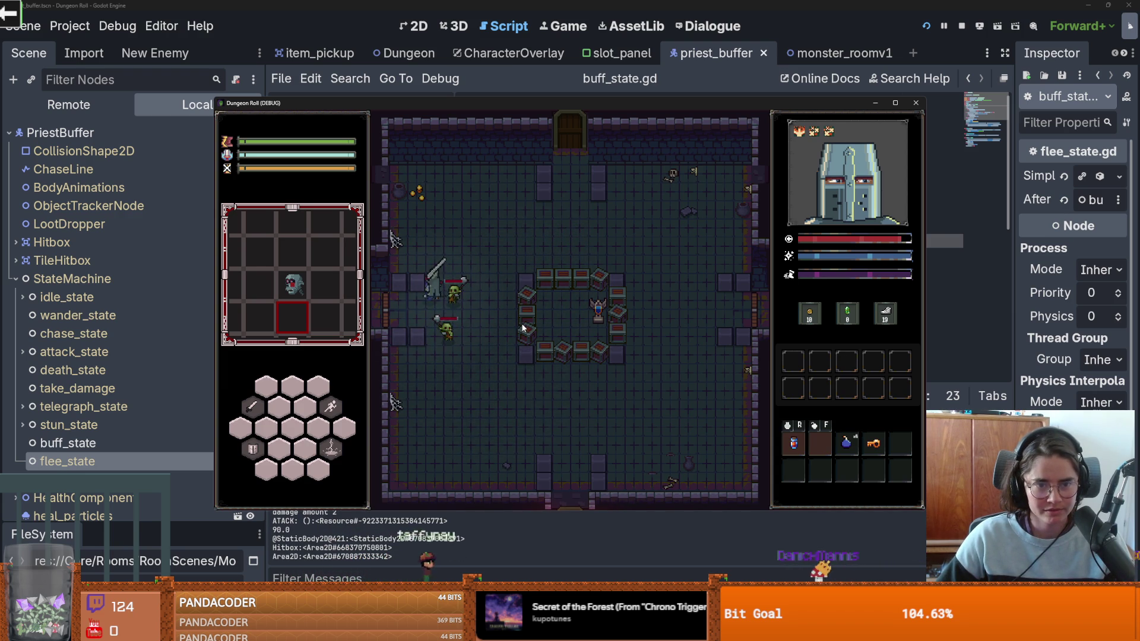
pyautogui.press('w')
pyautogui.press('d')
pyautogui.press('s')
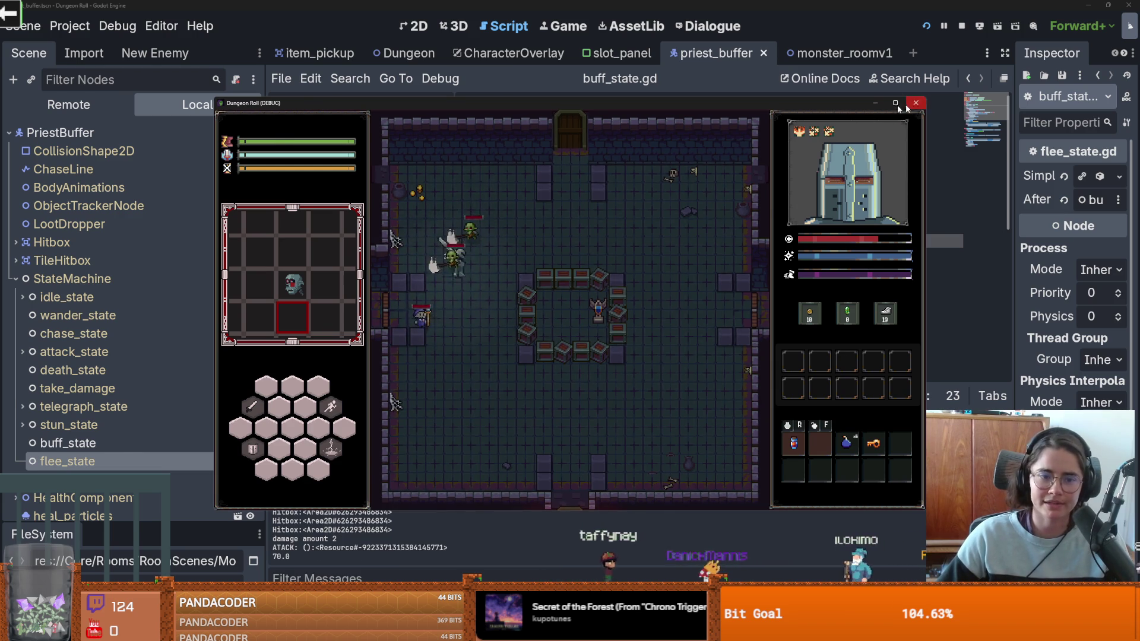
pyautogui.click(915, 105)
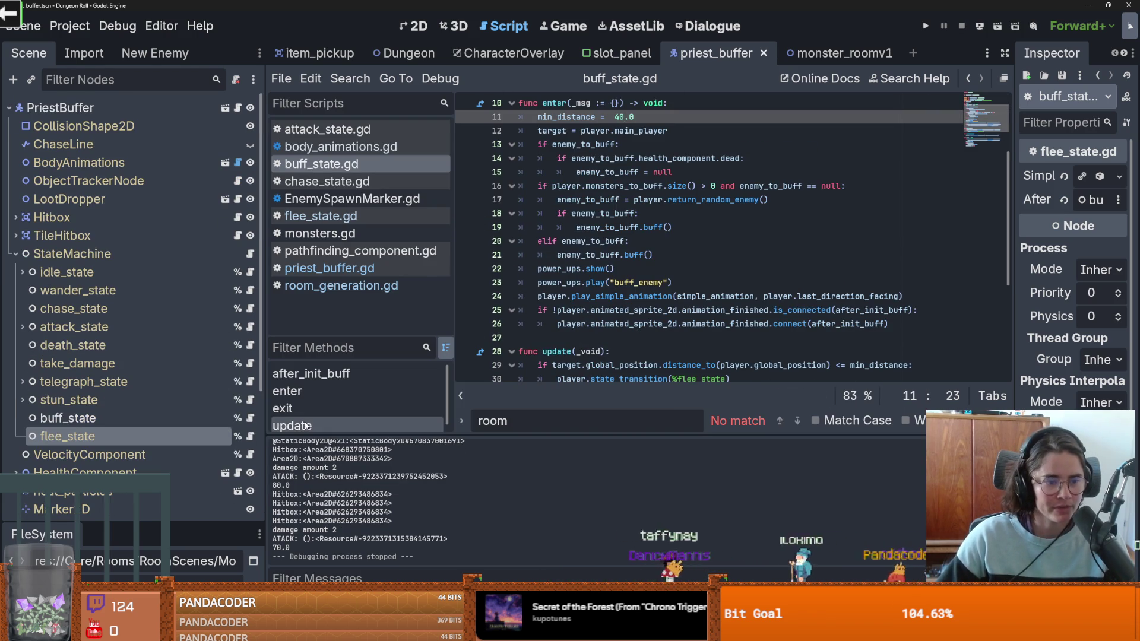
# Step: Open flee_state.gd and select desired_velocity and target on line 19
pyautogui.click(321, 216)
pyautogui.scroll(1, 653, 249)
pyautogui.doubleClick(601, 269)
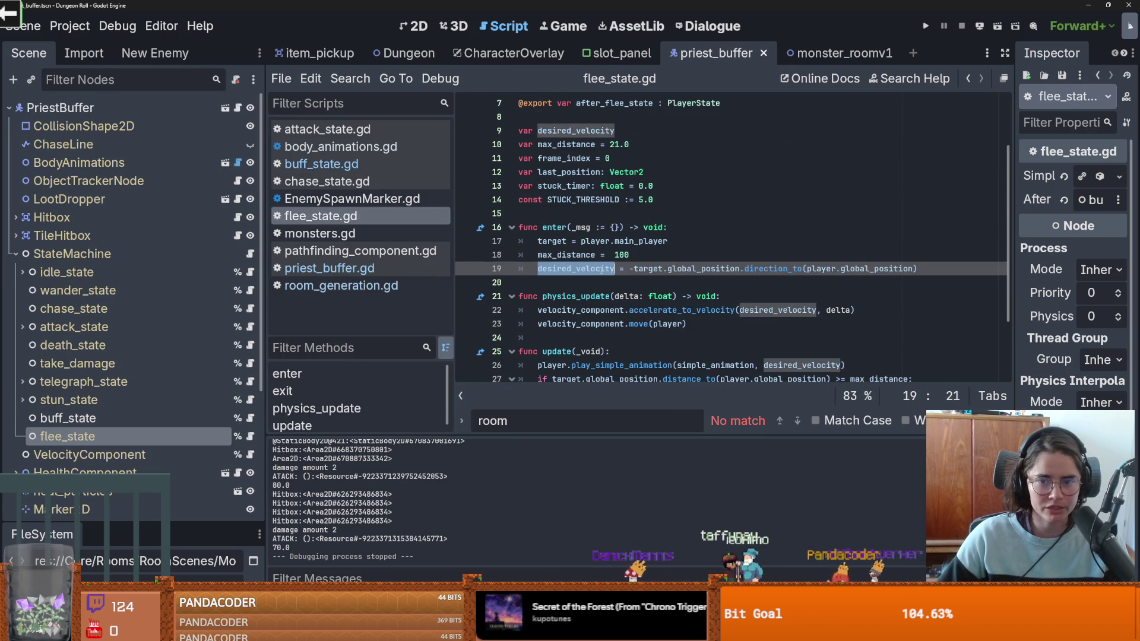
pyautogui.doubleClick(648, 269)
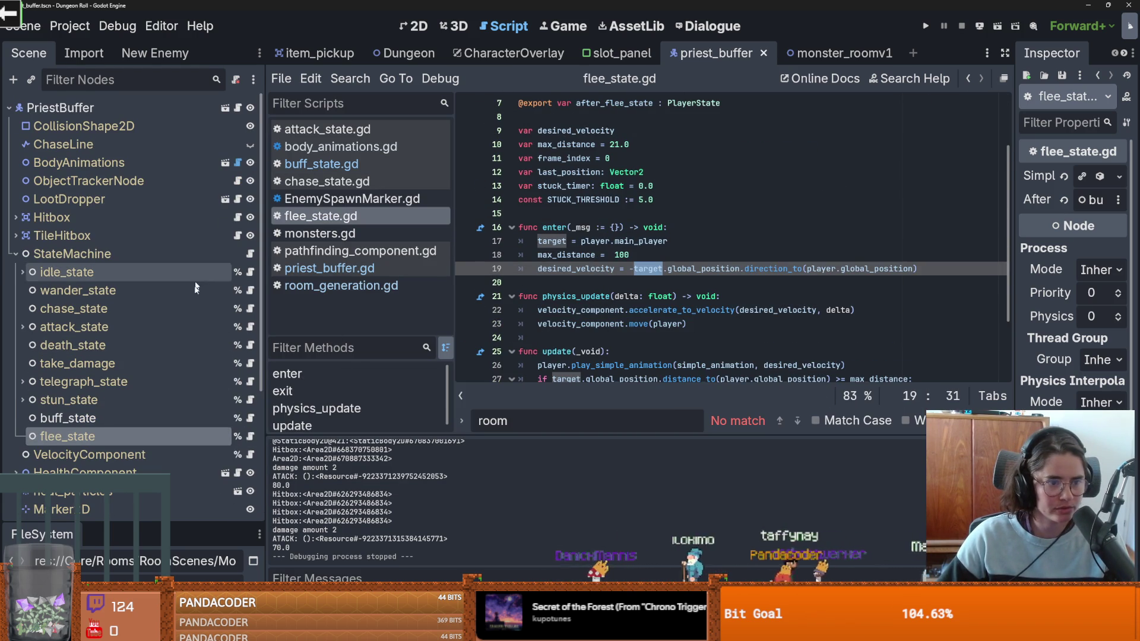
# Step: Select the whole pathfinding line 31 in the chase_state script
pyautogui.click(251, 310)
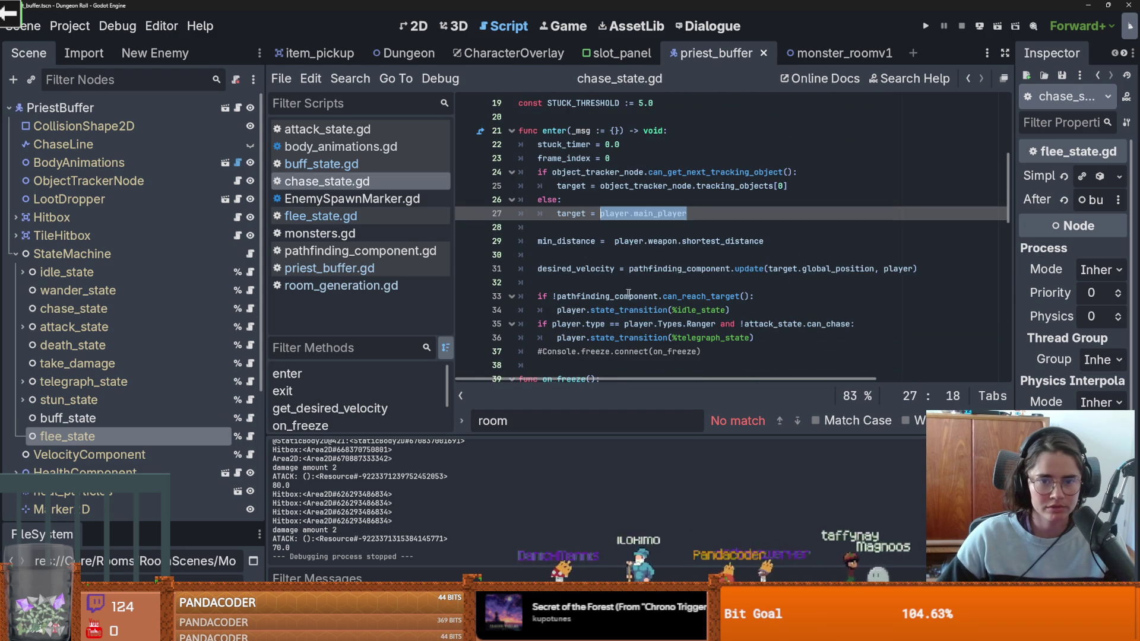
pyautogui.click(583, 269)
pyautogui.moveTo(916, 268); pyautogui.dragTo(538, 271)
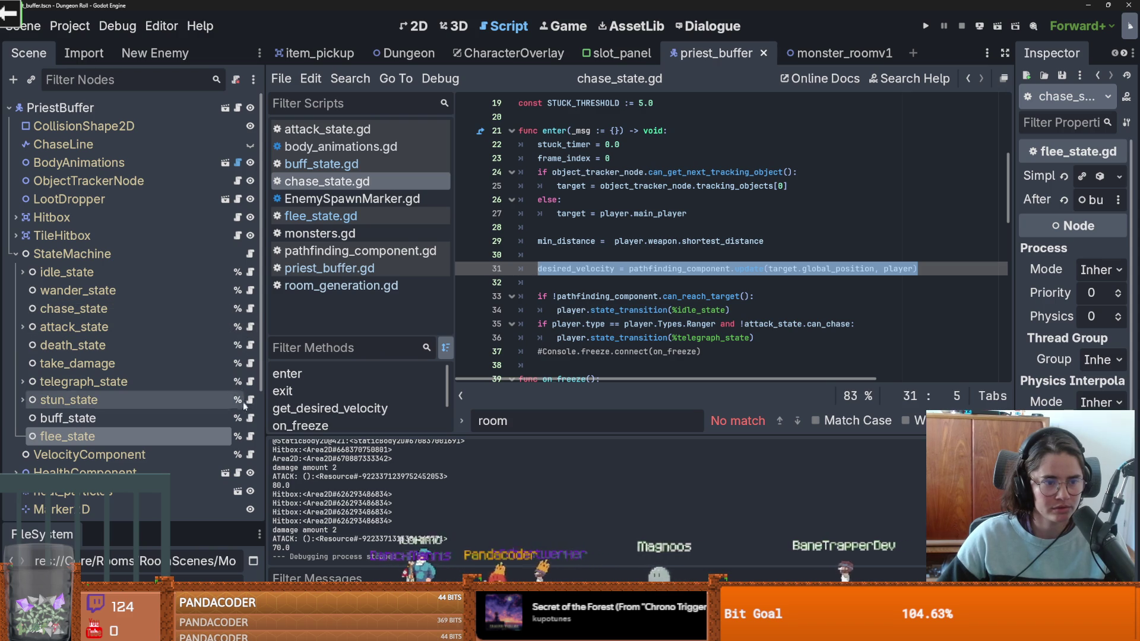
# Step: Paste the pathfinding update line onto a new indented line in flee_state's enter function
pyautogui.click(253, 436)
pyautogui.click(588, 285)
pyautogui.press('Tab')
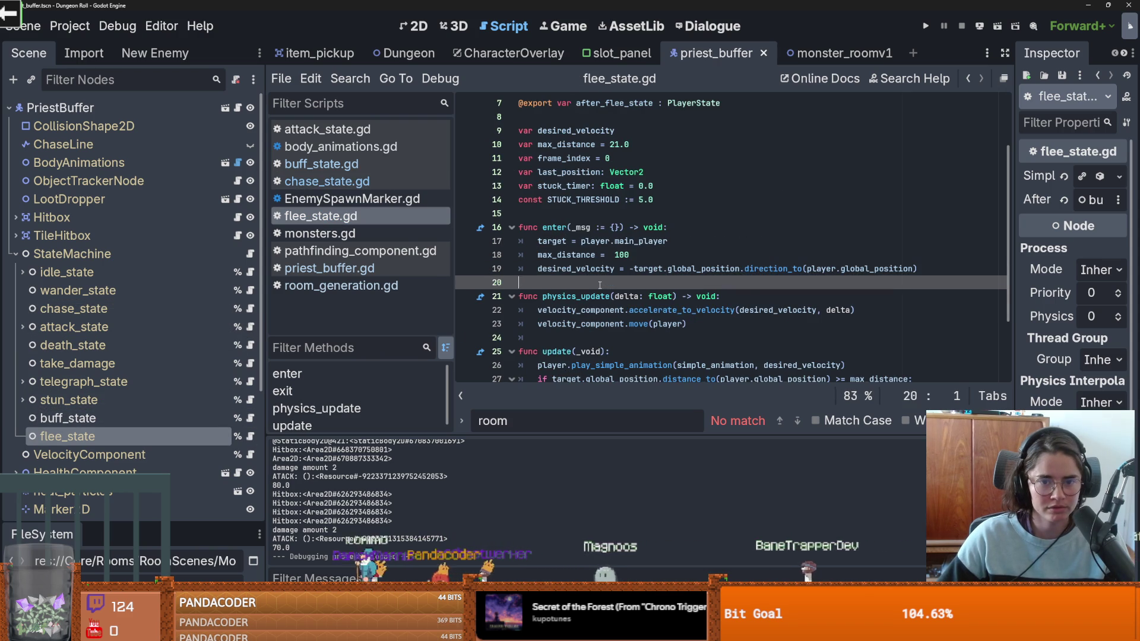
pyautogui.write('desired_velocity = pathfinding_component.update(target.global_position, player)')
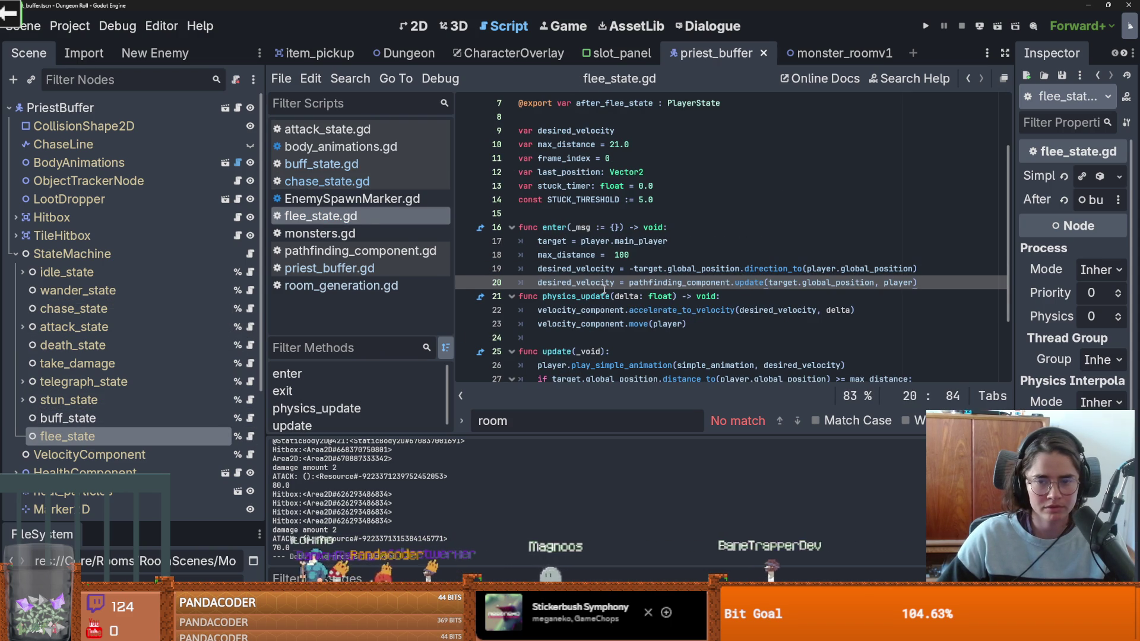
pyautogui.click(668, 283)
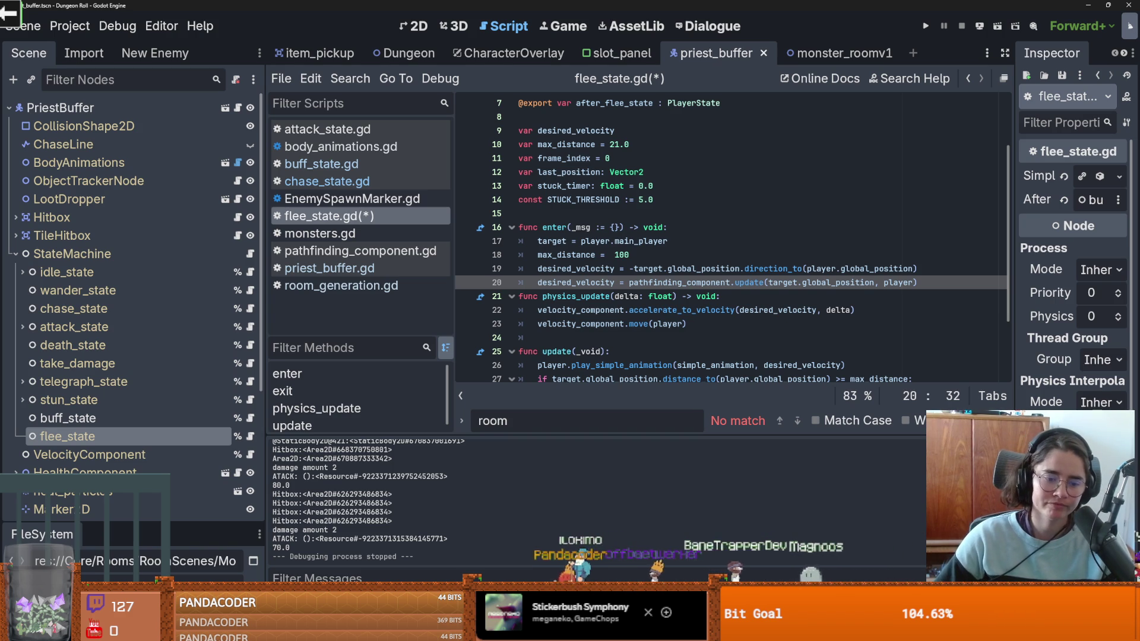
# Step: Remove the pasted pathfinding line, leaving an empty line
pyautogui.press('End')
pyautogui.hotkey('shift', 'Home')
pyautogui.press('BackSpace')
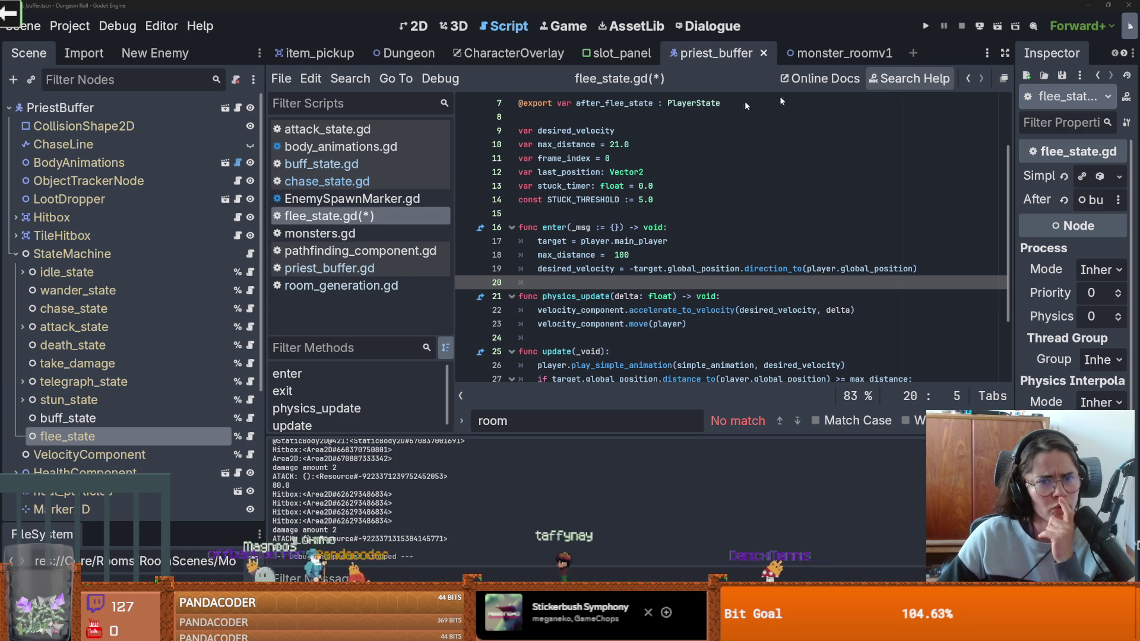
# Step: Zoom in and out over the monster_roomv1 layout in 2D, then return to priest_buffer
pyautogui.click(827, 53)
pyautogui.click(414, 25)
pyautogui.scroll(-2, 588, 279)
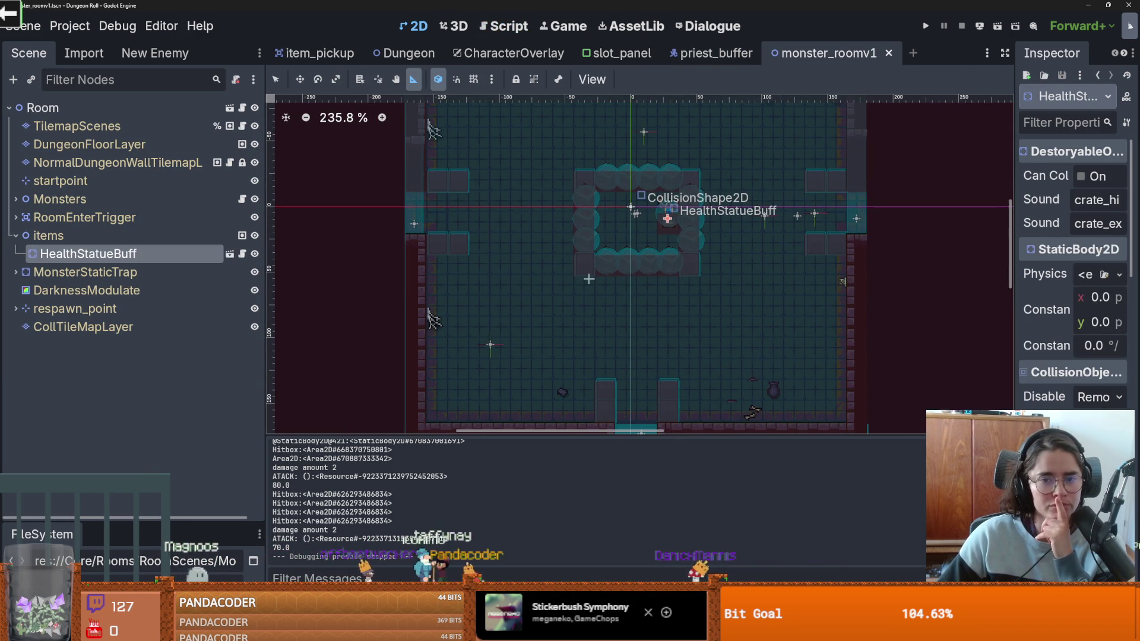
pyautogui.scroll(-1, 587, 290)
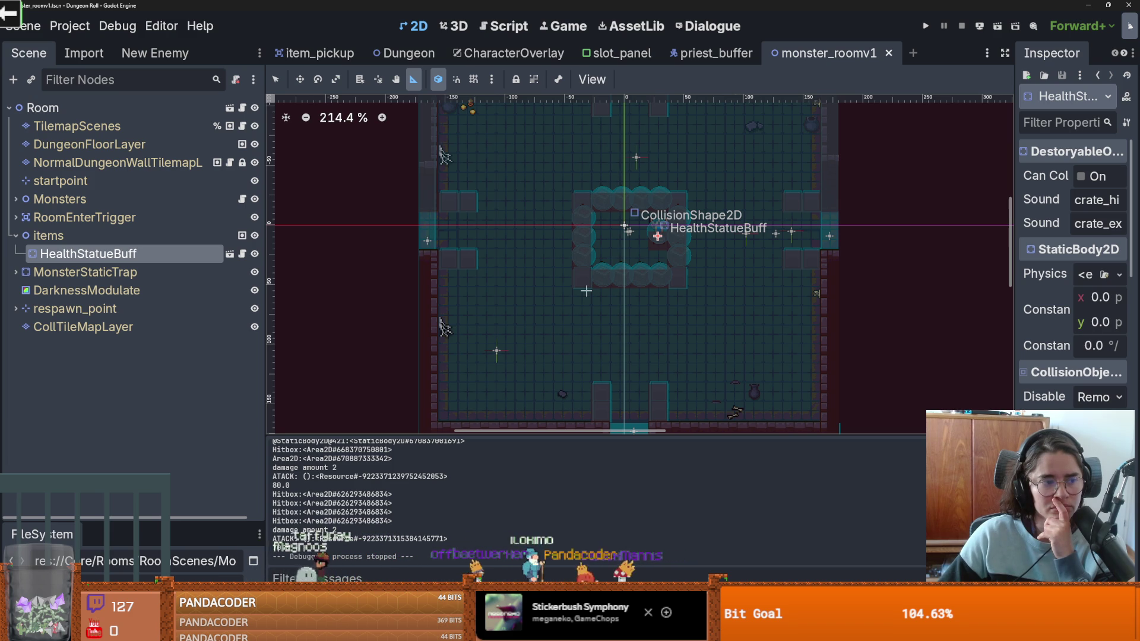
pyautogui.scroll(-4, 582, 300)
pyautogui.scroll(3, 566, 313)
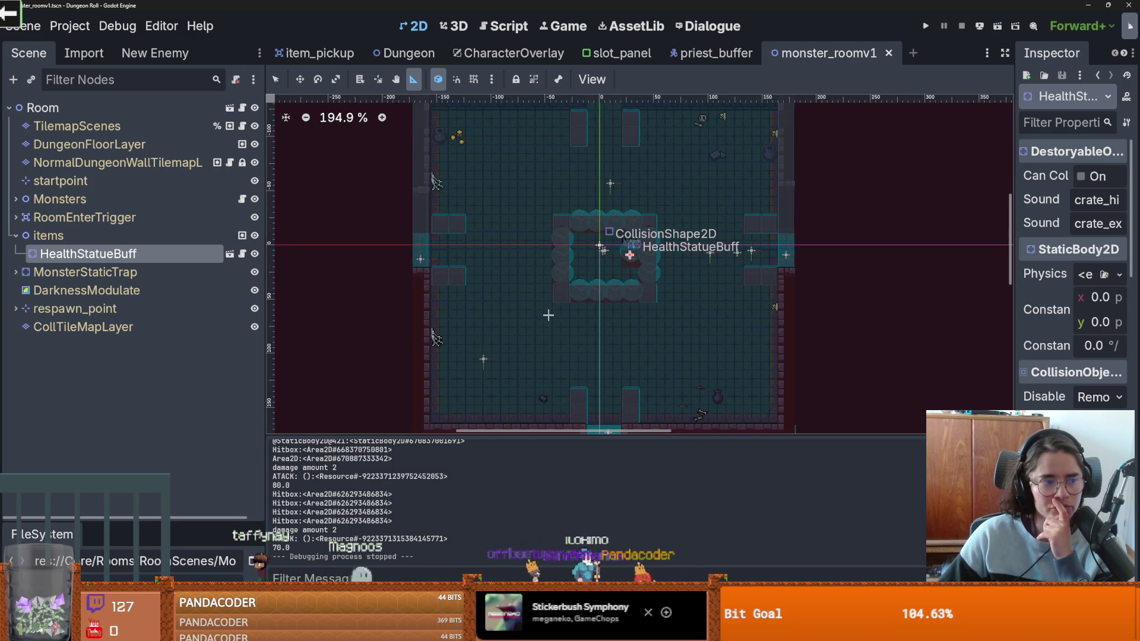
pyautogui.scroll(1, 553, 310)
pyautogui.scroll(-1, 555, 307)
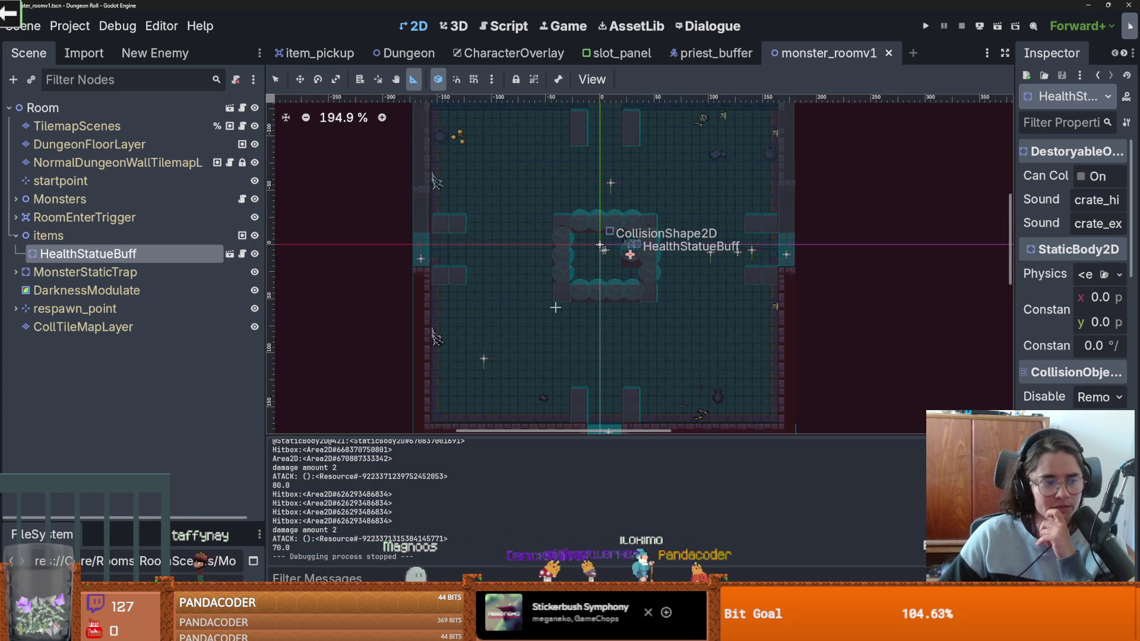
pyautogui.scroll(-1, 555, 308)
pyautogui.scroll(1, 556, 307)
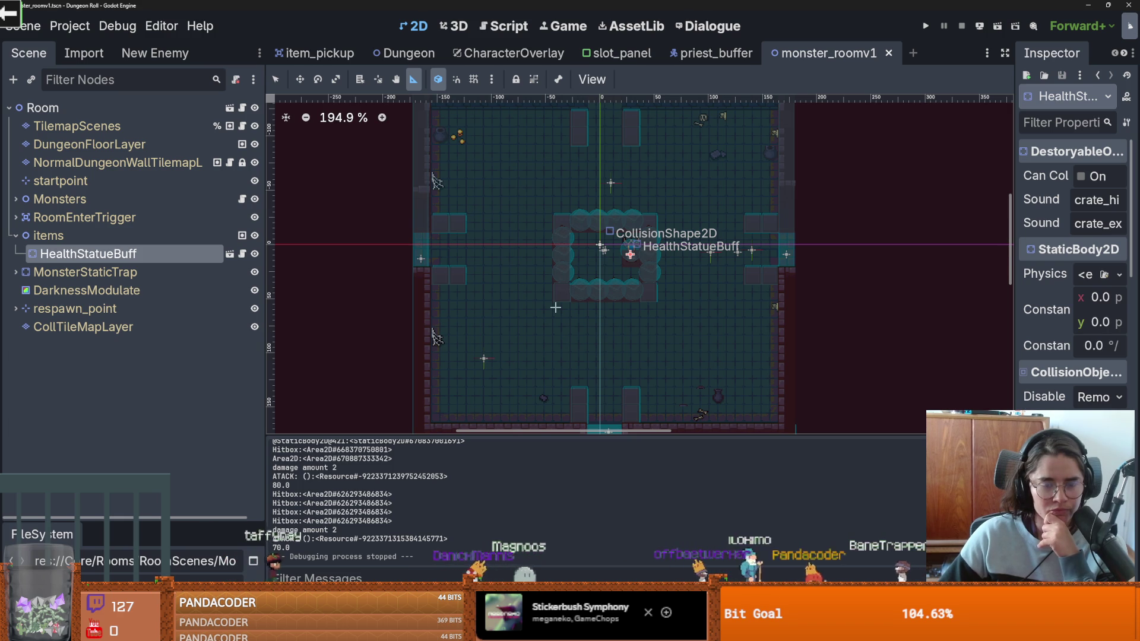
pyautogui.scroll(-2, 555, 308)
pyautogui.scroll(4, 555, 307)
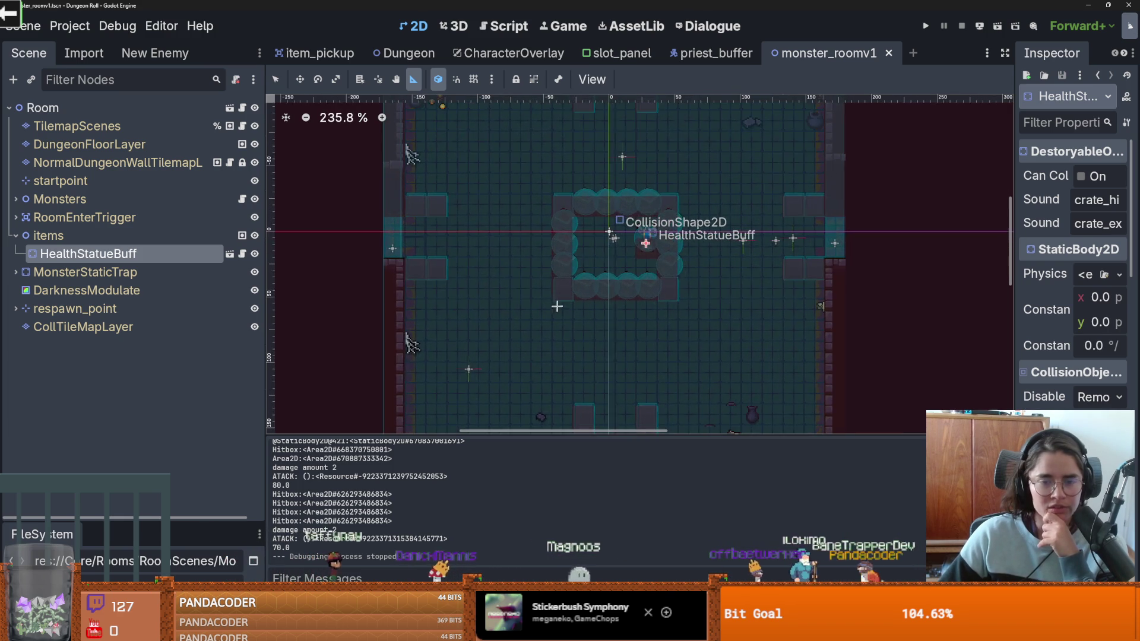
pyautogui.scroll(-2, 600, 336)
pyautogui.scroll(-2, 497, 165)
pyautogui.scroll(3, 501, 178)
pyautogui.scroll(-2, 507, 200)
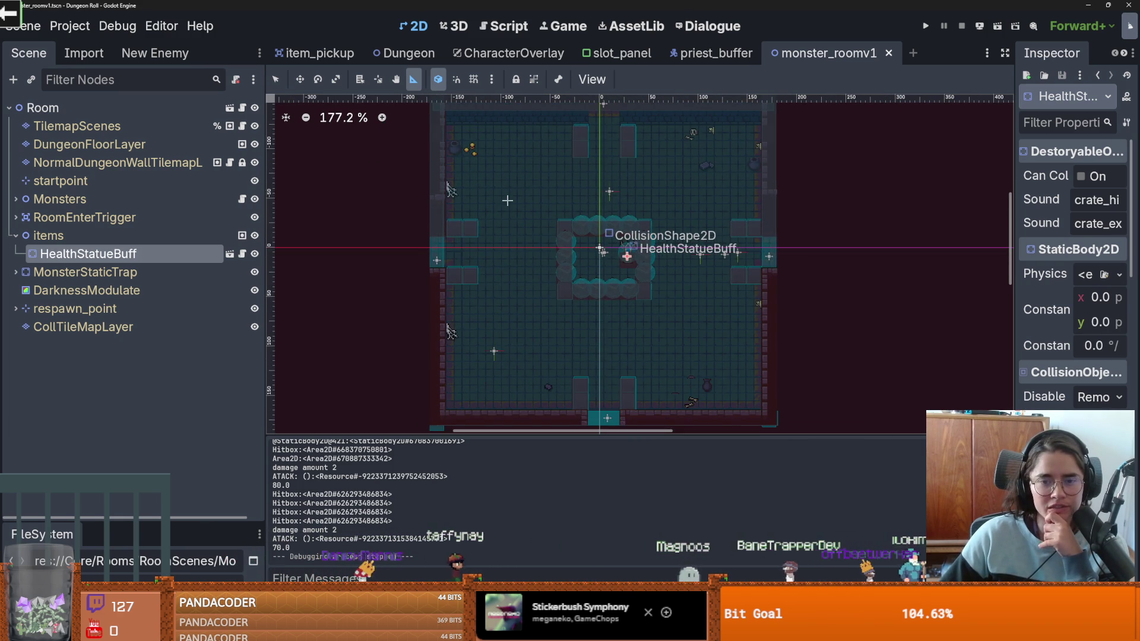
pyautogui.scroll(6, 507, 200)
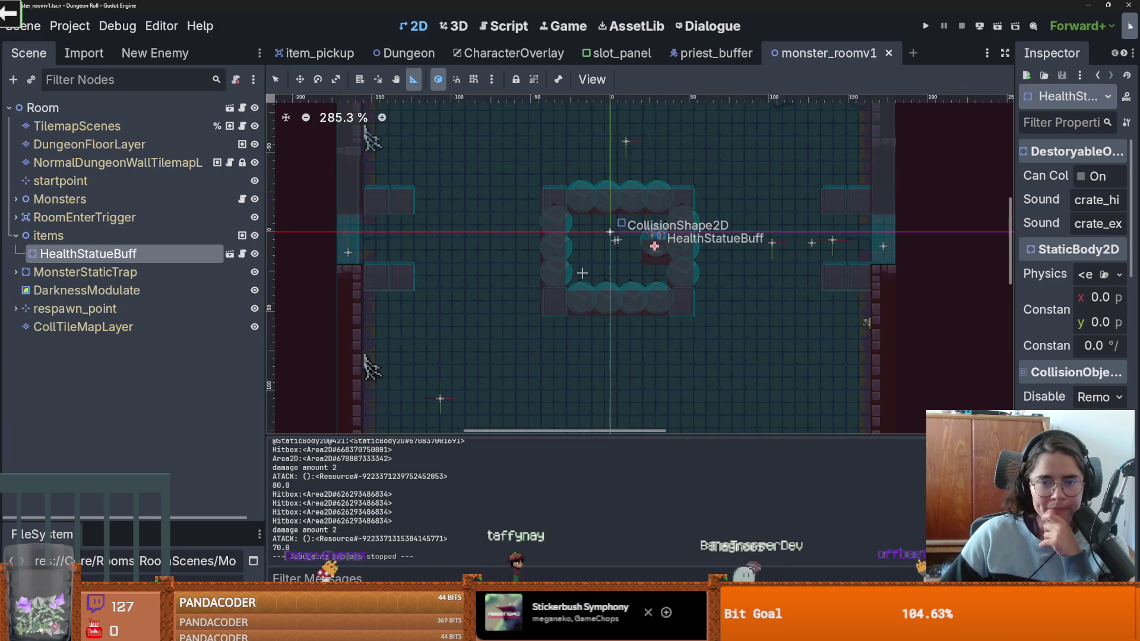
pyautogui.scroll(-2, 582, 224)
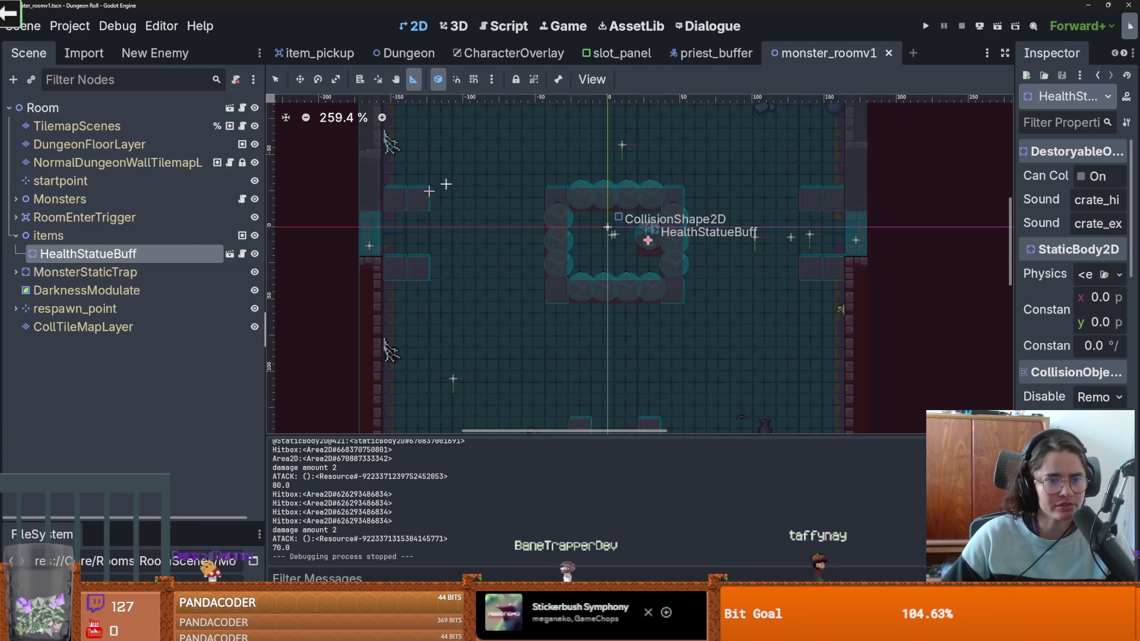
pyautogui.click(710, 52)
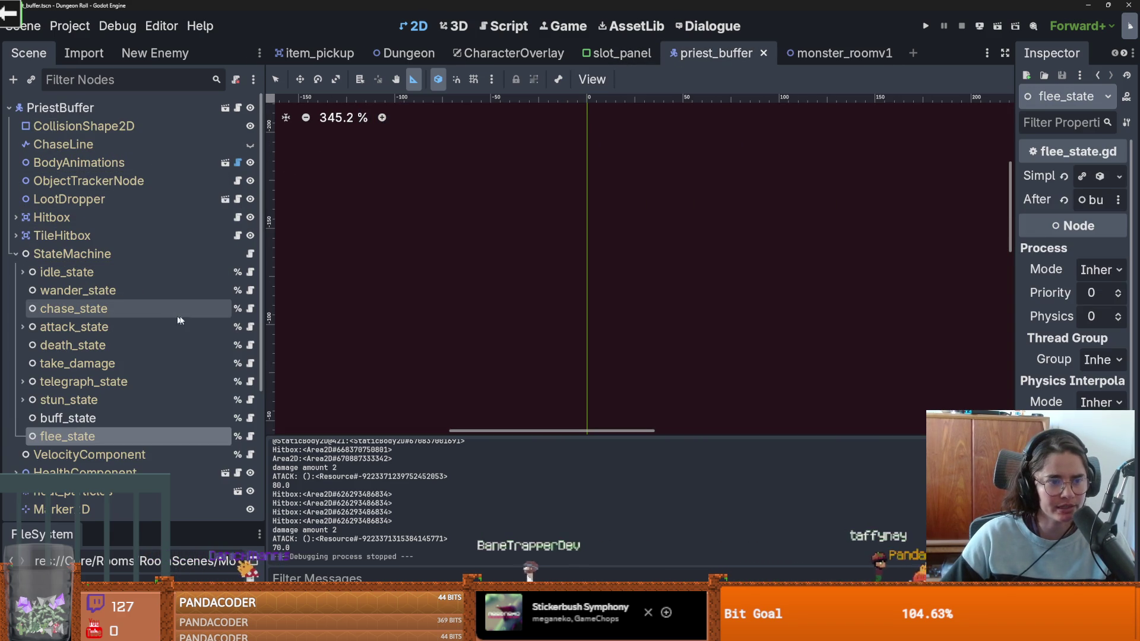
# Step: Open pathfinding_component.gd from the PathfindingComponent node and undo/redo the line 33 raycasts edit
pyautogui.scroll(-5, 199, 311)
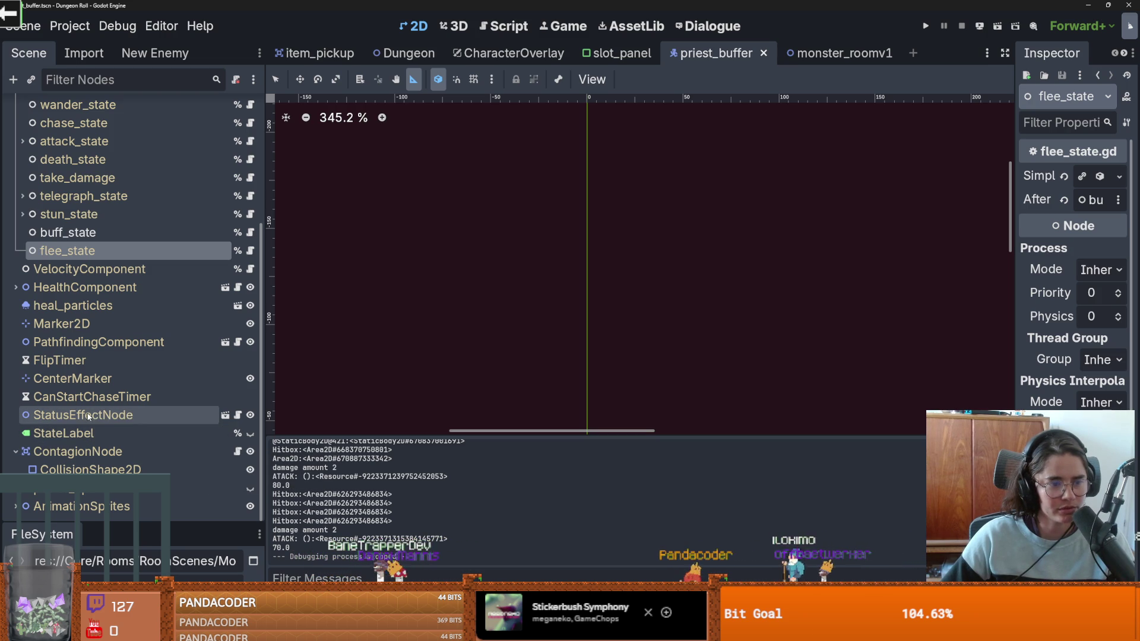
pyautogui.click(238, 342)
pyautogui.scroll(15, 606, 296)
pyautogui.hotkey('ctrl', 'z')
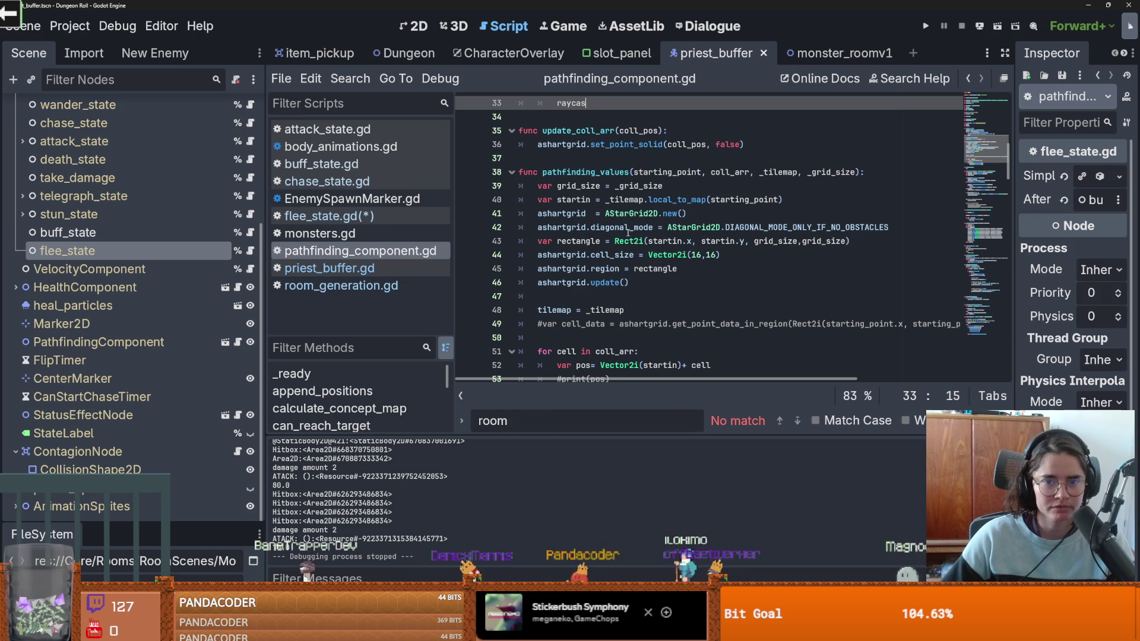
pyautogui.hotkey('ctrl', 'y')
pyautogui.scroll(5, 603, 278)
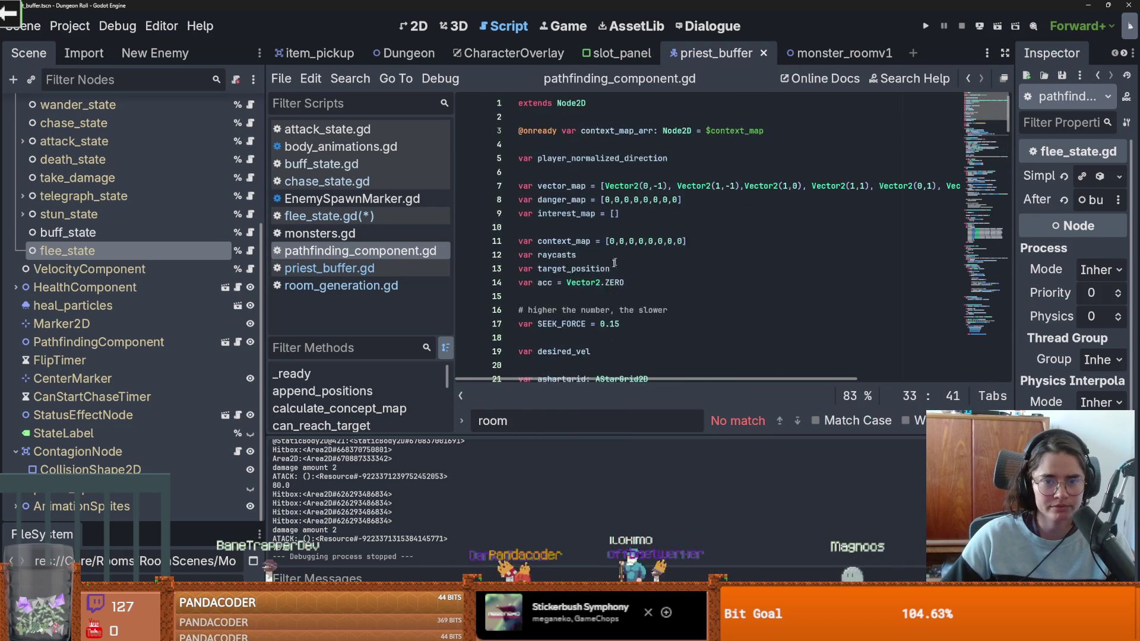
# Step: Open the AStarGrid2D documentation, widen the page, and scroll through its contents
pyautogui.keyDown('ctrl'); pyautogui.click(610, 222); pyautogui.keyUp('ctrl')
pyautogui.scroll(-5, 608, 294)
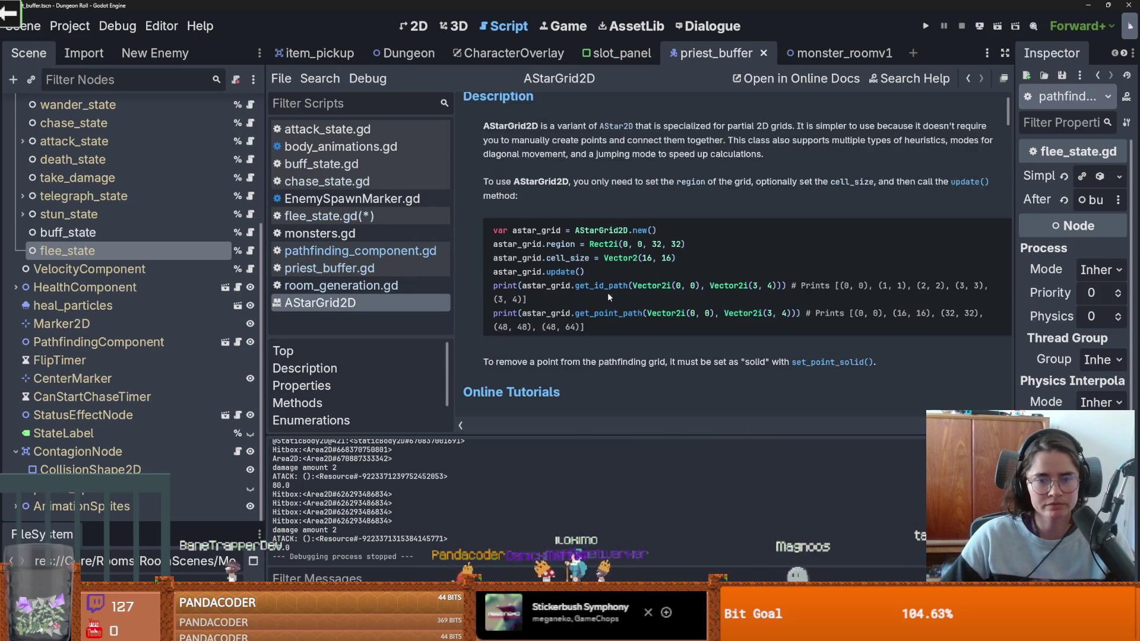
pyautogui.scroll(-5, 607, 300)
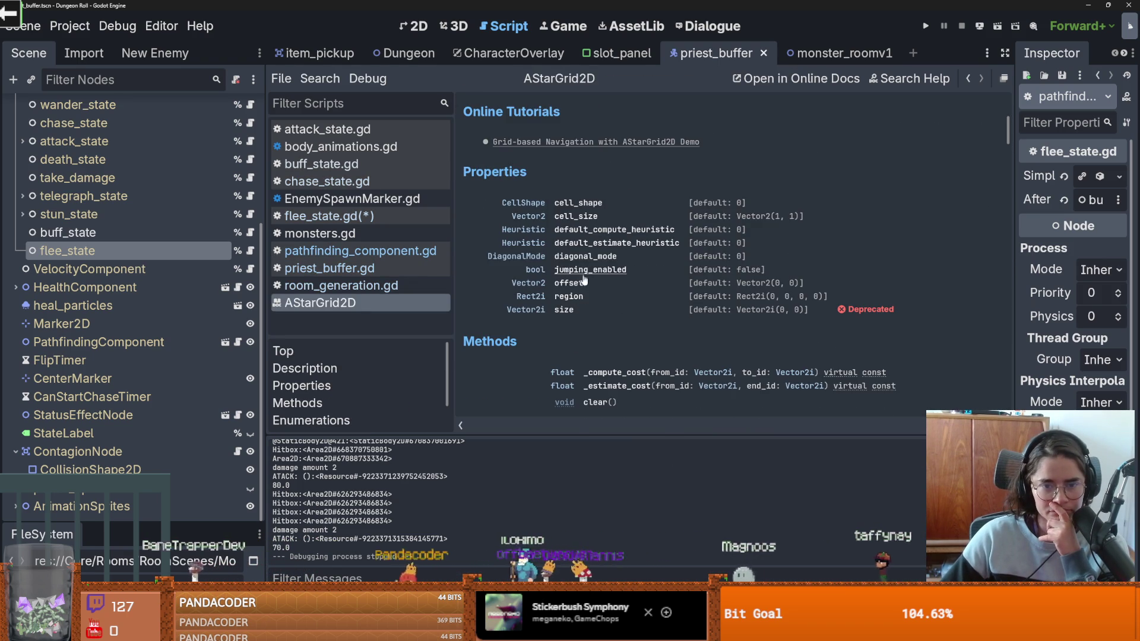
pyautogui.scroll(-2, 661, 331)
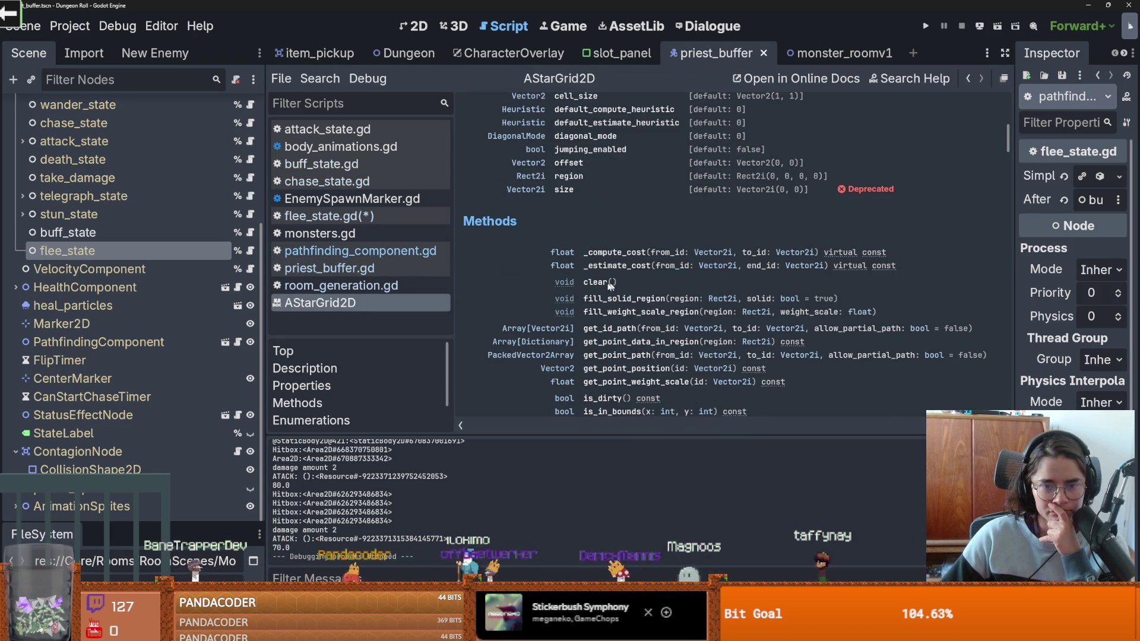
pyautogui.scroll(-2, 647, 319)
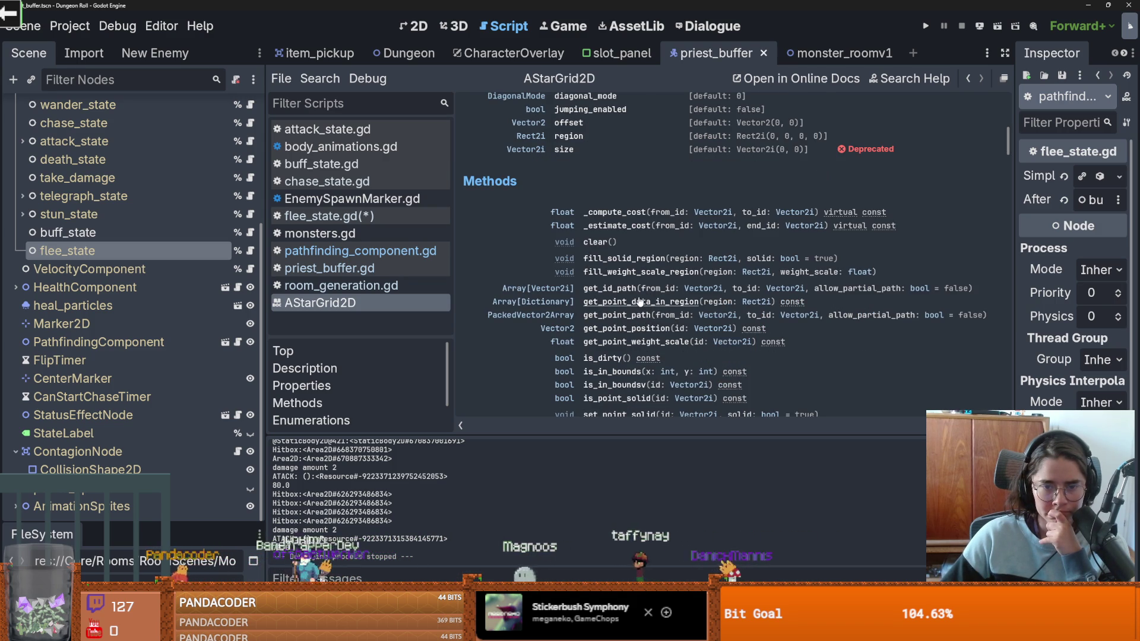
pyautogui.scroll(-2, 640, 302)
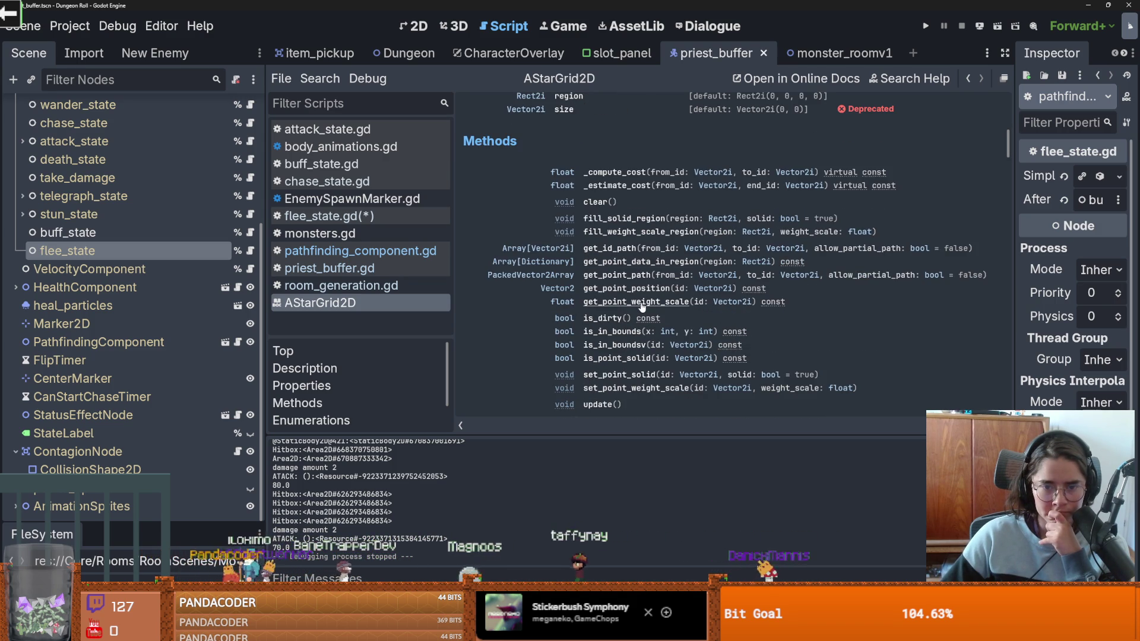
pyautogui.scroll(-2, 641, 305)
pyautogui.scroll(2, 641, 306)
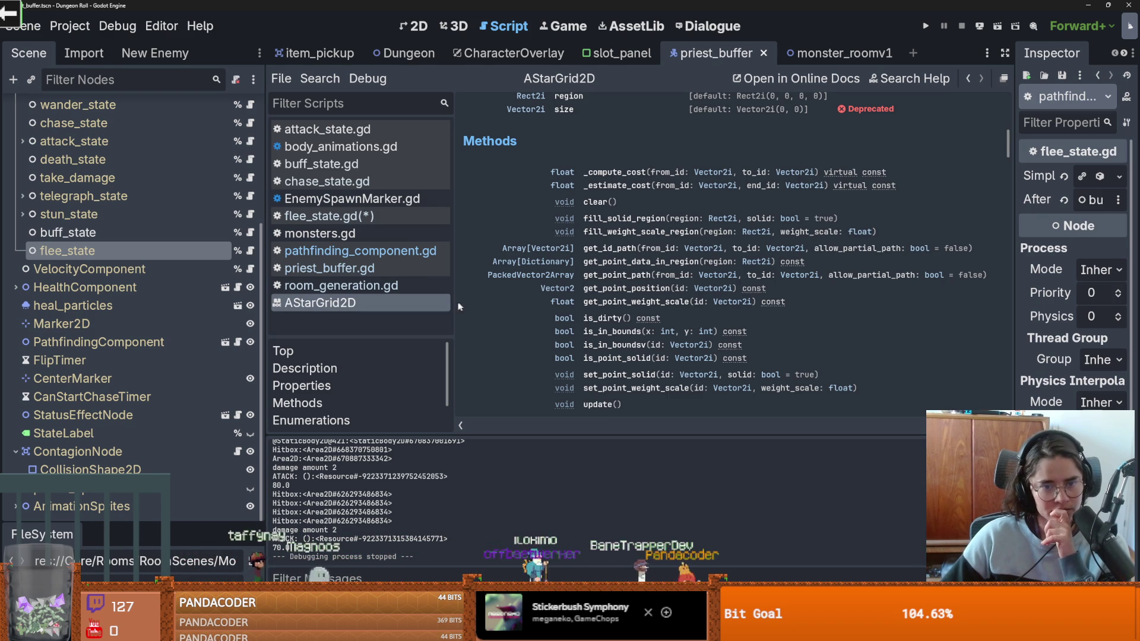
pyautogui.moveTo(459, 306); pyautogui.dragTo(335, 307)
pyautogui.scroll(-2, 463, 308)
pyautogui.scroll(2, 428, 308)
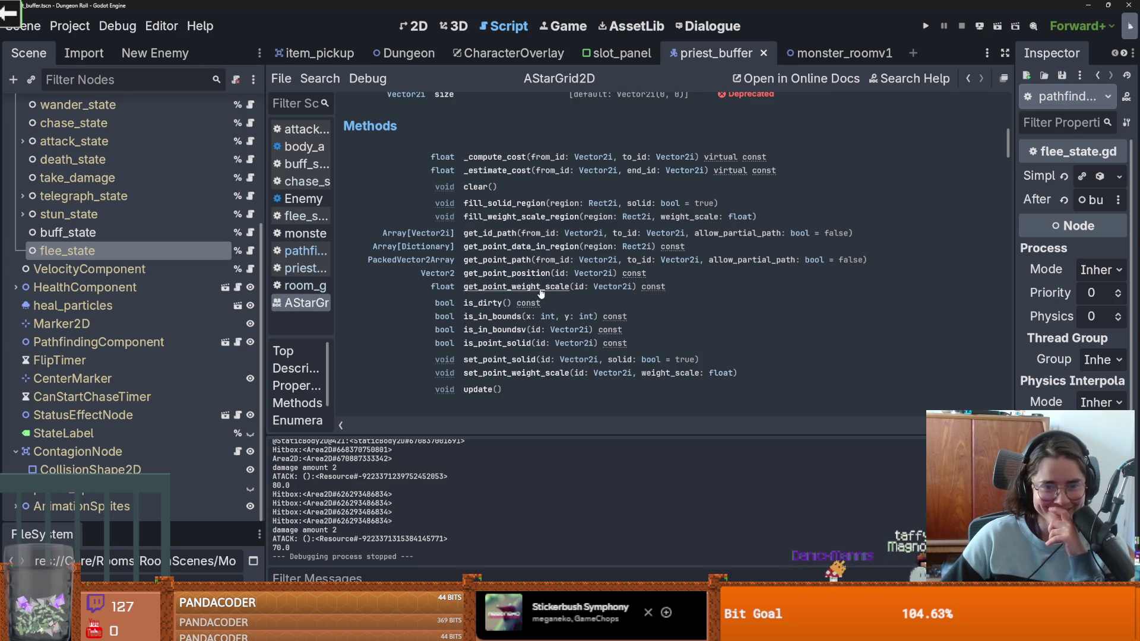
# Step: Read the is_dirty method description, then highlight the get_id_path description
pyautogui.click(494, 304)
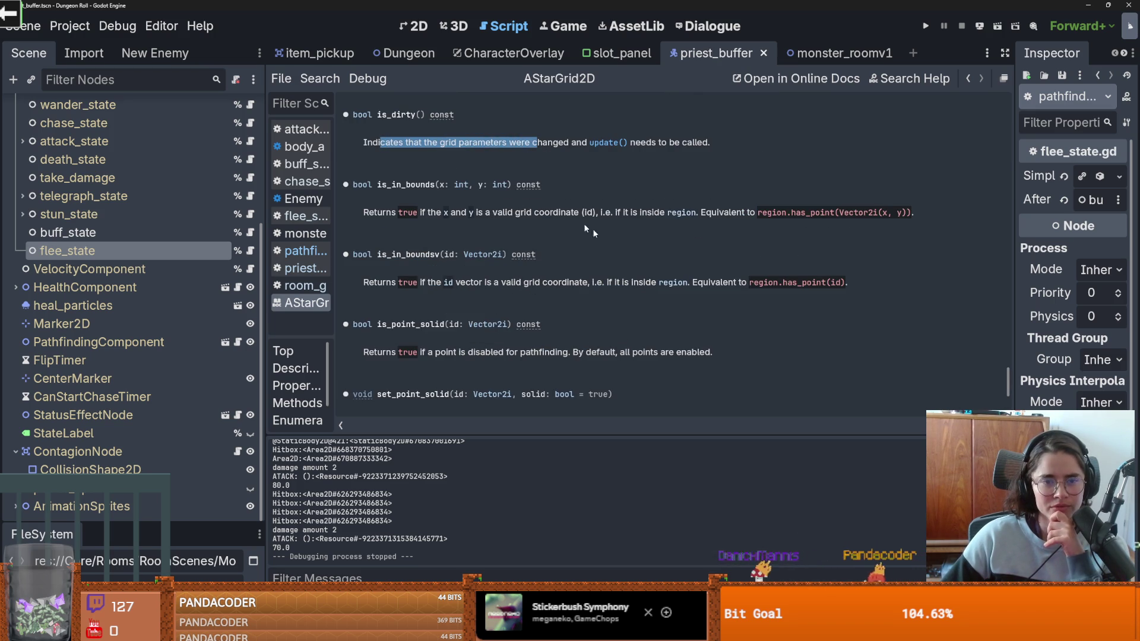
pyautogui.moveTo(1010, 375); pyautogui.dragTo(990, 138)
pyautogui.scroll(-3, 988, 139)
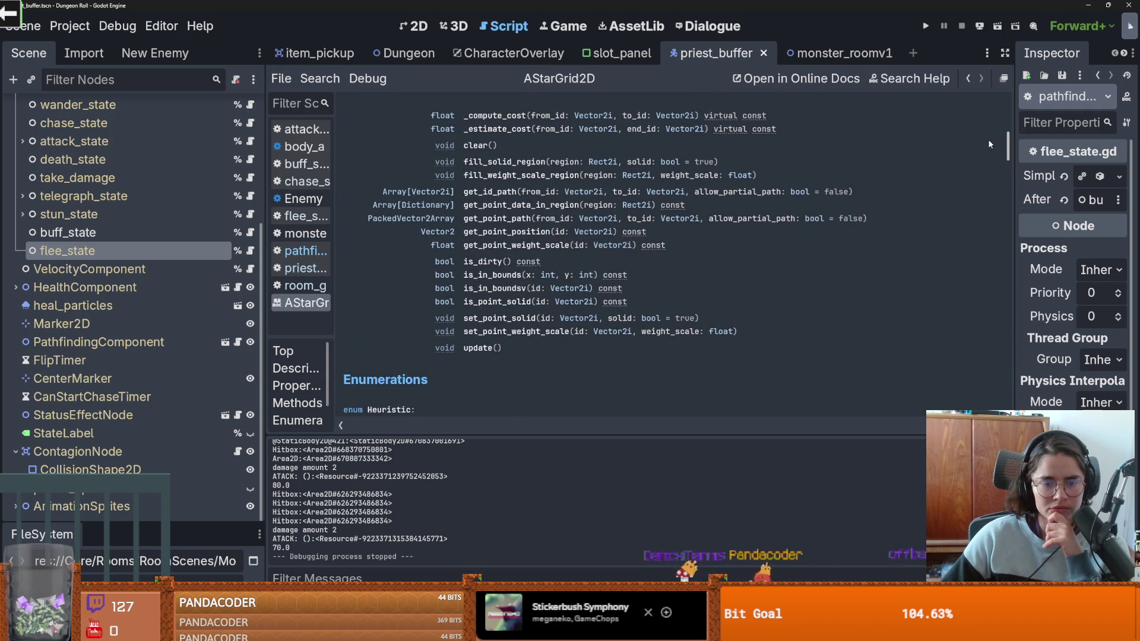
pyautogui.scroll(1, 988, 139)
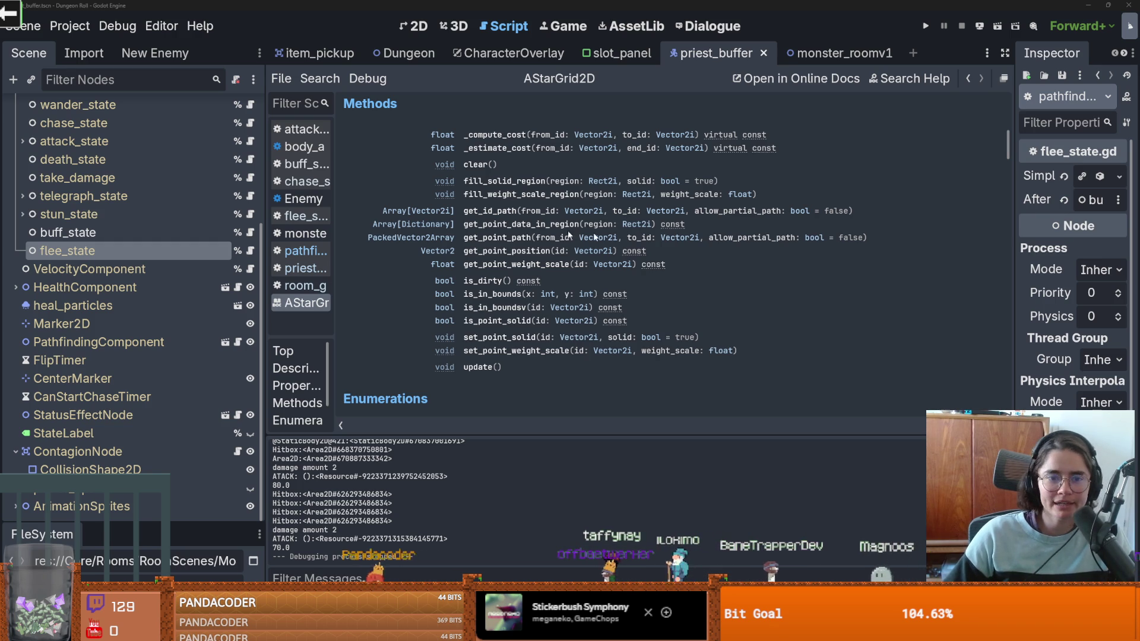
pyautogui.click(490, 210)
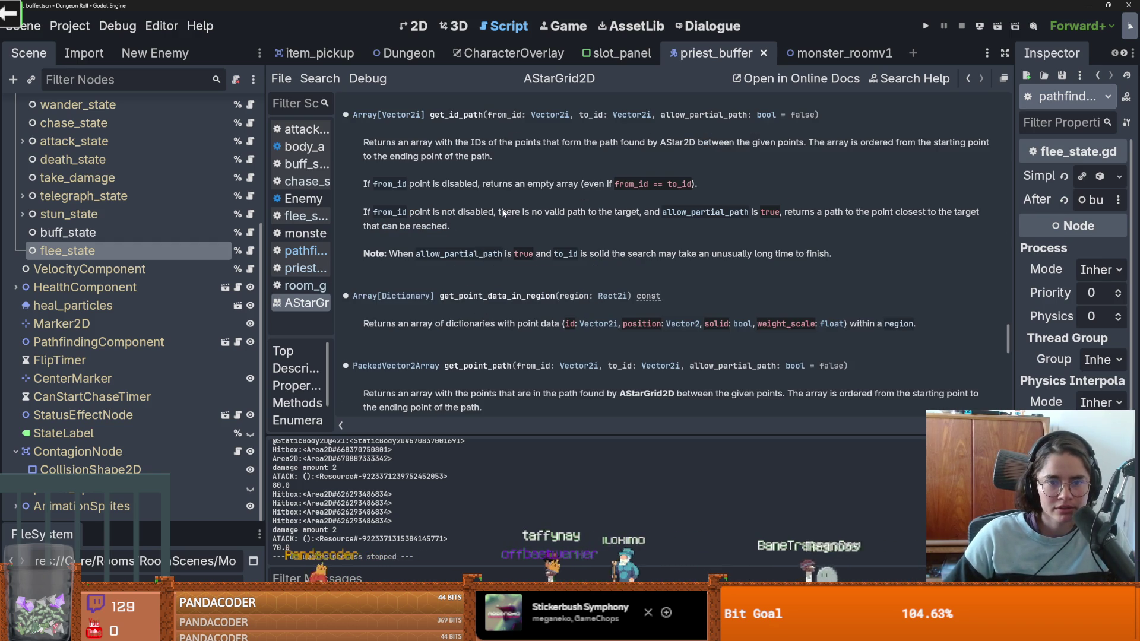
pyautogui.moveTo(374, 143)
pyautogui.mouseDown()
pyautogui.moveTo(958, 141)
pyautogui.moveTo(498, 165)
pyautogui.mouseUp()
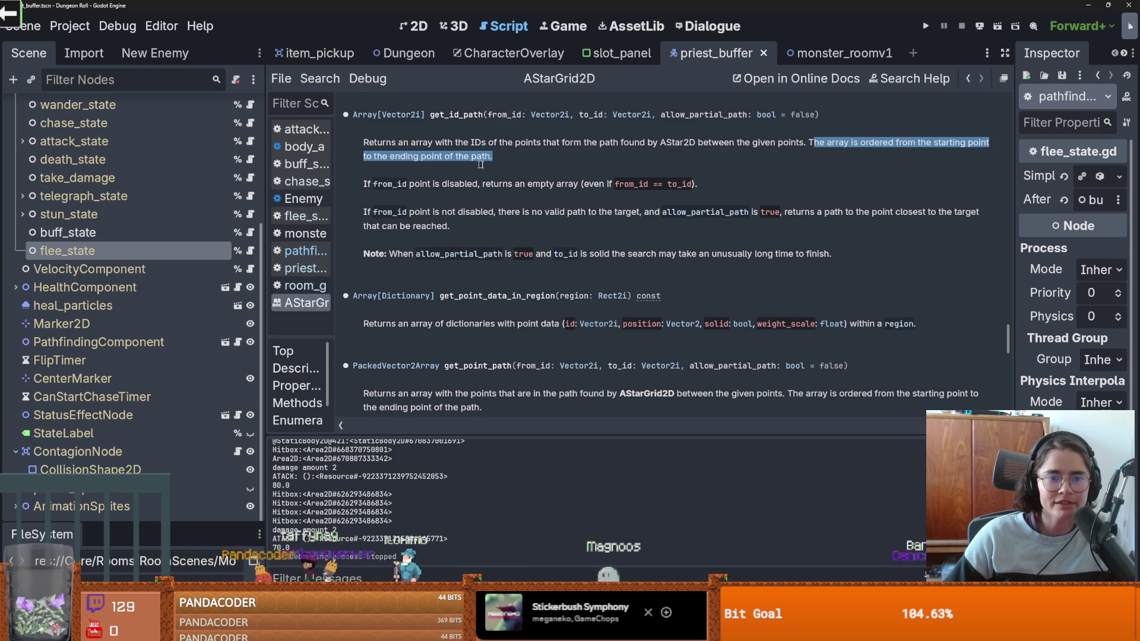